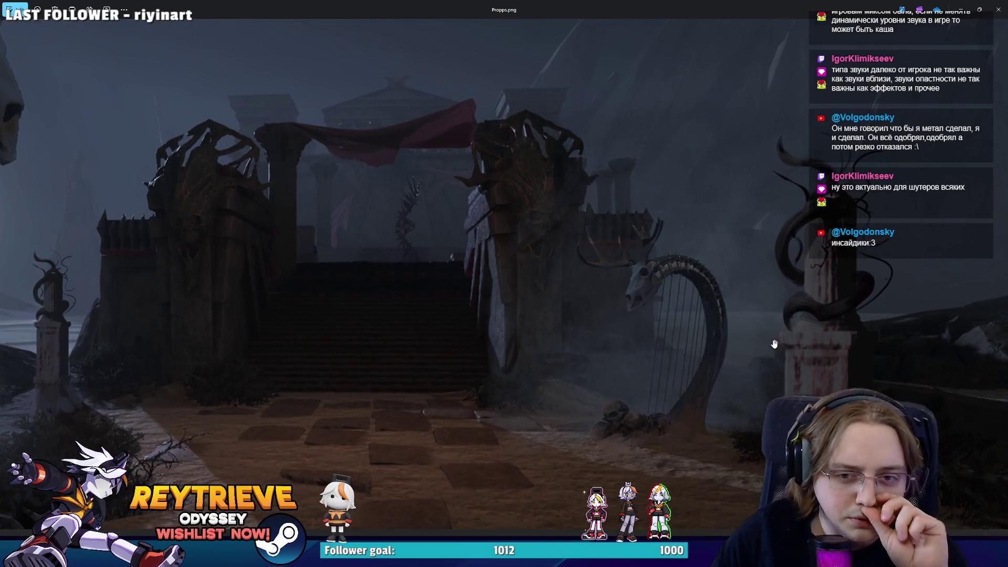
Pan and zoom over the lava-bridge panel in Propps.png, then close it
{"action": "left_click_drag", "start_coordinate": [642, 332], "coordinate": [63, 277]}
{"action": "scroll", "coordinate": [63, 277], "scroll_direction": "down", "scroll_amount": 2}
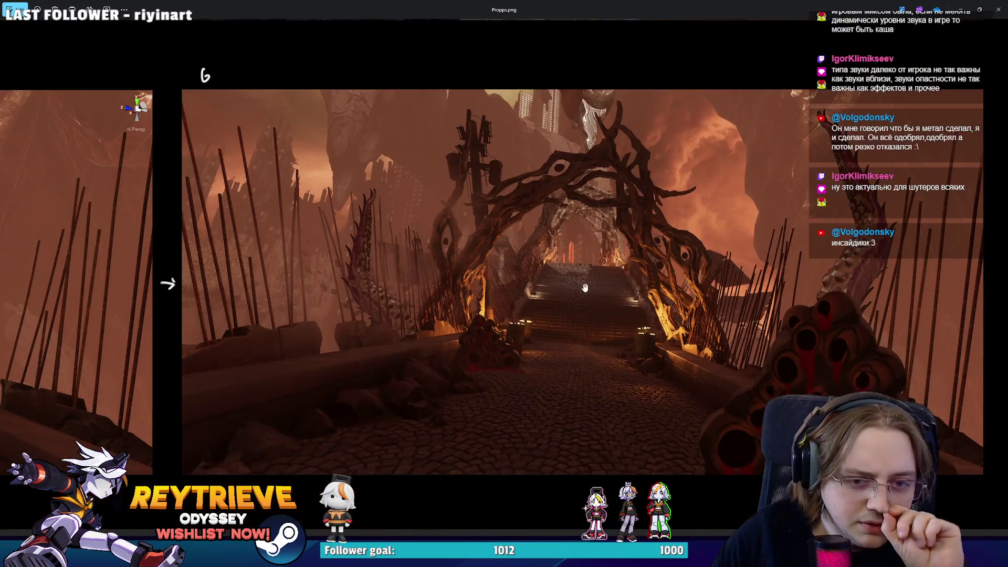
{"action": "scroll", "coordinate": [162, 281], "scroll_direction": "up", "scroll_amount": 2}
{"action": "scroll", "coordinate": [308, 124], "scroll_direction": "down", "scroll_amount": 3}
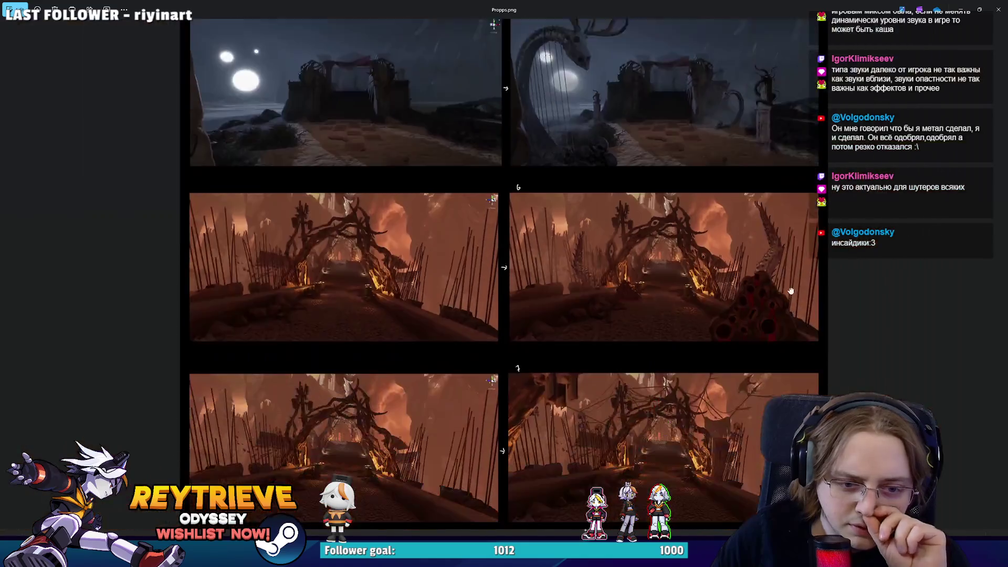
{"action": "scroll", "coordinate": [727, 478], "scroll_direction": "up", "scroll_amount": 1}
{"action": "scroll", "coordinate": [727, 479], "scroll_direction": "up", "scroll_amount": 2}
{"action": "left_click_drag", "start_coordinate": [727, 479], "coordinate": [595, 400]}
{"action": "scroll", "coordinate": [756, 275], "scroll_direction": "up", "scroll_amount": 1}
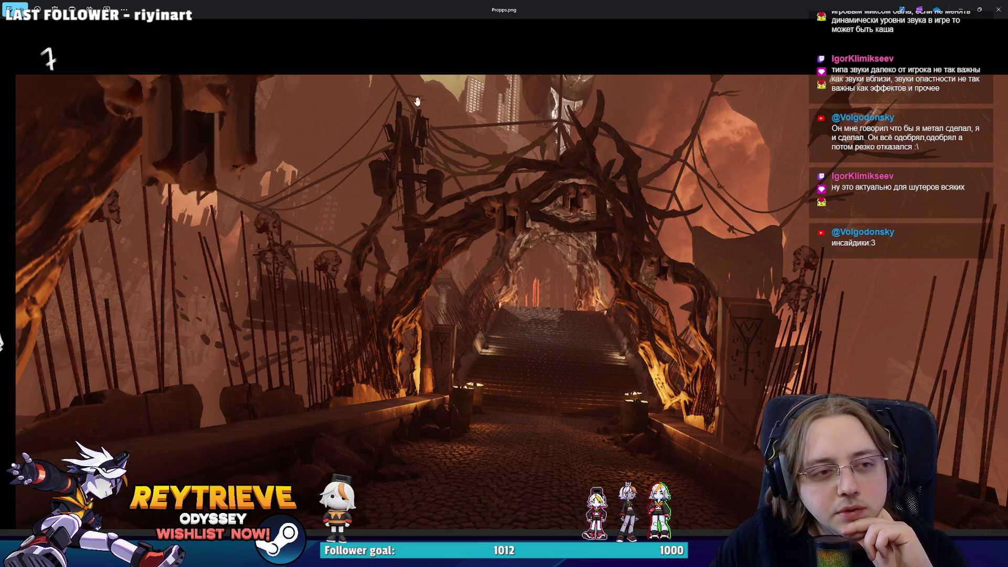
{"action": "left_click", "coordinate": [998, 9]}
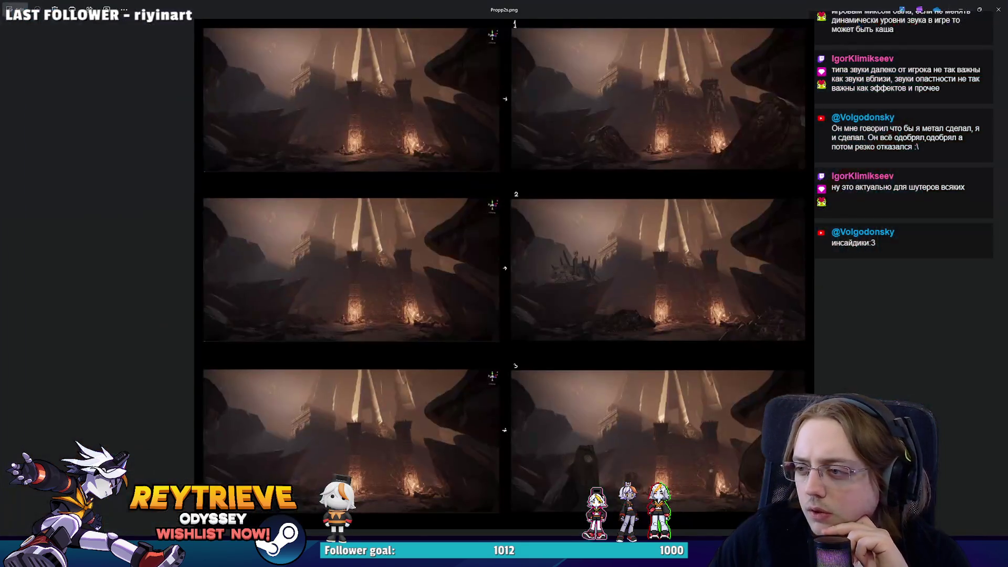
Inspect Propp2s.png's fiery skeleton pillars and tilted grandfather clock, then close it
{"action": "scroll", "coordinate": [540, 308], "scroll_direction": "up", "scroll_amount": 2}
{"action": "scroll", "coordinate": [647, 277], "scroll_direction": "up", "scroll_amount": 3}
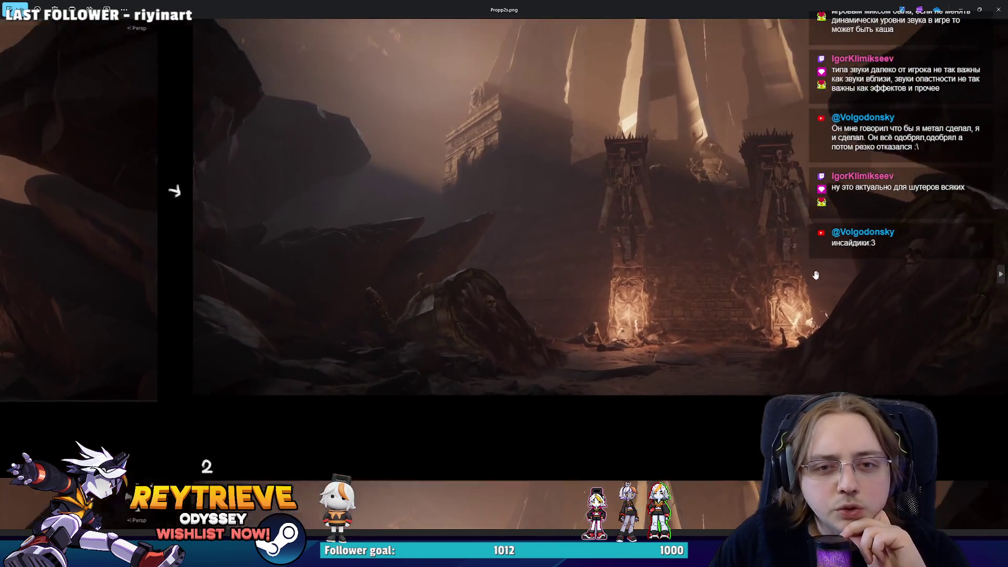
{"action": "scroll", "coordinate": [677, 294], "scroll_direction": "up", "scroll_amount": 4}
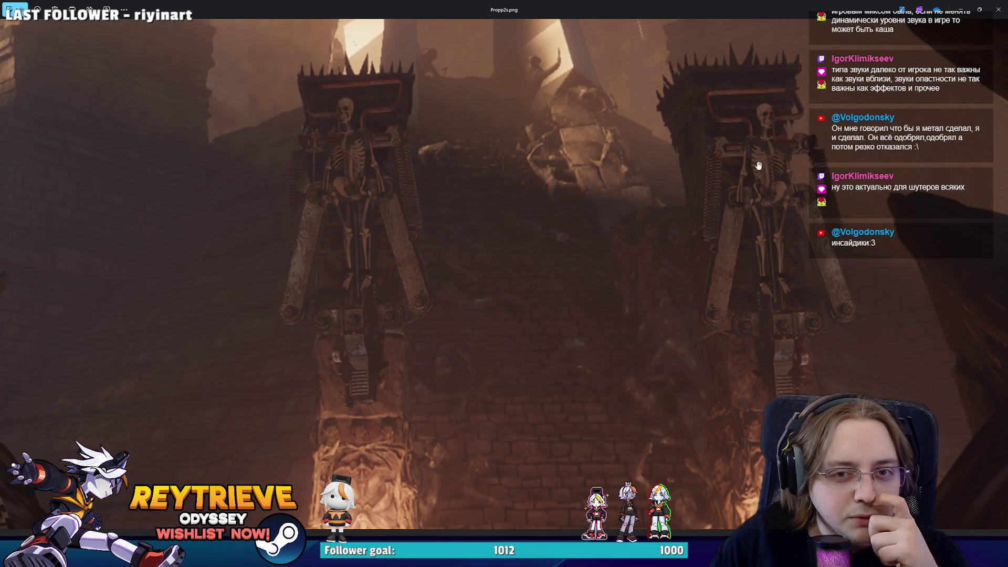
{"action": "scroll", "coordinate": [755, 210], "scroll_direction": "down", "scroll_amount": 2}
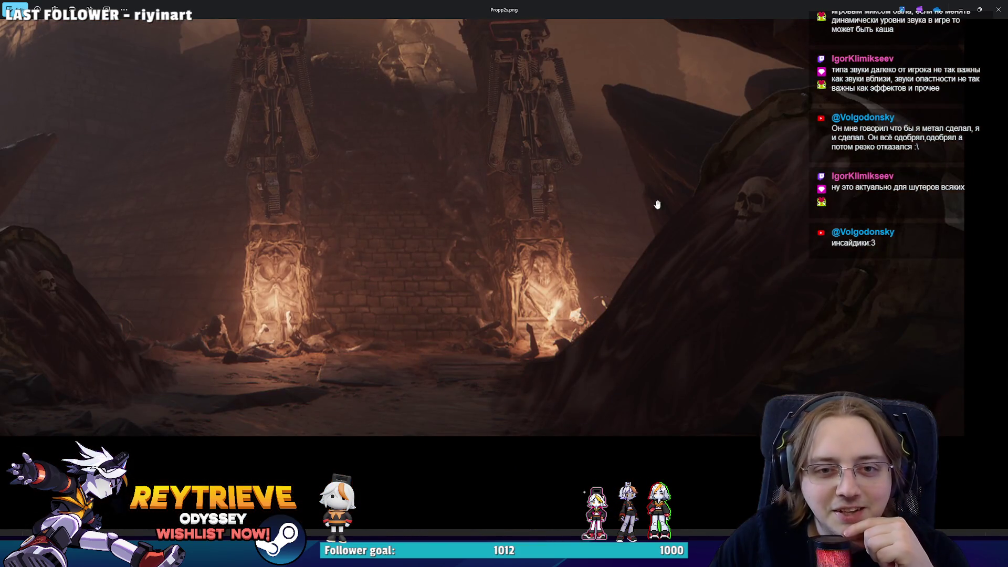
{"action": "scroll", "coordinate": [788, 167], "scroll_direction": "up", "scroll_amount": 2}
{"action": "scroll", "coordinate": [680, 245], "scroll_direction": "down", "scroll_amount": 2}
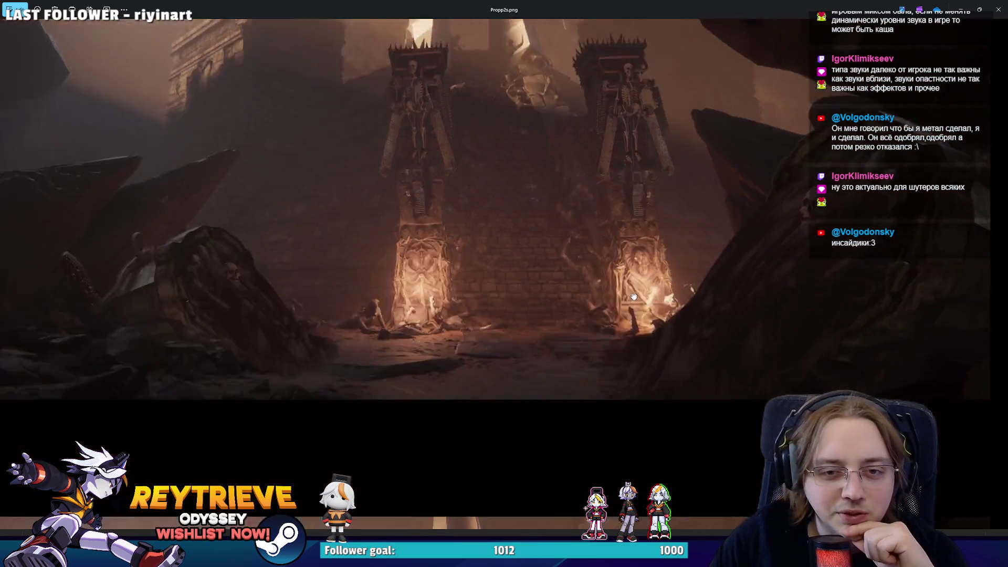
{"action": "scroll", "coordinate": [464, 169], "scroll_direction": "up", "scroll_amount": 3}
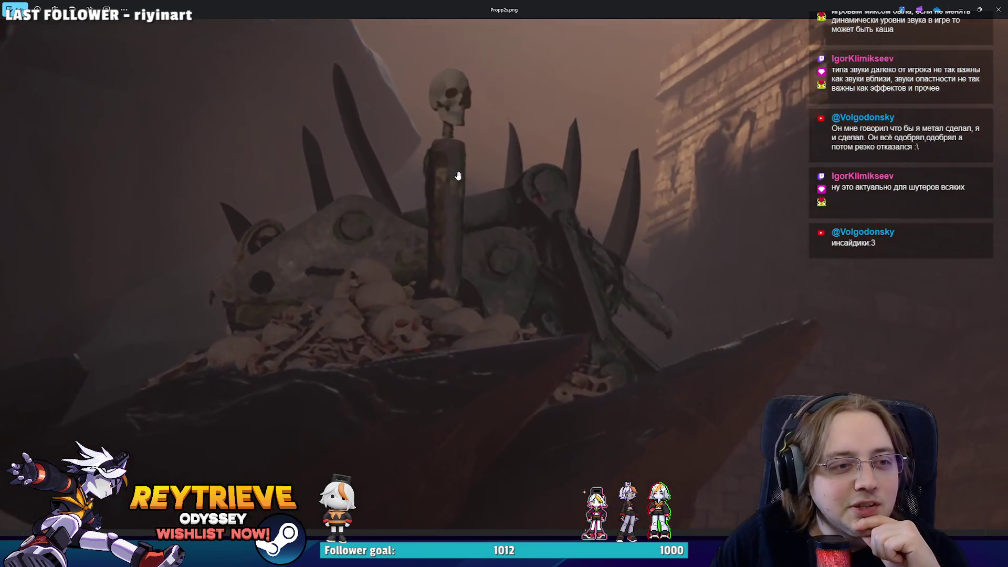
{"action": "mouse_move", "coordinate": [457, 168]}
{"action": "left_mouse_down"}
{"action": "mouse_move", "coordinate": [490, 197]}
{"action": "mouse_move", "coordinate": [486, 214]}
{"action": "mouse_move", "coordinate": [321, 111]}
{"action": "left_mouse_up"}
{"action": "scroll", "coordinate": [512, 252], "scroll_direction": "down", "scroll_amount": 2}
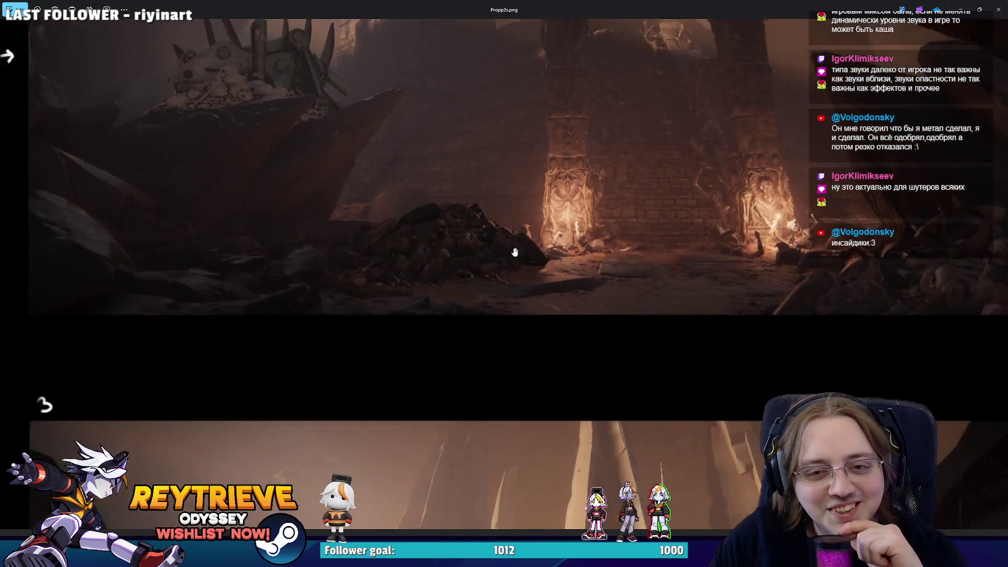
{"action": "scroll", "coordinate": [168, 108], "scroll_direction": "up", "scroll_amount": 3}
{"action": "mouse_move", "coordinate": [169, 109]}
{"action": "left_mouse_down"}
{"action": "mouse_move", "coordinate": [9, 252]}
{"action": "mouse_move", "coordinate": [532, 245]}
{"action": "left_mouse_up"}
{"action": "scroll", "coordinate": [531, 284], "scroll_direction": "up", "scroll_amount": 5}
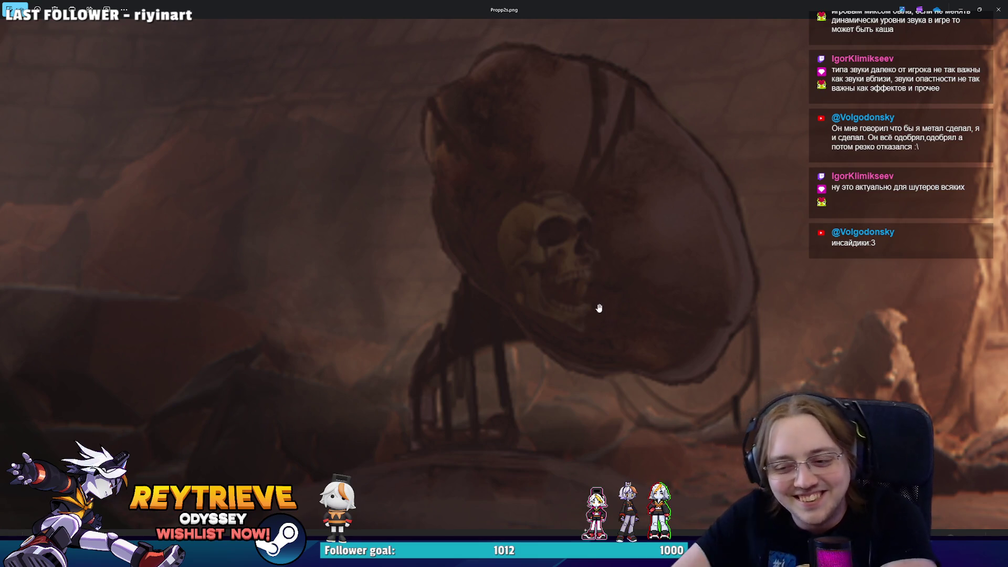
{"action": "scroll", "coordinate": [598, 308], "scroll_direction": "down", "scroll_amount": 6}
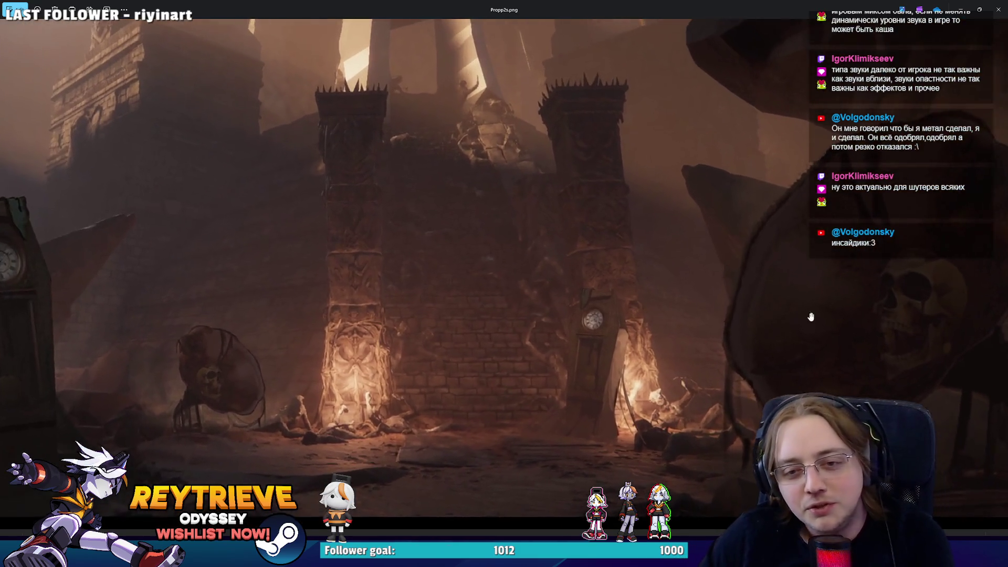
{"action": "scroll", "coordinate": [714, 286], "scroll_direction": "up", "scroll_amount": 3}
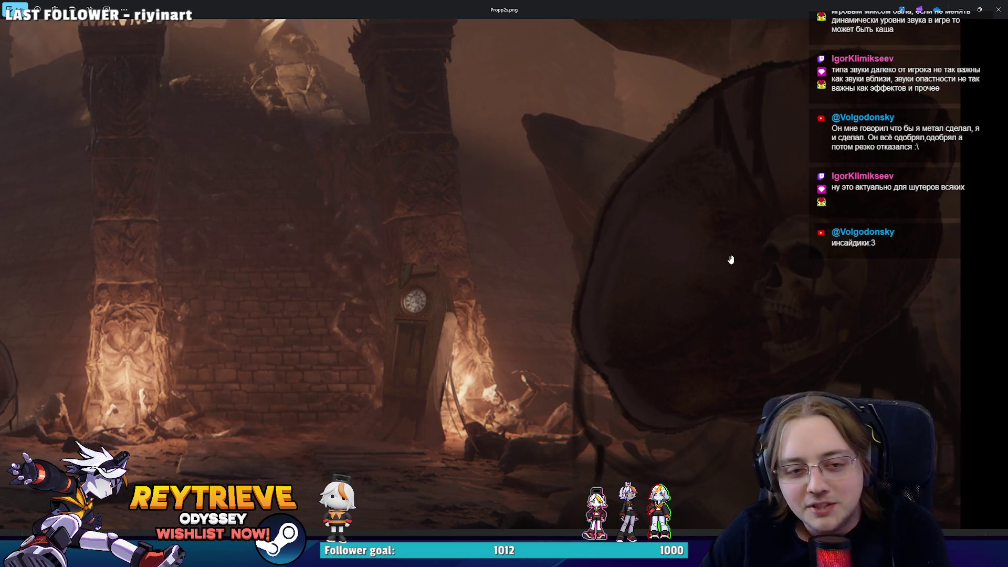
{"action": "scroll", "coordinate": [730, 259], "scroll_direction": "down", "scroll_amount": 5}
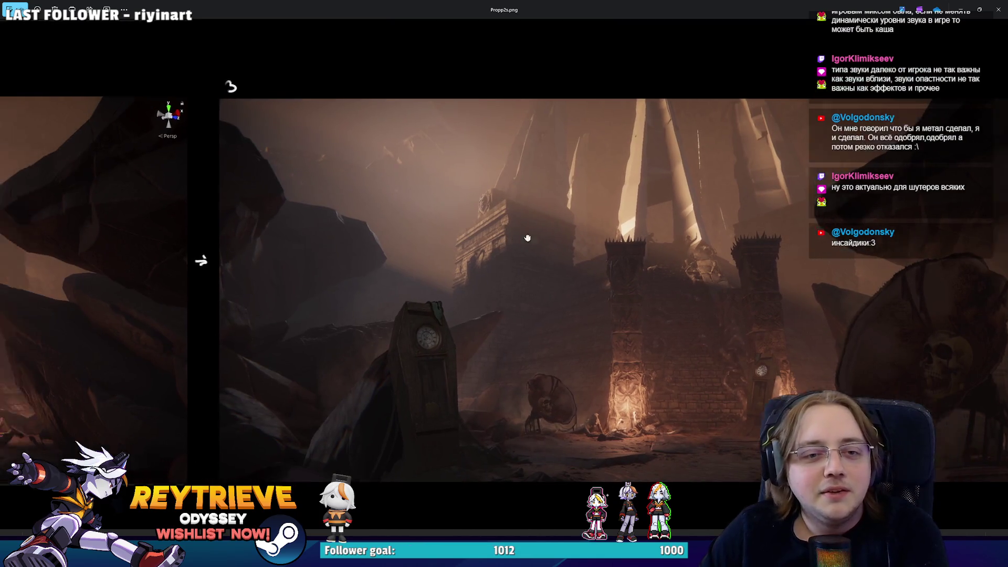
{"action": "left_click", "coordinate": [988, 13]}
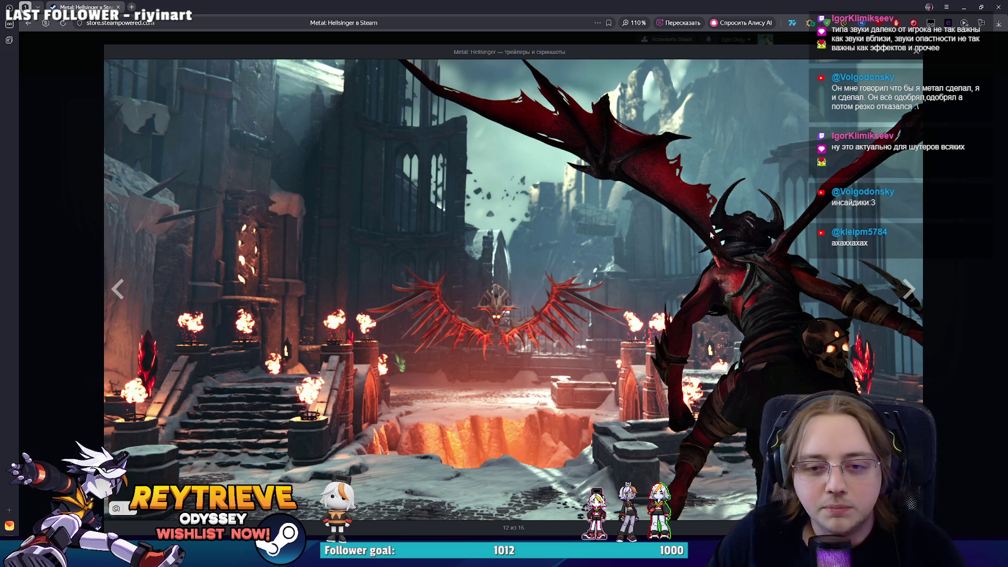
Advance two Metal: Hellsinger screenshots to the snowy ruins scene and close the gallery
{"action": "left_click", "coordinate": [908, 274]}
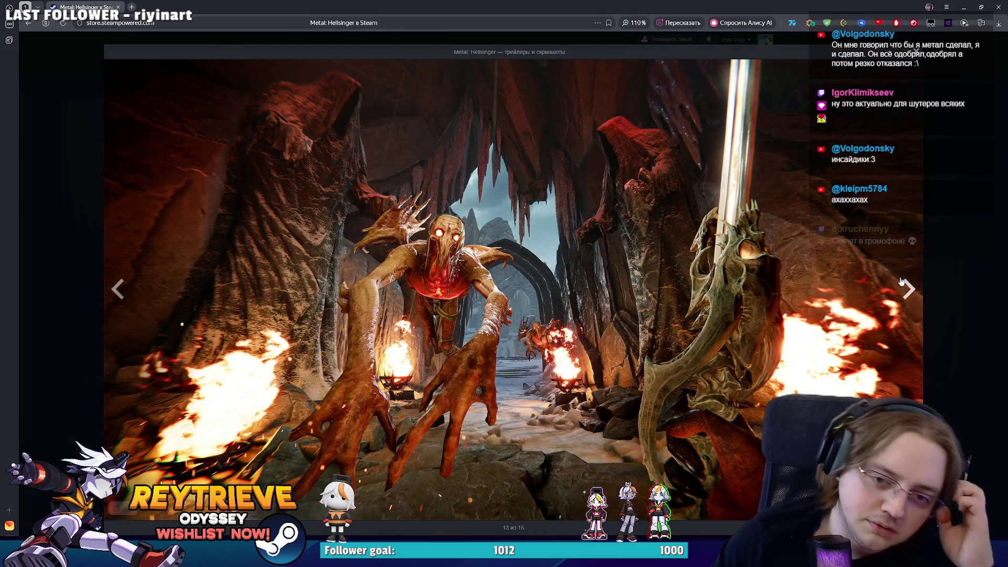
{"action": "left_click", "coordinate": [902, 286]}
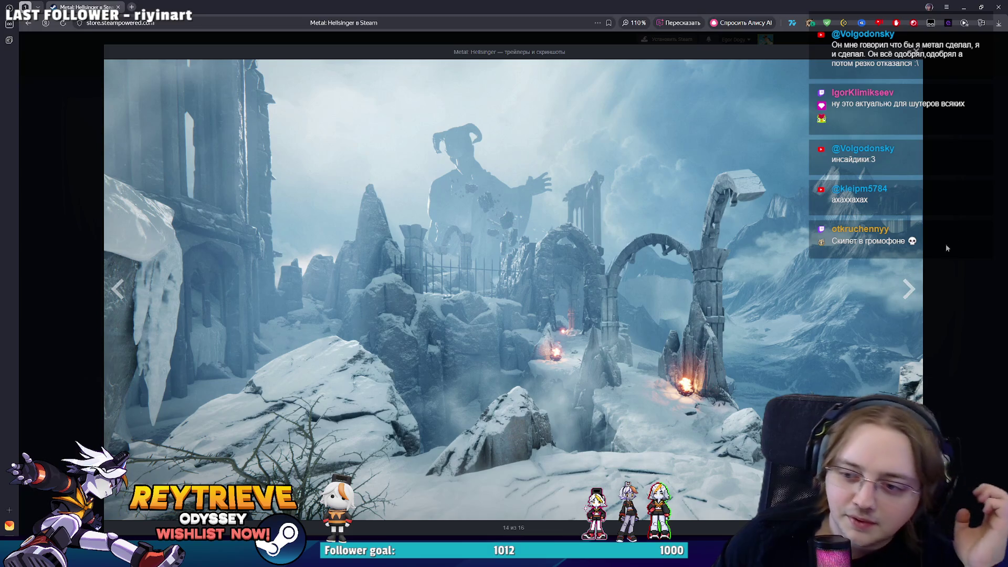
{"action": "left_click", "coordinate": [965, 213]}
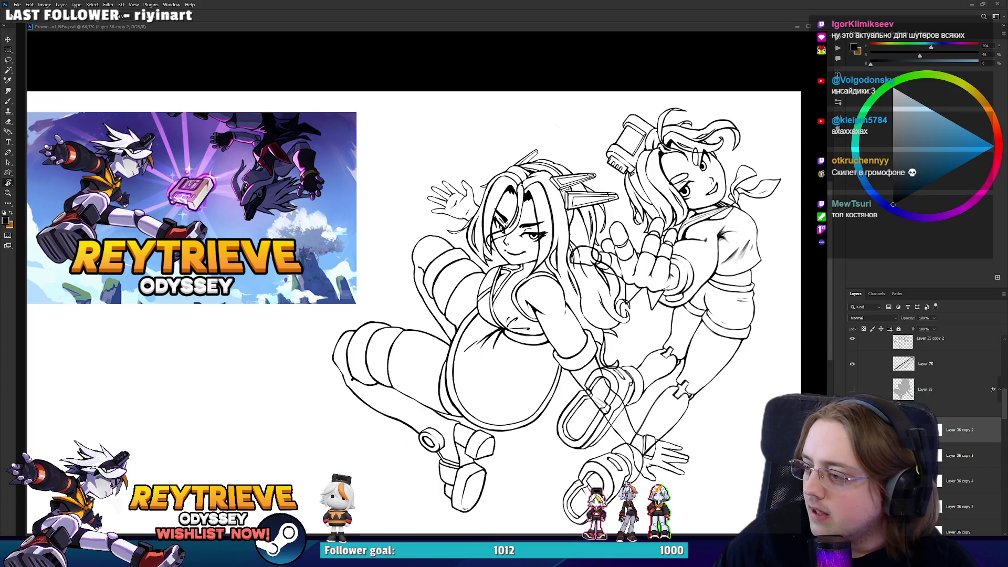
Dock Props 51.psd, then close Propses, Props 64, Props32, Props 521 and Props 51
{"action": "key", "text": "ctrl+Tab"}
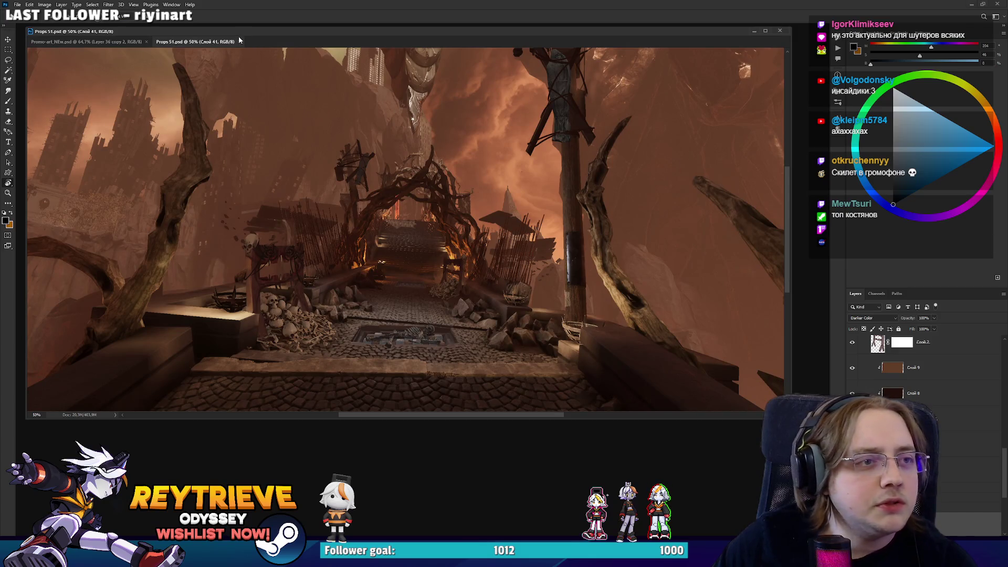
{"action": "left_click_drag", "start_coordinate": [240, 34], "coordinate": [240, 31]}
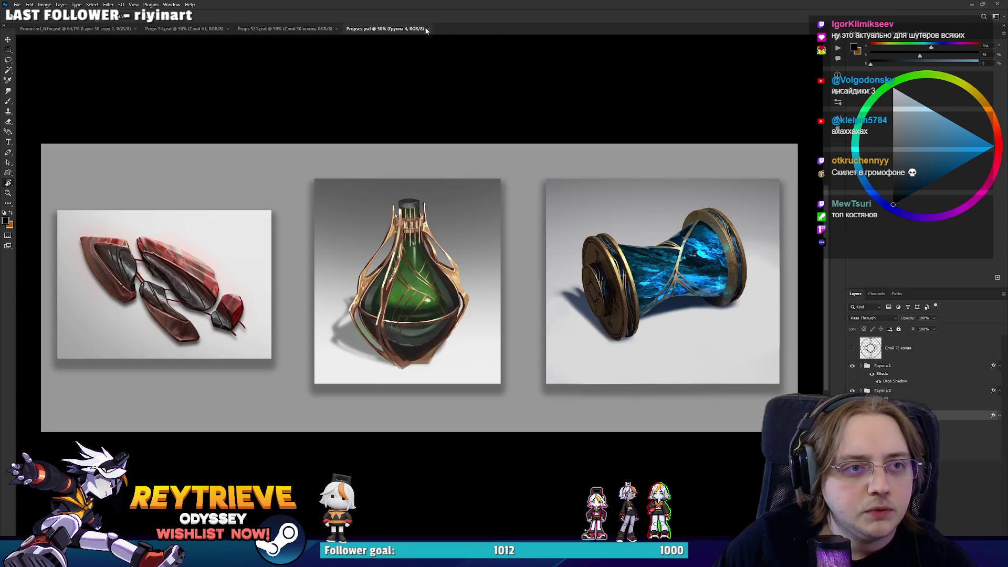
{"action": "left_click", "coordinate": [429, 29]}
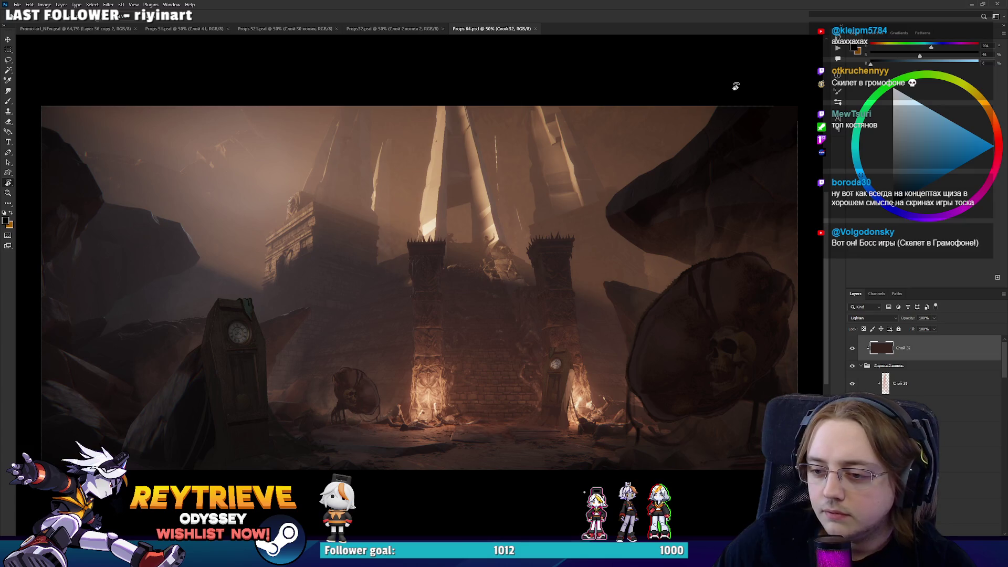
{"action": "left_click", "coordinate": [536, 29]}
{"action": "left_click", "coordinate": [442, 28]}
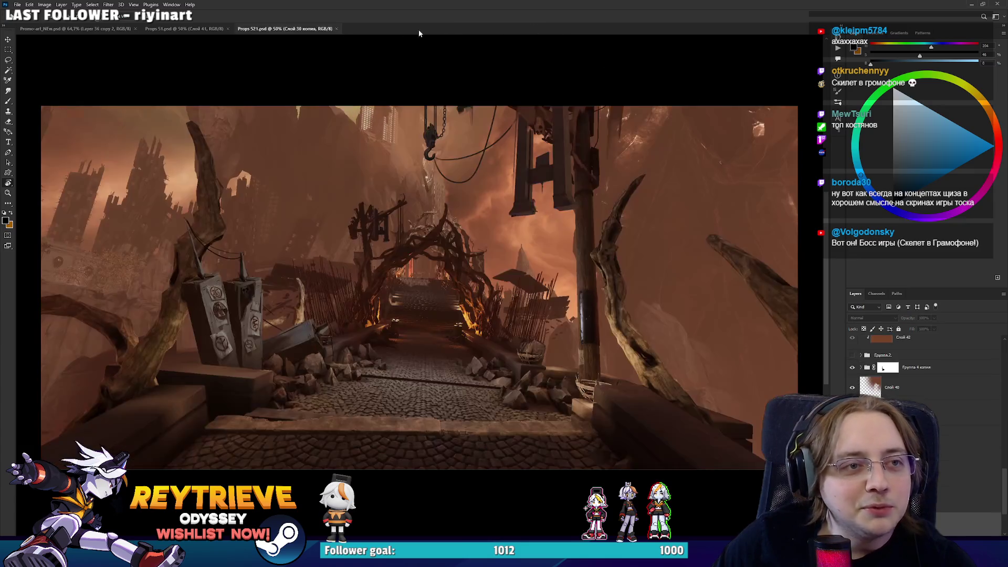
{"action": "left_click", "coordinate": [337, 28]}
{"action": "left_click", "coordinate": [228, 29]}
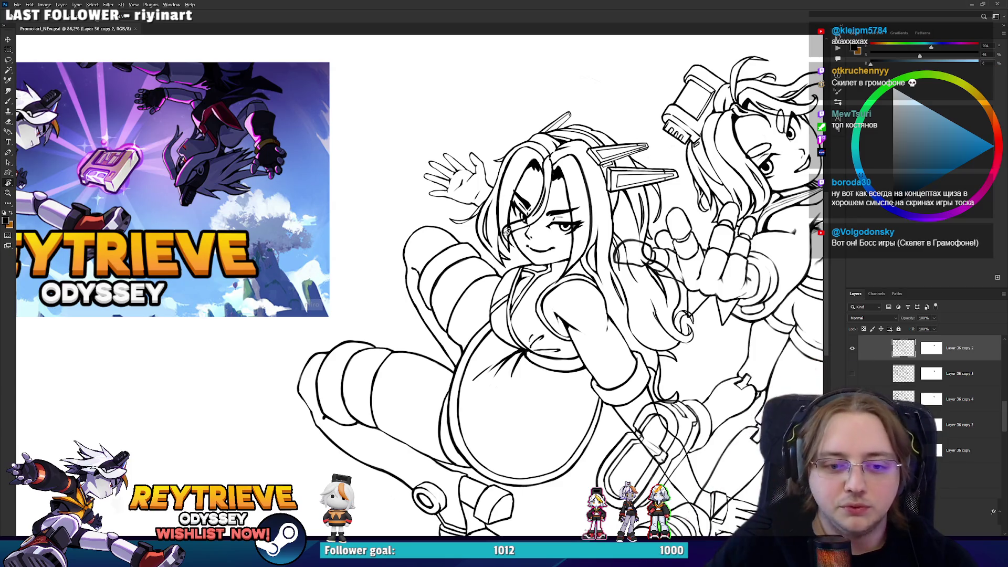
Enlarge and reshape the girl's raised hand with Free Transform
{"action": "scroll", "coordinate": [572, 263], "scroll_direction": "down", "scroll_amount": 2}
{"action": "left_click_drag", "start_coordinate": [620, 260], "coordinate": [580, 294]}
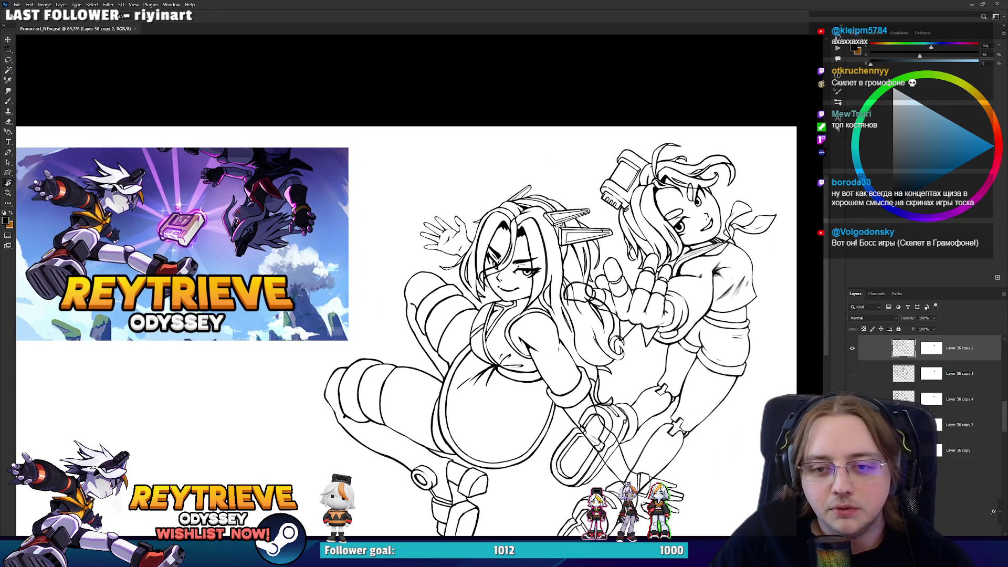
{"action": "key", "text": "ctrl+t"}
{"action": "mouse_move", "coordinate": [502, 275]}
{"action": "left_mouse_down"}
{"action": "mouse_move", "coordinate": [504, 257]}
{"action": "mouse_move", "coordinate": [476, 270]}
{"action": "left_mouse_up"}
{"action": "key", "text": "Return"}
Zoom in on the long-haired girl's face and select Layer 35 copy 2
{"action": "scroll", "coordinate": [470, 236], "scroll_direction": "up", "scroll_amount": 5}
{"action": "scroll", "coordinate": [477, 270], "scroll_direction": "down", "scroll_amount": 2}
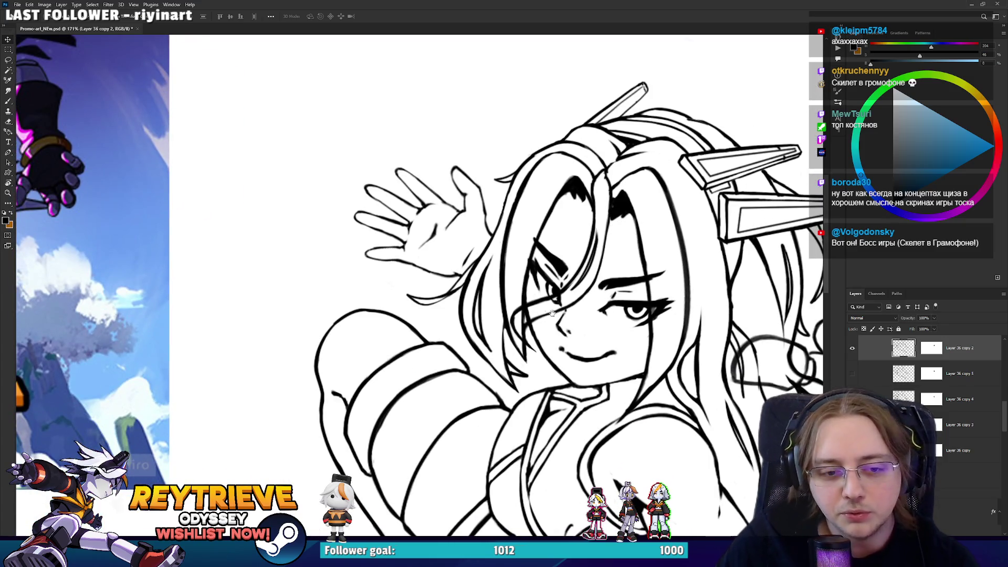
{"action": "scroll", "coordinate": [551, 313], "scroll_direction": "down", "scroll_amount": 1}
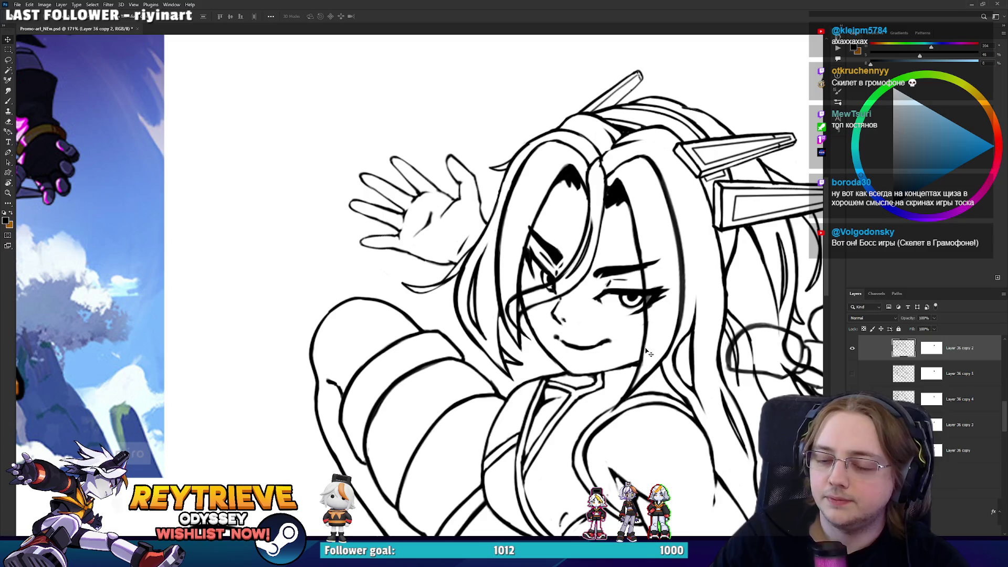
{"action": "scroll", "coordinate": [864, 390], "scroll_direction": "up", "scroll_amount": 3}
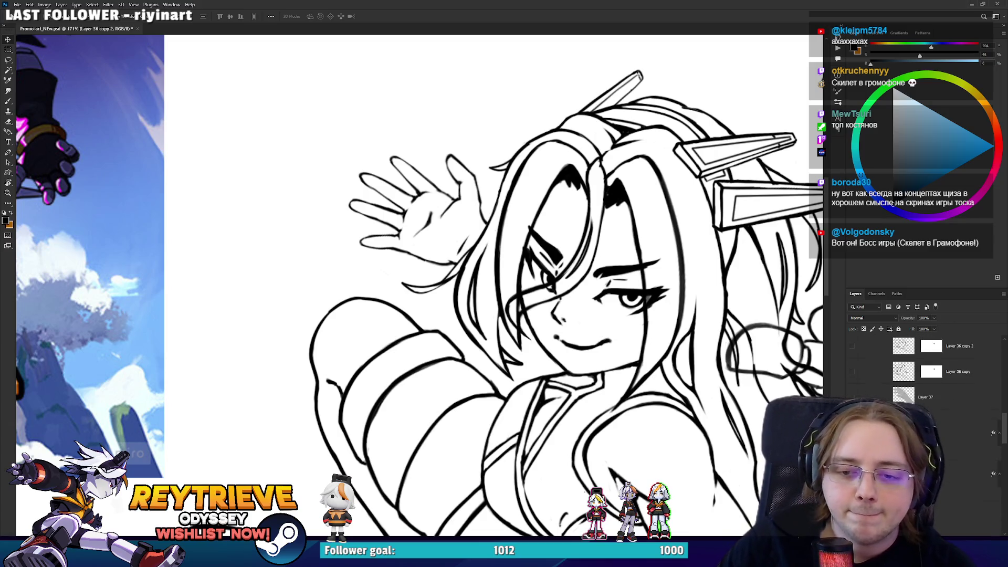
{"action": "scroll", "coordinate": [864, 390], "scroll_direction": "up", "scroll_amount": 2}
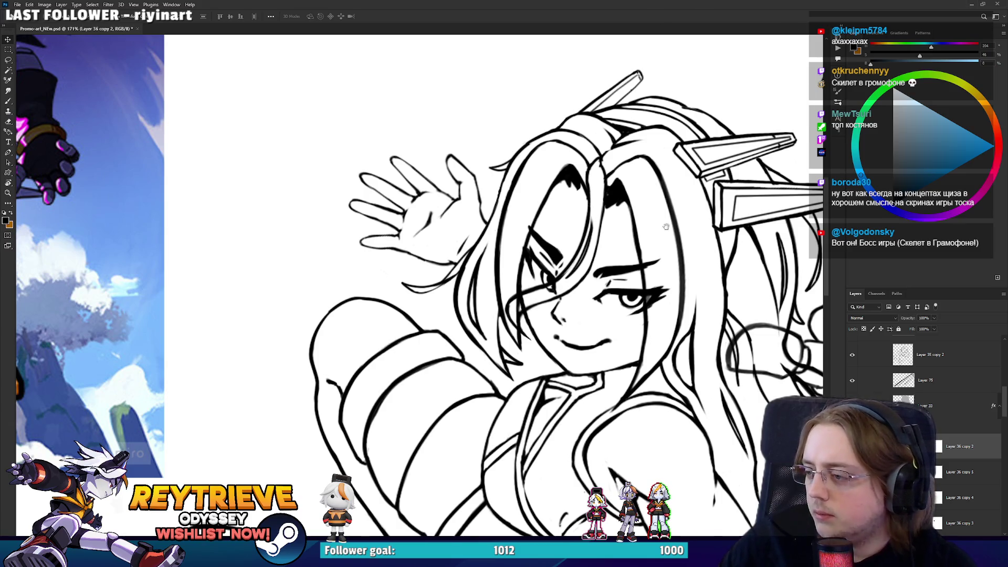
{"action": "left_click_drag", "start_coordinate": [668, 223], "coordinate": [640, 239]}
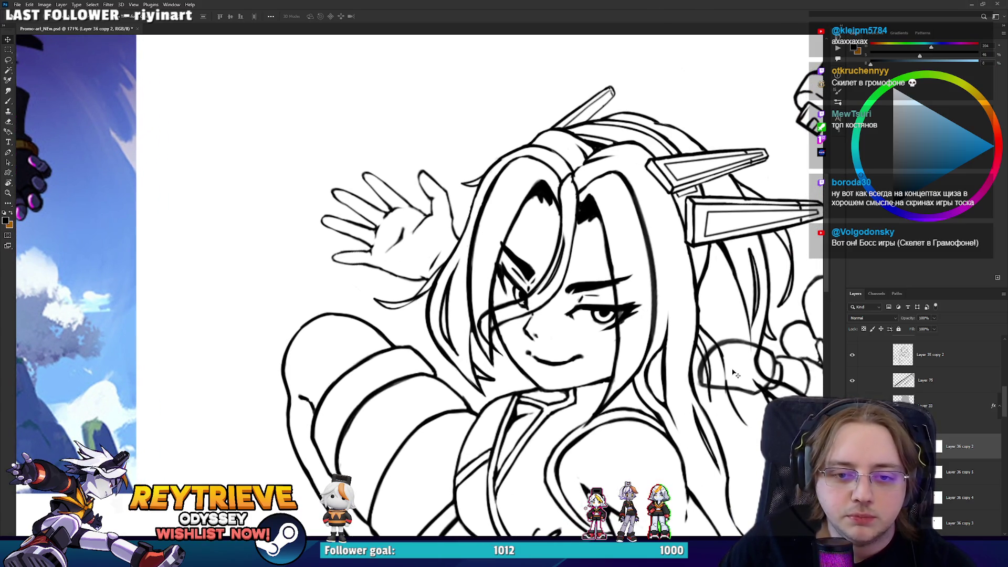
{"action": "left_click_drag", "start_coordinate": [733, 372], "coordinate": [683, 371]}
{"action": "scroll", "coordinate": [924, 398], "scroll_direction": "up", "scroll_amount": 2}
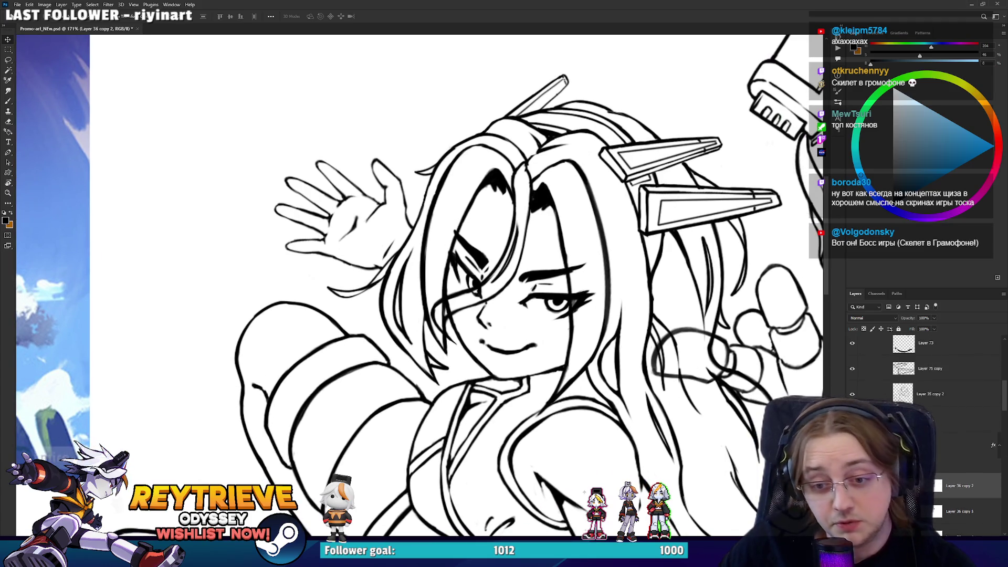
{"action": "scroll", "coordinate": [940, 412], "scroll_direction": "up", "scroll_amount": 3}
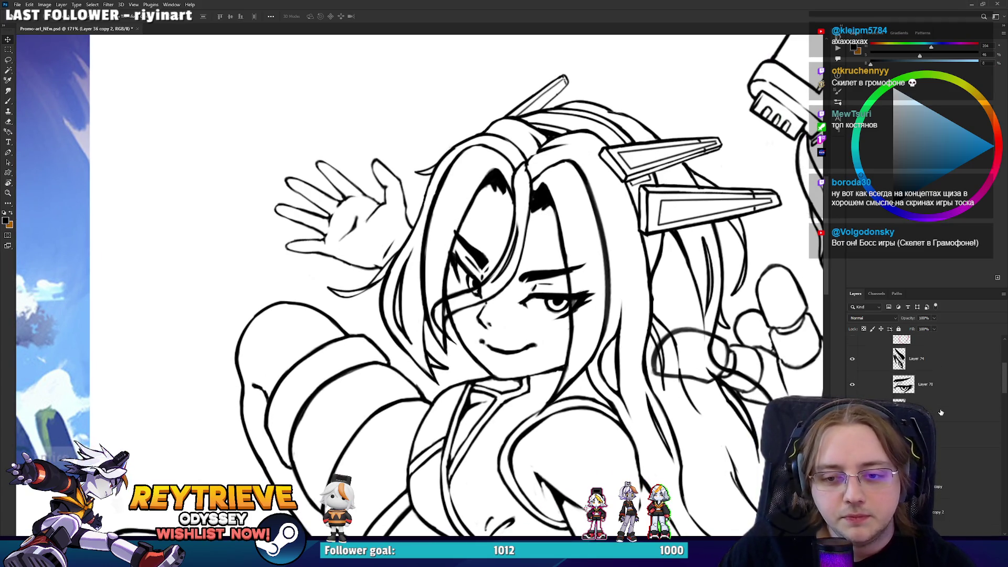
{"action": "scroll", "coordinate": [940, 412], "scroll_direction": "up", "scroll_amount": 3}
{"action": "scroll", "coordinate": [937, 425], "scroll_direction": "down", "scroll_amount": 2}
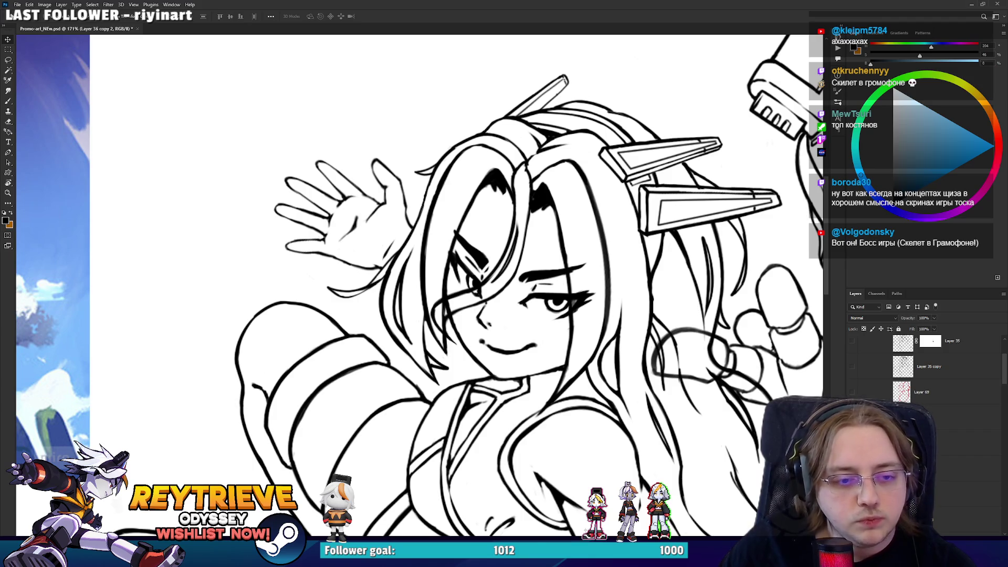
{"action": "scroll", "coordinate": [937, 425], "scroll_direction": "down", "scroll_amount": 3}
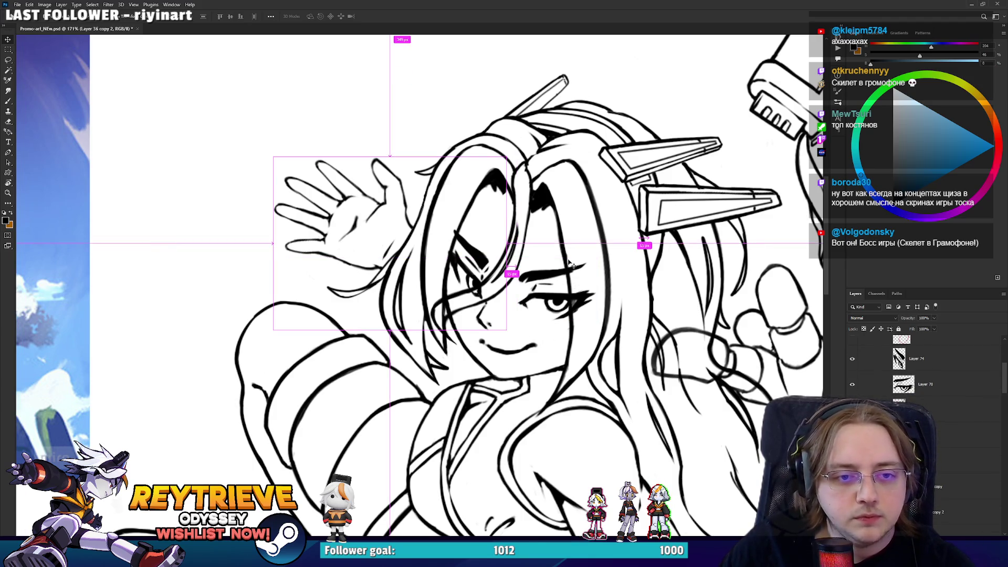
{"action": "left_click", "coordinate": [556, 313], "text": "ctrl"}
{"action": "scroll", "coordinate": [555, 314], "scroll_direction": "up", "scroll_amount": 2}
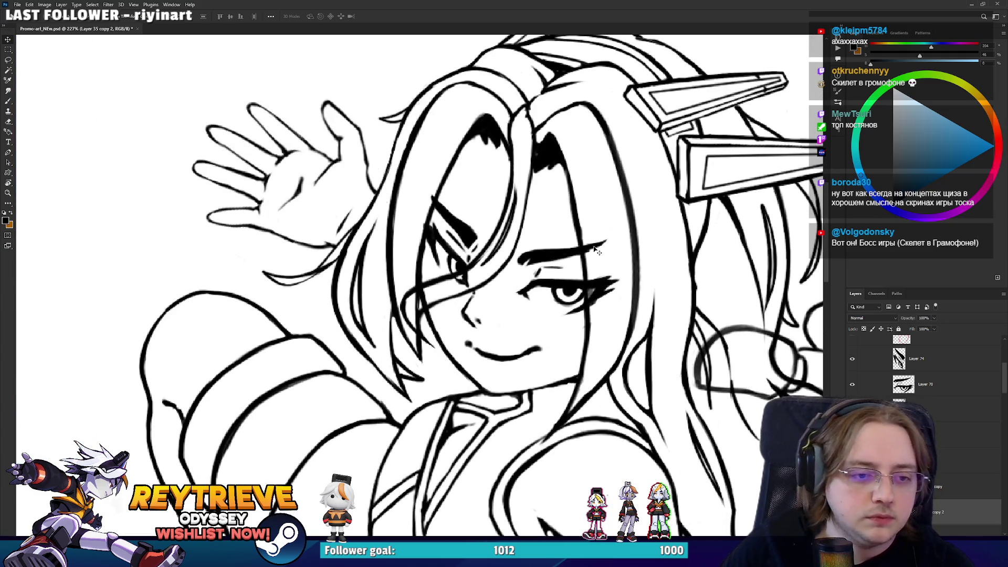
Rotate the canvas view and ink two short marks near the girl's chin
{"action": "key", "text": "e"}
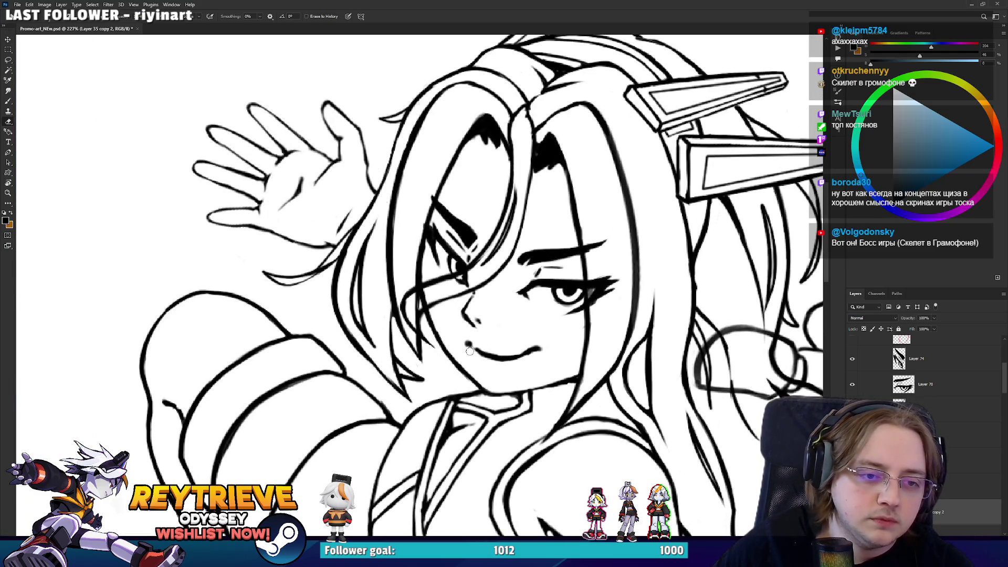
{"action": "key", "text": "r"}
{"action": "mouse_move", "coordinate": [551, 383]}
{"action": "left_mouse_down"}
{"action": "mouse_move", "coordinate": [473, 396]}
{"action": "mouse_move", "coordinate": [386, 371]}
{"action": "left_mouse_up"}
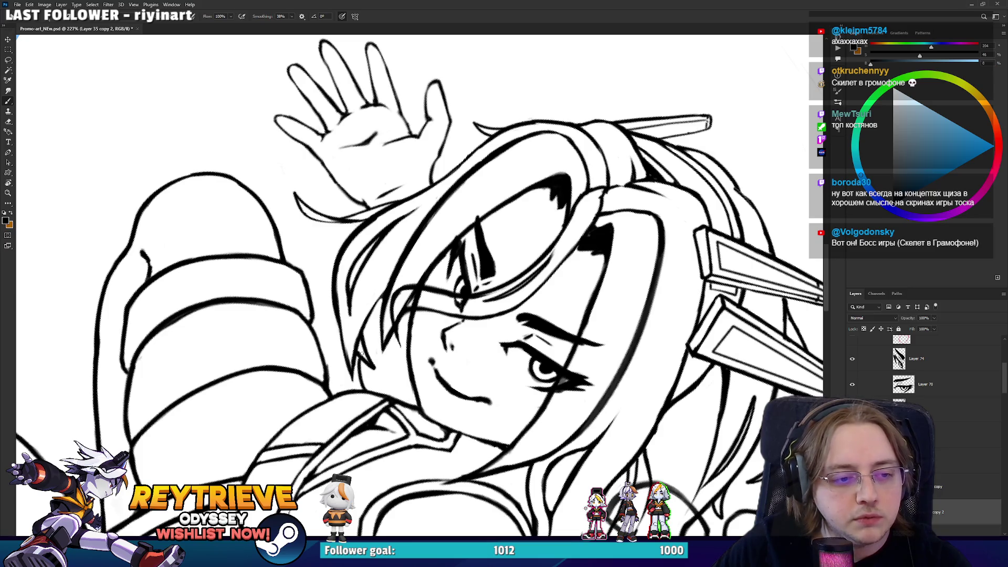
{"action": "key", "text": "r"}
{"action": "mouse_move", "coordinate": [360, 353]}
{"action": "left_mouse_down"}
{"action": "mouse_move", "coordinate": [399, 375]}
{"action": "mouse_move", "coordinate": [472, 357]}
{"action": "mouse_move", "coordinate": [510, 324]}
{"action": "mouse_move", "coordinate": [537, 412]}
{"action": "mouse_move", "coordinate": [475, 399]}
{"action": "left_mouse_up"}
{"action": "key", "text": "r"}
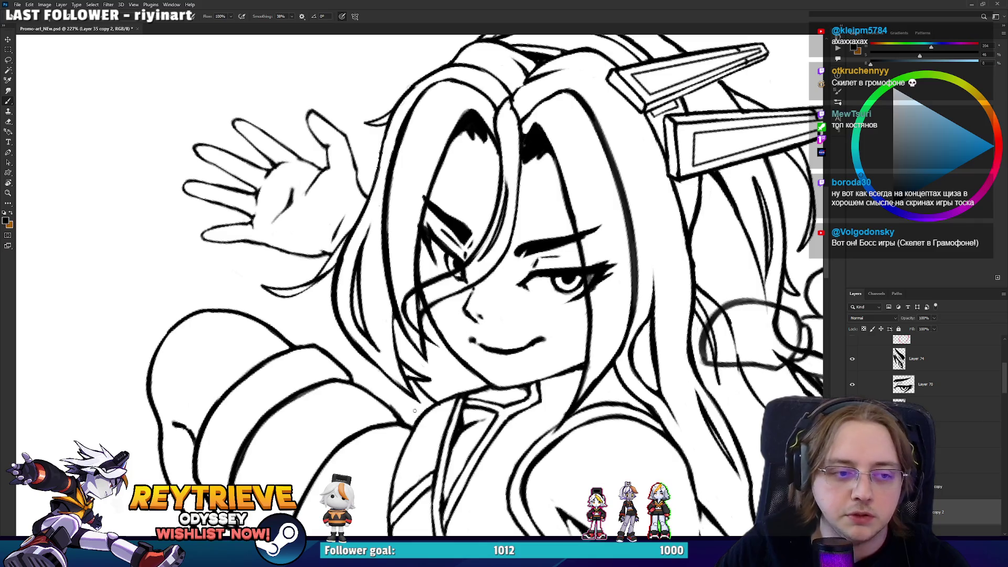
{"action": "left_click_drag", "start_coordinate": [420, 381], "coordinate": [450, 399]}
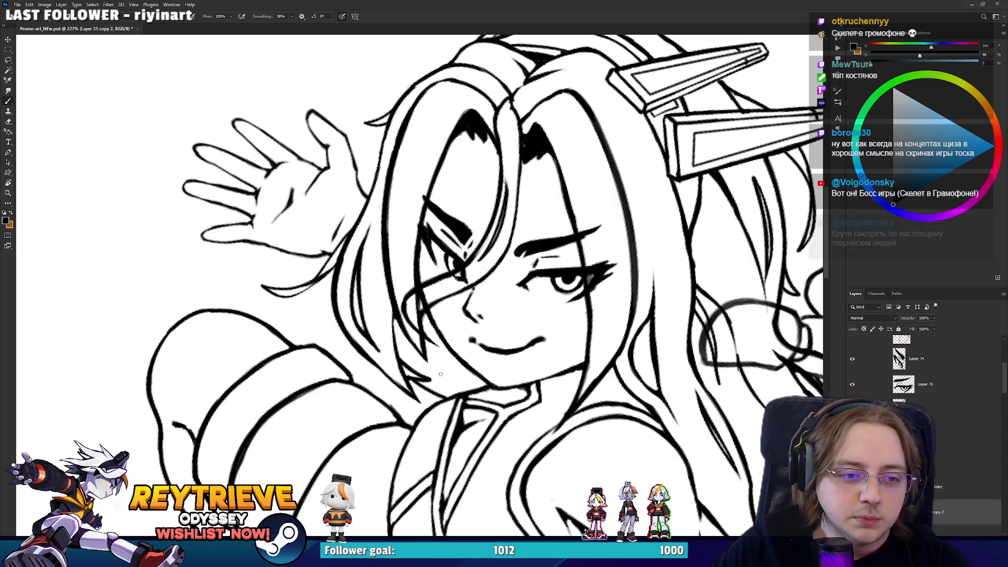
{"action": "left_click_drag", "start_coordinate": [433, 362], "coordinate": [464, 387]}
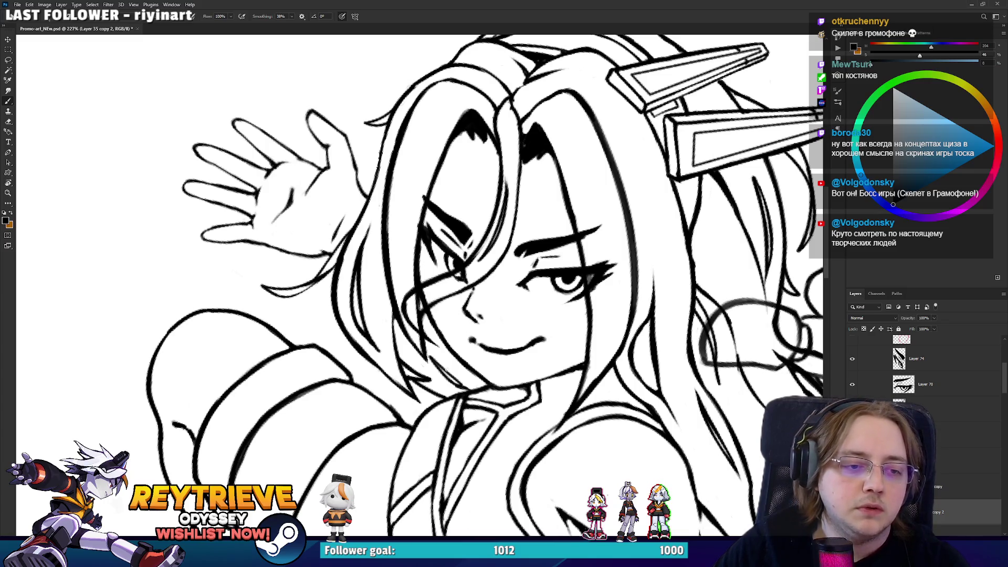
Fit the whole artwork in view and save Promo-art_NEW.psd
{"action": "key", "text": "e"}
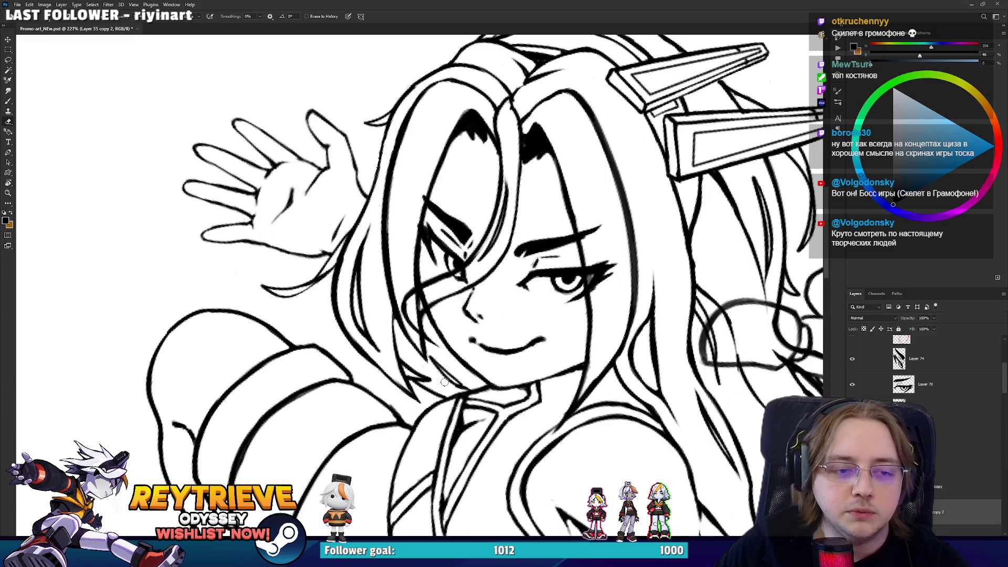
{"action": "key", "text": "b"}
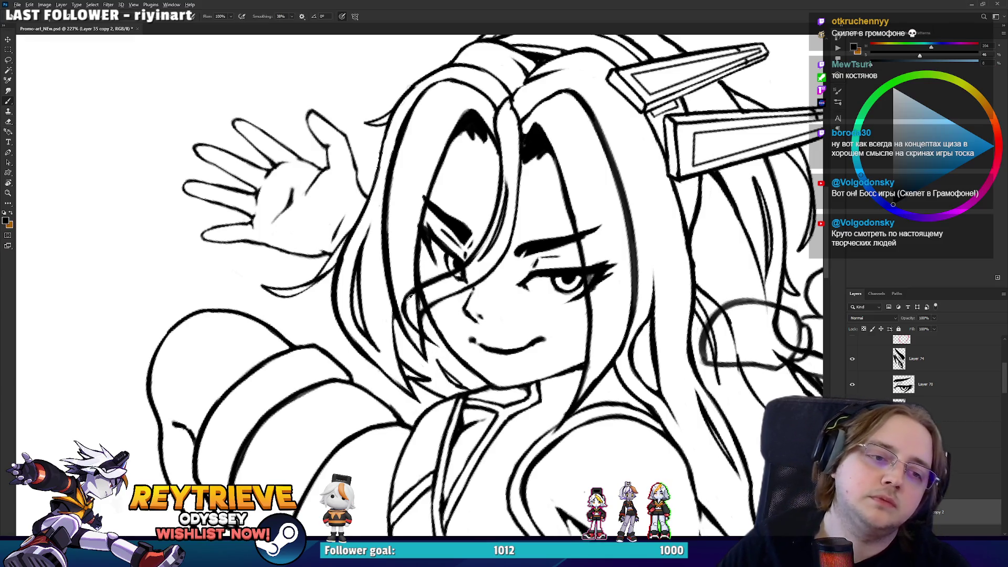
{"action": "key", "text": "ctrl+0"}
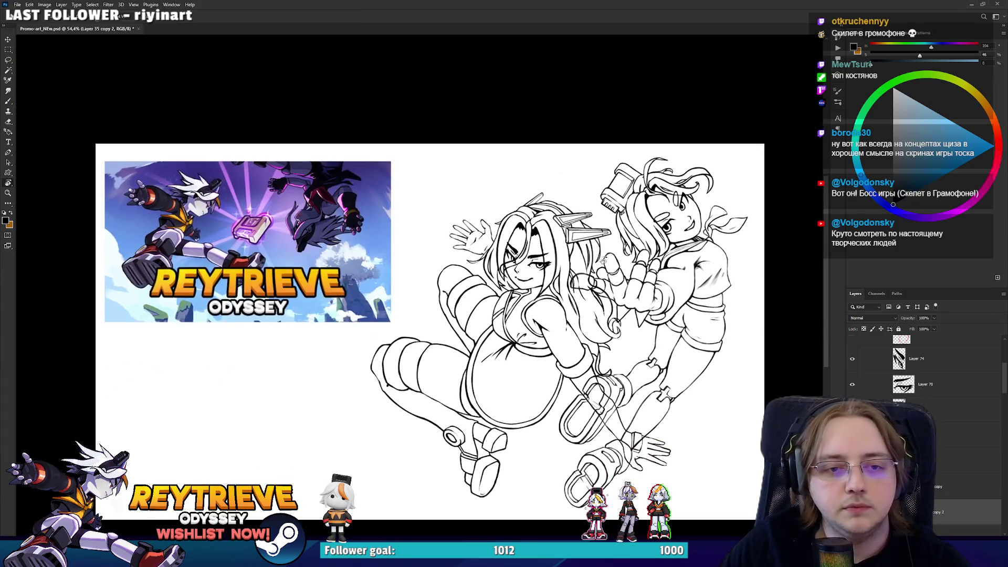
{"action": "scroll", "coordinate": [596, 247], "scroll_direction": "up", "scroll_amount": 4}
{"action": "key", "text": "ctrl+s"}
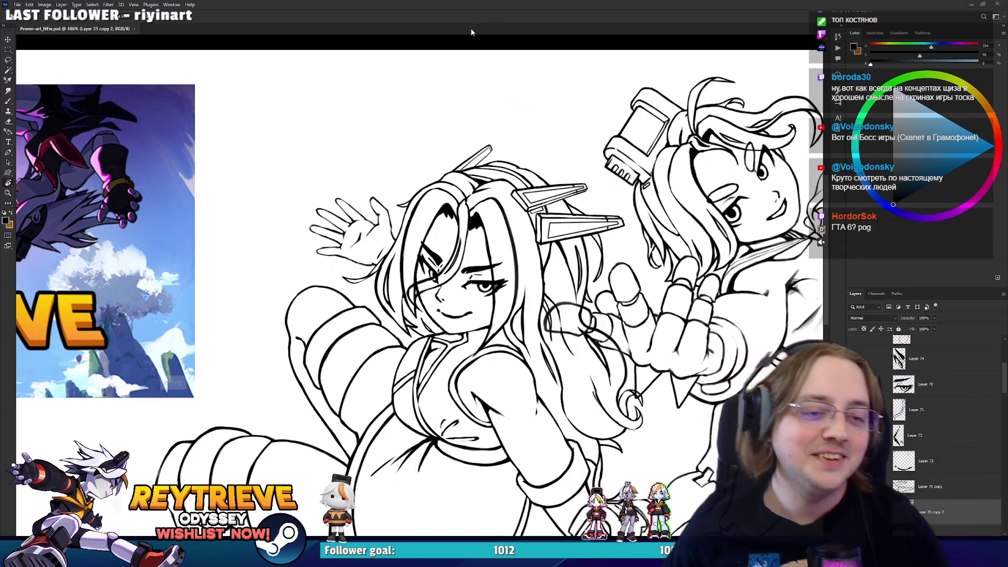
{"action": "scroll", "coordinate": [526, 299], "scroll_direction": "up", "scroll_amount": 4}
{"action": "scroll", "coordinate": [526, 300], "scroll_direction": "up", "scroll_amount": 1}
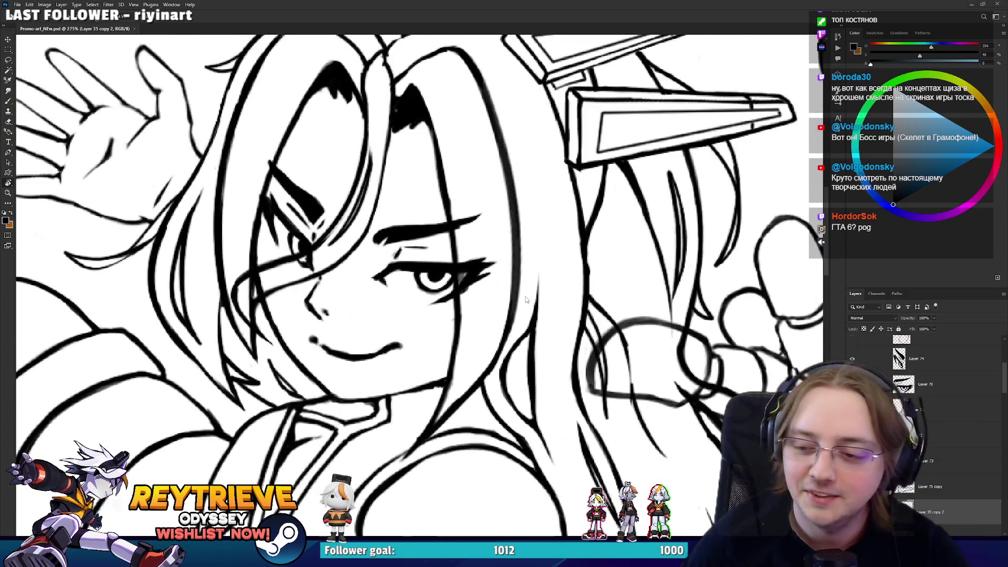
{"action": "scroll", "coordinate": [526, 299], "scroll_direction": "down", "scroll_amount": 3}
Erase and redraw the hair strands to the right of the face
{"action": "key", "text": "e"}
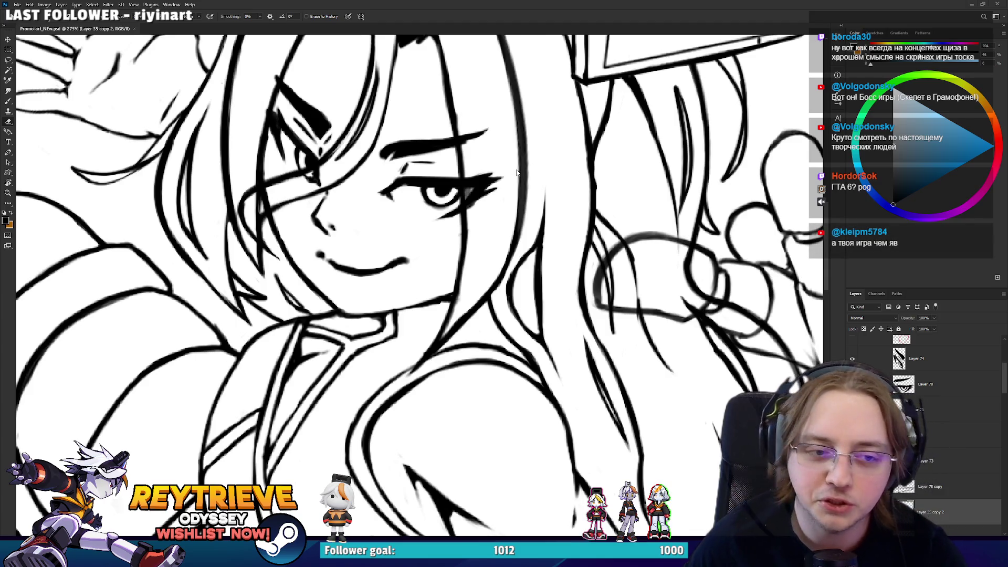
{"action": "left_click_drag", "start_coordinate": [517, 314], "coordinate": [539, 232]}
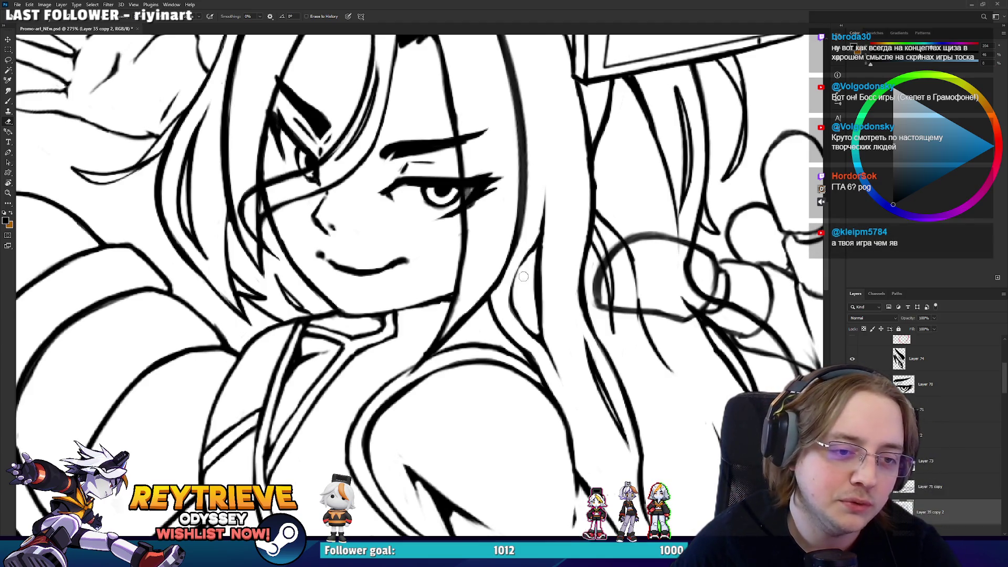
{"action": "key", "text": "b"}
{"action": "left_click_drag", "start_coordinate": [513, 313], "coordinate": [522, 258]}
{"action": "key", "text": "e"}
{"action": "left_click_drag", "start_coordinate": [512, 309], "coordinate": [536, 231]}
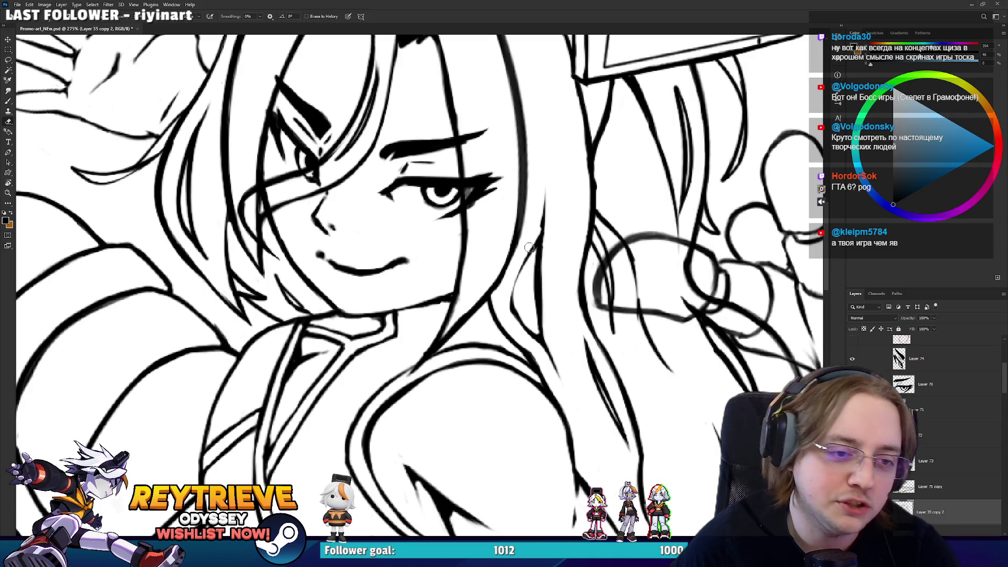
{"action": "key", "text": "b"}
{"action": "left_click_drag", "start_coordinate": [514, 314], "coordinate": [532, 241]}
Turn the view nearly upside down and compare the latest hair stroke by undoing it
{"action": "key", "text": "r"}
{"action": "mouse_move", "coordinate": [472, 210]}
{"action": "left_mouse_down"}
{"action": "mouse_move", "coordinate": [399, 294]}
{"action": "mouse_move", "coordinate": [371, 299]}
{"action": "left_mouse_up"}
{"action": "key", "text": "e"}
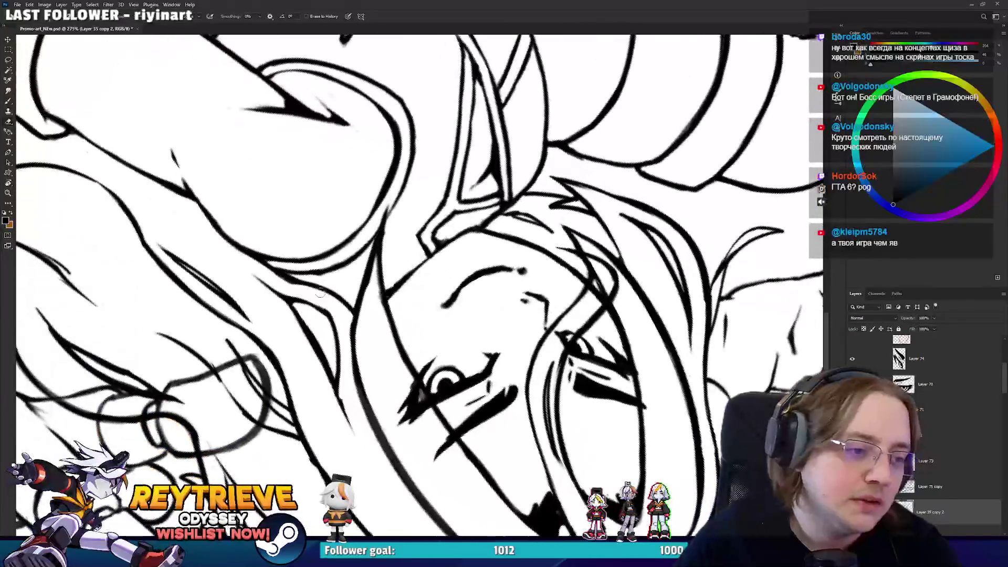
{"action": "key", "text": "ctrl+z"}
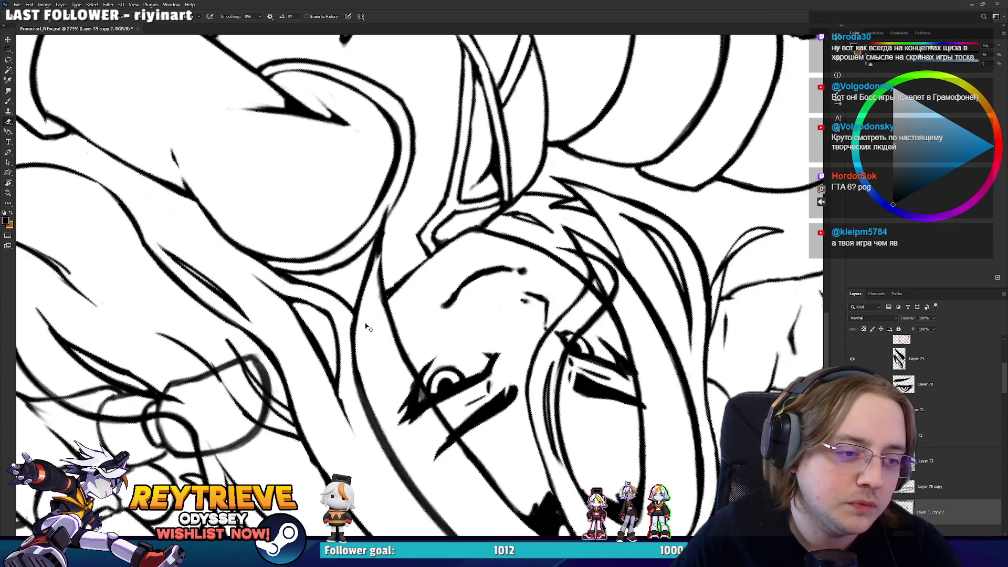
{"action": "key", "text": "ctrl+shift+z"}
{"action": "key", "text": "ctrl+z"}
{"action": "key", "text": "ctrl+shift+z"}
{"action": "key", "text": "ctrl+z"}
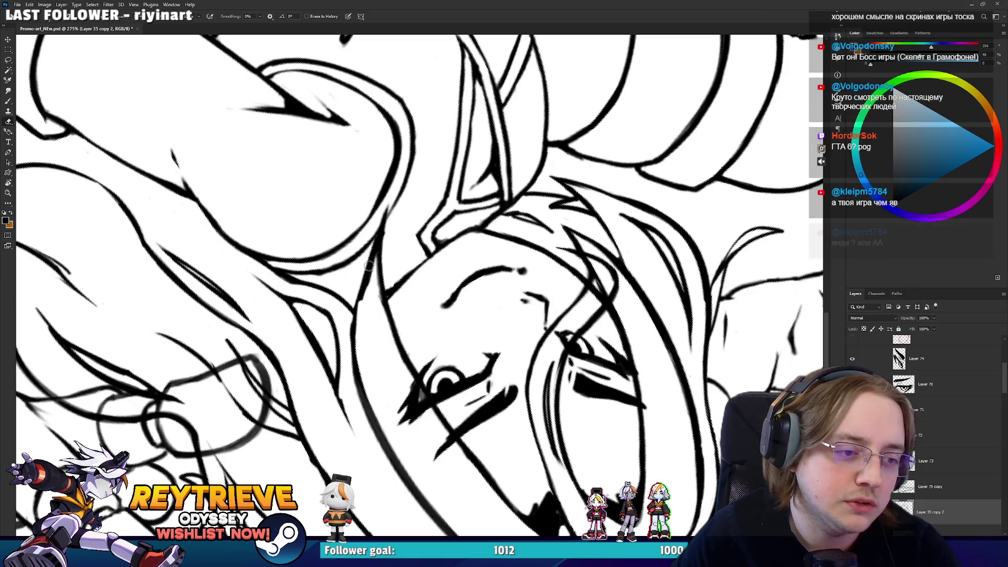
Redraw the hair line darker, add a new line along the face, and zoom out
{"action": "key", "text": "b"}
{"action": "mouse_move", "coordinate": [382, 288]}
{"action": "left_mouse_down"}
{"action": "mouse_move", "coordinate": [381, 231]}
{"action": "mouse_move", "coordinate": [382, 269]}
{"action": "left_mouse_up"}
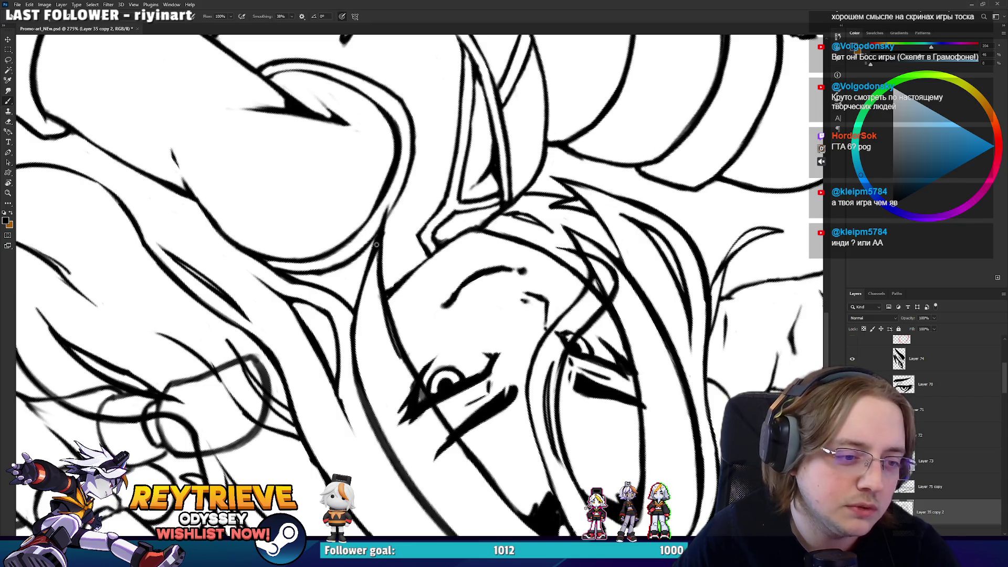
{"action": "mouse_move", "coordinate": [386, 330]}
{"action": "left_mouse_down"}
{"action": "mouse_move", "coordinate": [378, 240]}
{"action": "mouse_move", "coordinate": [414, 273]}
{"action": "mouse_move", "coordinate": [431, 336]}
{"action": "mouse_move", "coordinate": [524, 310]}
{"action": "left_mouse_up"}
{"action": "key", "text": "e"}
{"action": "scroll", "coordinate": [391, 230], "scroll_direction": "down", "scroll_amount": 5}
{"action": "scroll", "coordinate": [431, 336], "scroll_direction": "down", "scroll_amount": 3}
{"action": "scroll", "coordinate": [546, 303], "scroll_direction": "down", "scroll_amount": 1}
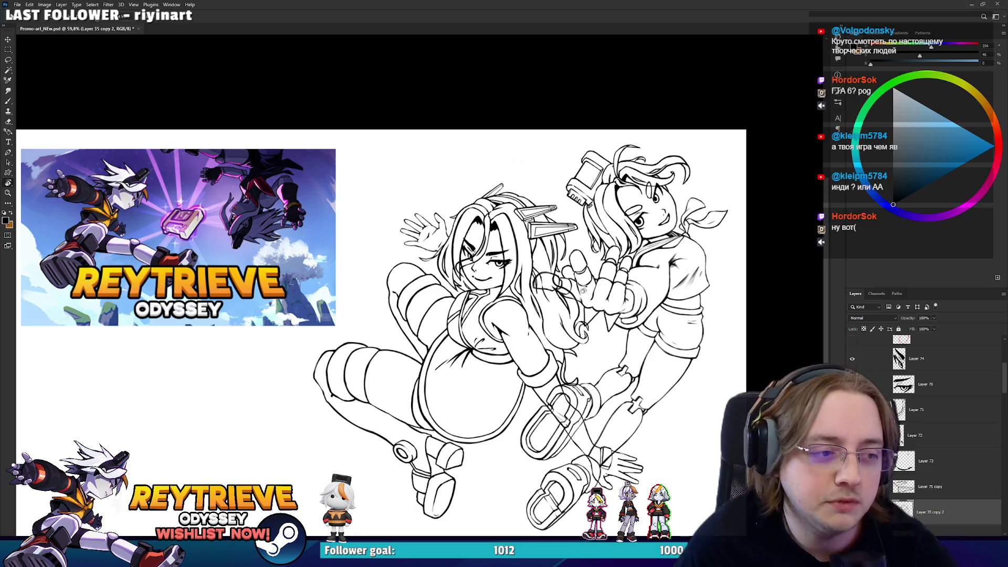
Save, then nudge the Fate drawing group right and back to the left
{"action": "scroll", "coordinate": [432, 252], "scroll_direction": "up", "scroll_amount": 5}
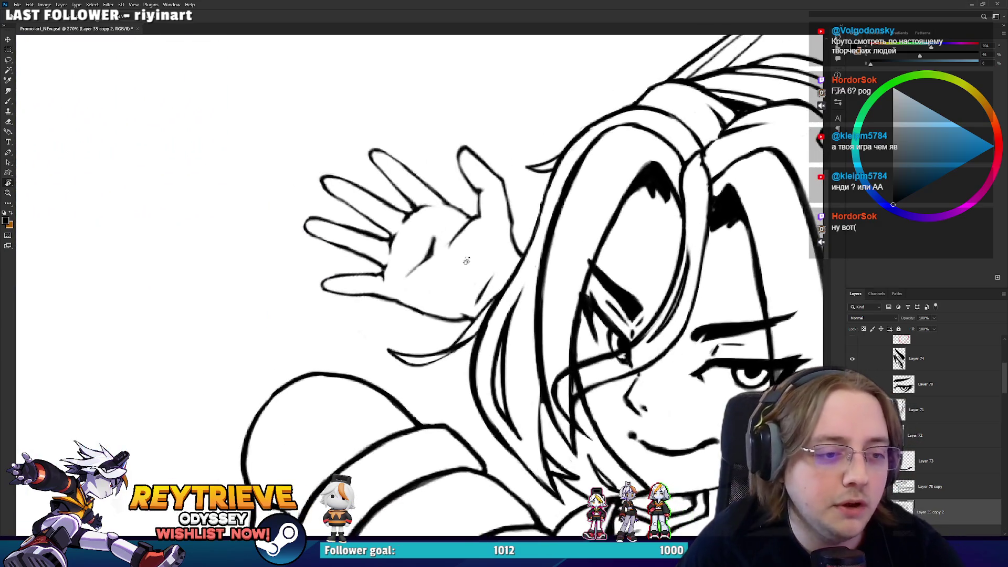
{"action": "scroll", "coordinate": [466, 261], "scroll_direction": "down", "scroll_amount": 6}
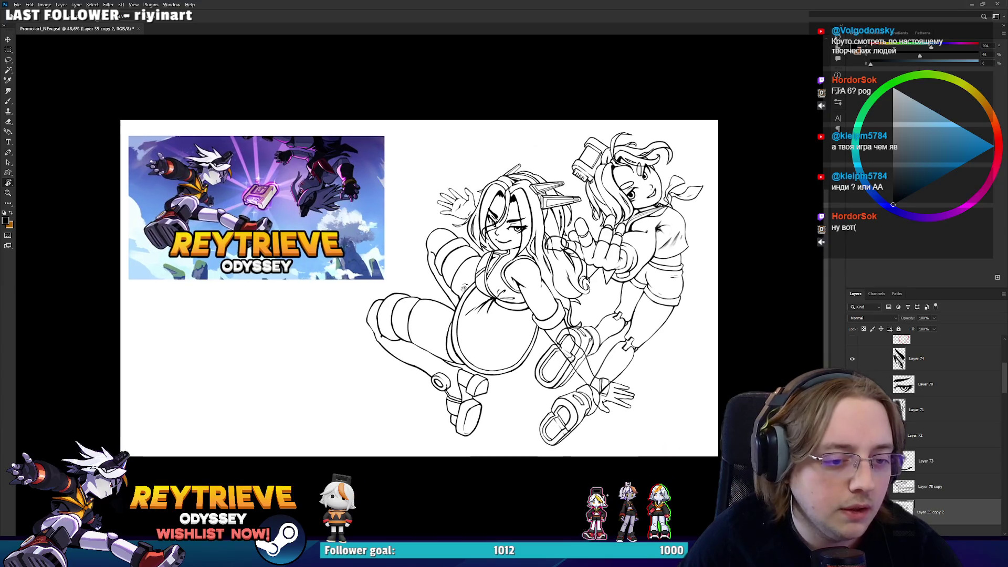
{"action": "scroll", "coordinate": [464, 286], "scroll_direction": "up", "scroll_amount": 3}
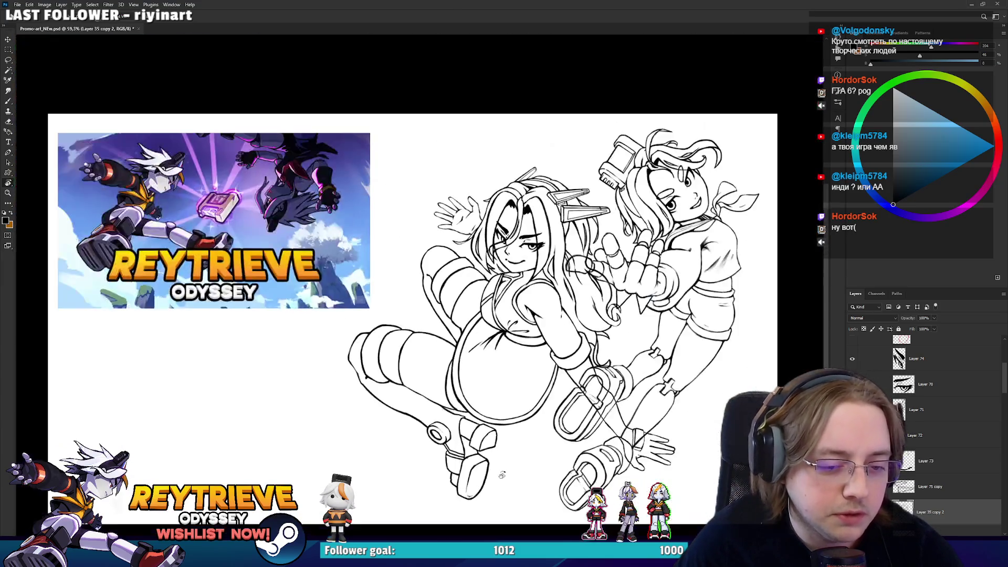
{"action": "scroll", "coordinate": [588, 414], "scroll_direction": "up", "scroll_amount": 2}
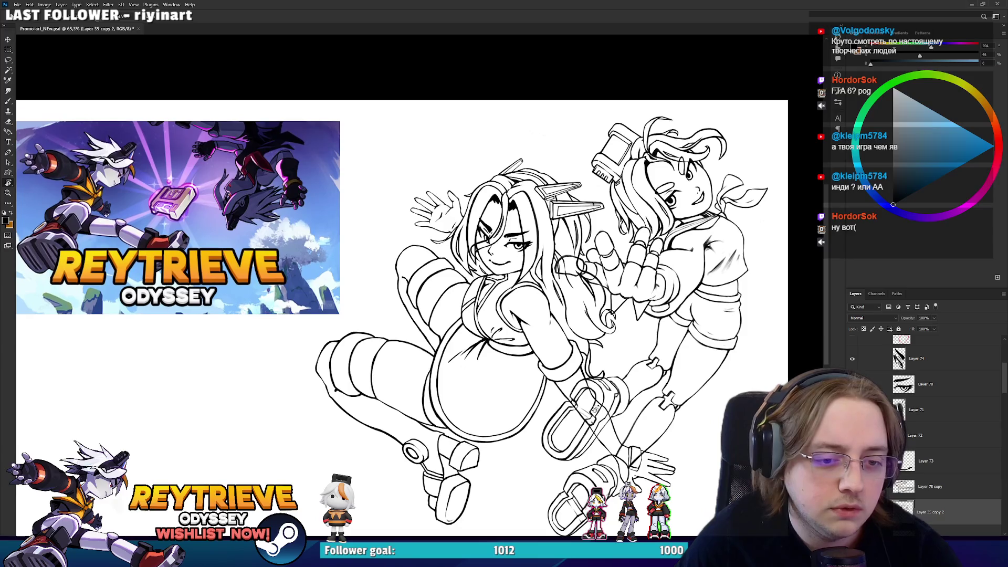
{"action": "key", "text": "ctrl+s"}
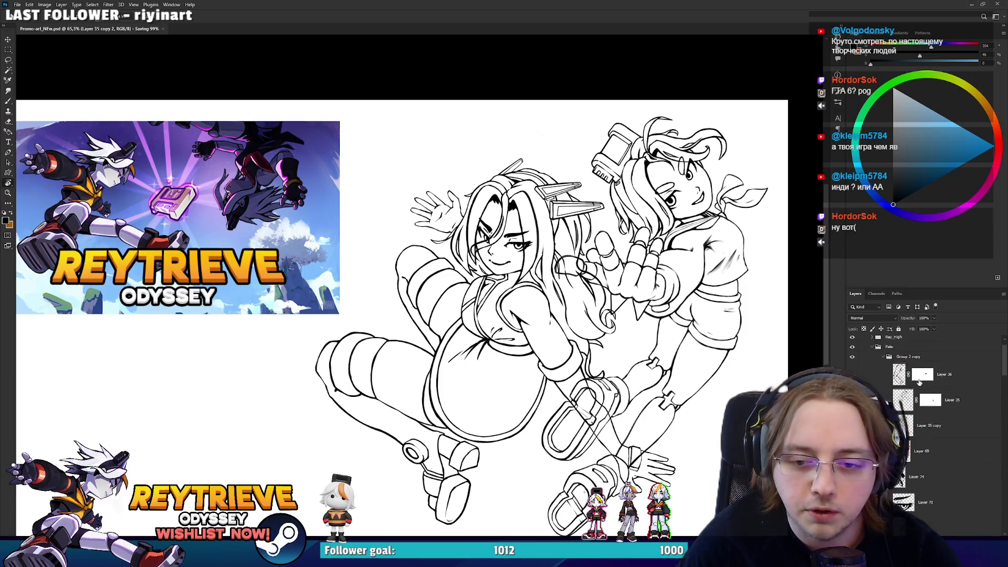
{"action": "left_click", "coordinate": [539, 333], "text": "ctrl"}
{"action": "left_click_drag", "start_coordinate": [539, 334], "coordinate": [566, 331]}
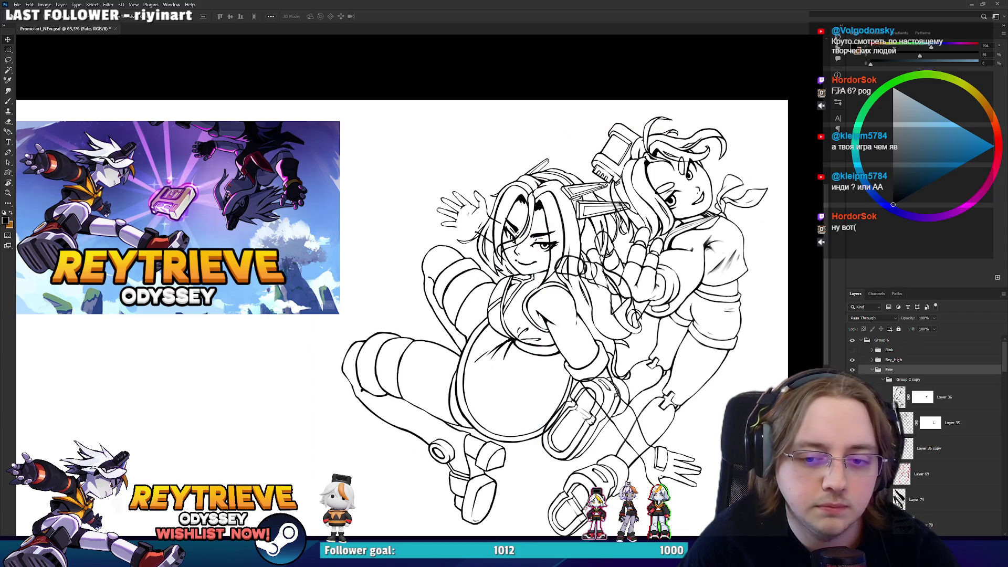
{"action": "mouse_move", "coordinate": [609, 292]}
{"action": "left_mouse_down"}
{"action": "mouse_move", "coordinate": [482, 281]}
{"action": "mouse_move", "coordinate": [435, 292]}
{"action": "left_mouse_up"}
Scale the Reytrieve Odyssey banner layer down to 869x488 px
{"action": "scroll", "coordinate": [627, 247], "scroll_direction": "up", "scroll_amount": 5}
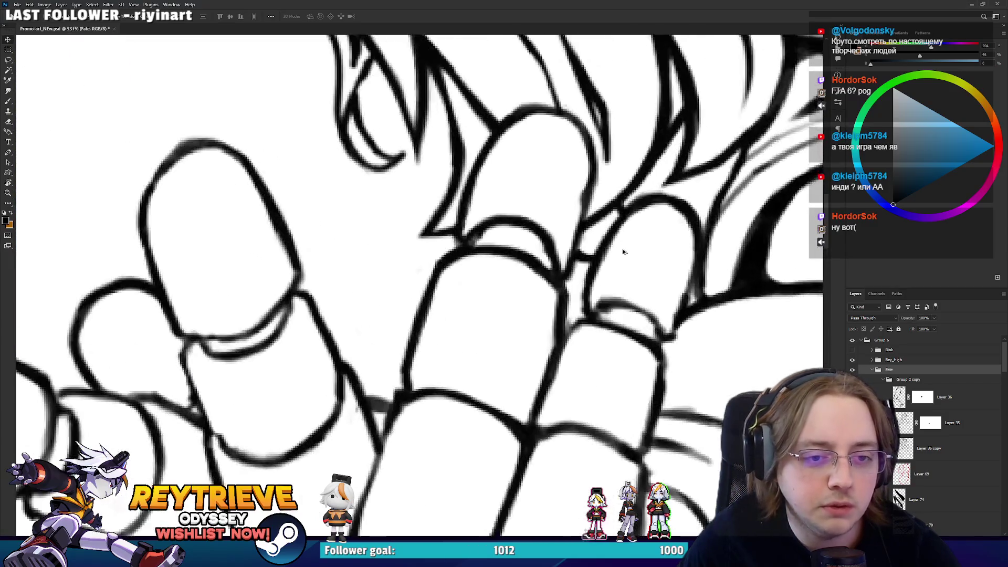
{"action": "scroll", "coordinate": [630, 250], "scroll_direction": "down", "scroll_amount": 5}
{"action": "scroll", "coordinate": [649, 288], "scroll_direction": "down", "scroll_amount": 3}
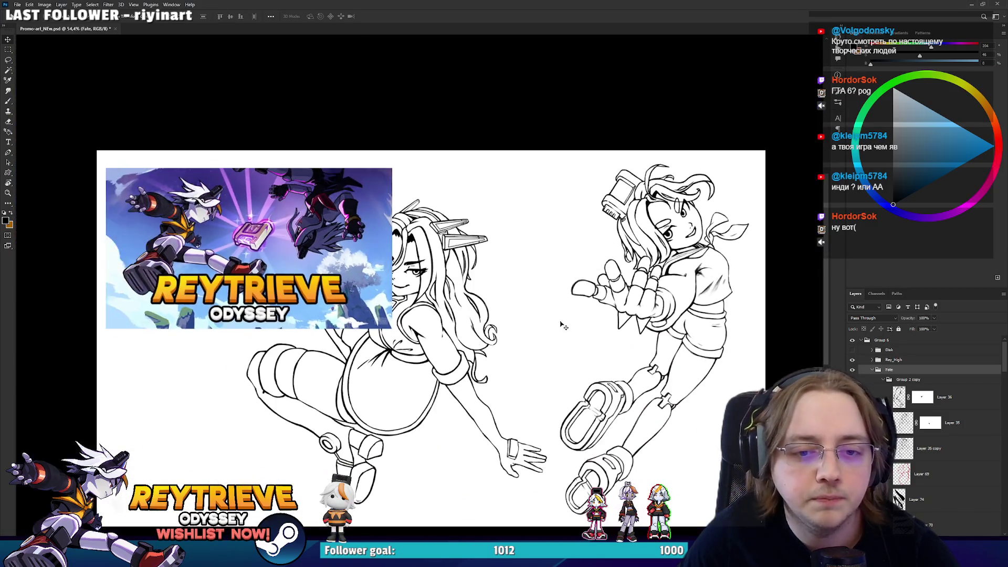
{"action": "left_click_drag", "start_coordinate": [550, 335], "coordinate": [599, 322]}
{"action": "left_click", "coordinate": [341, 217], "text": "ctrl"}
{"action": "key", "text": "ctrl+t"}
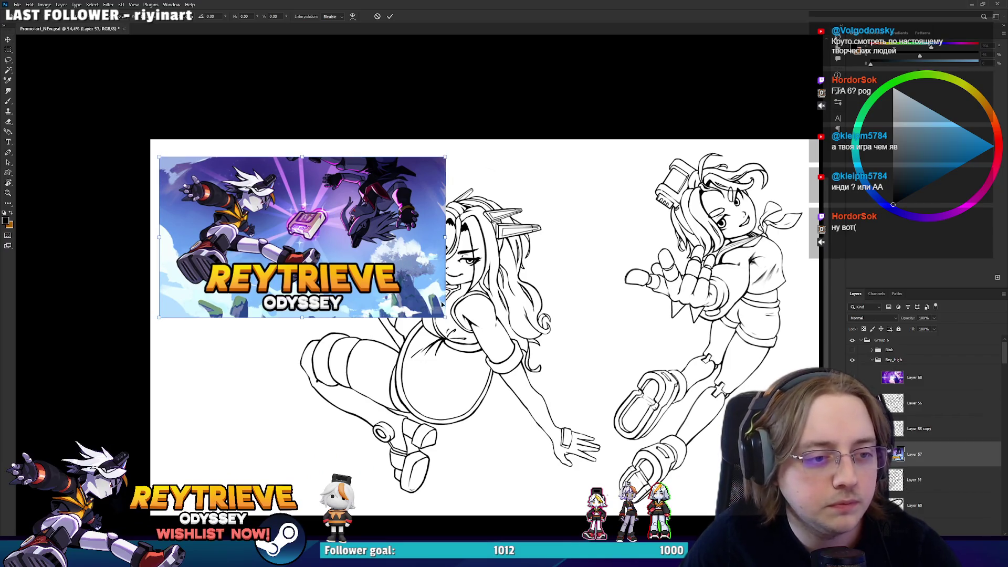
{"action": "left_click_drag", "start_coordinate": [445, 317], "coordinate": [346, 257]}
{"action": "key", "text": "Return"}
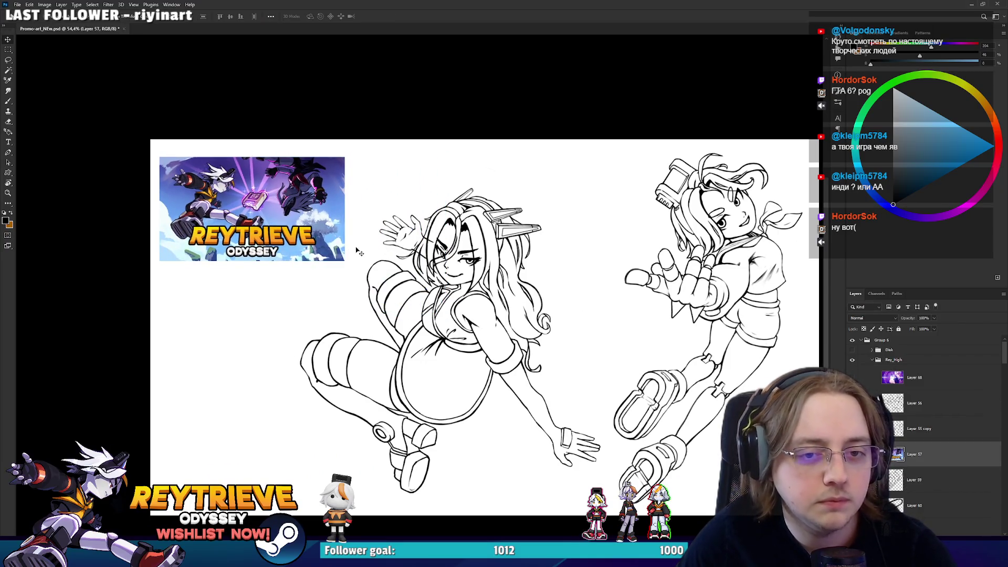
Frame the whole artboard, save, and make the girls' line-art layer active
{"action": "scroll", "coordinate": [414, 259], "scroll_direction": "down", "scroll_amount": 2}
{"action": "left_click_drag", "start_coordinate": [521, 323], "coordinate": [542, 317]}
{"action": "scroll", "coordinate": [546, 320], "scroll_direction": "up", "scroll_amount": 2}
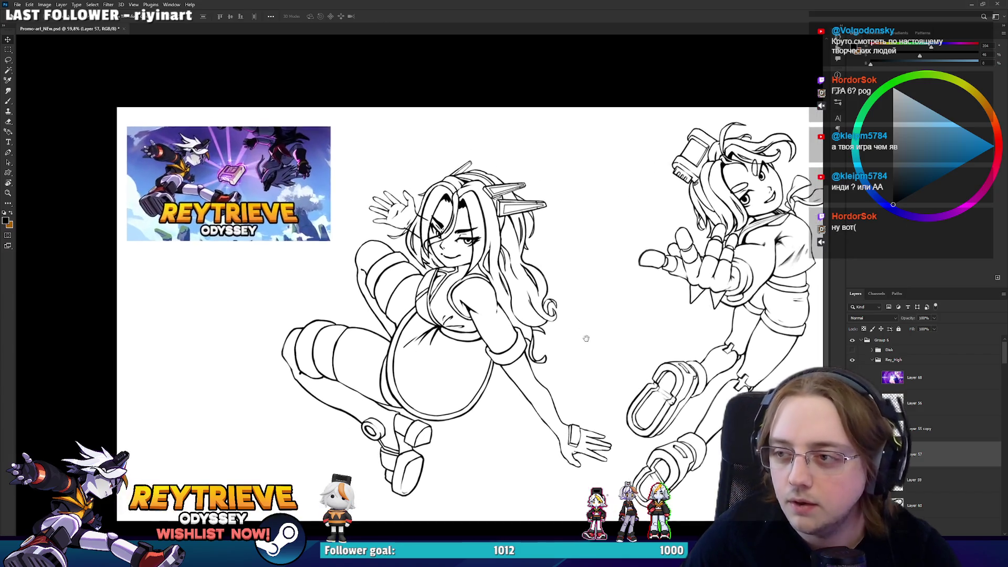
{"action": "key", "text": "ctrl+s"}
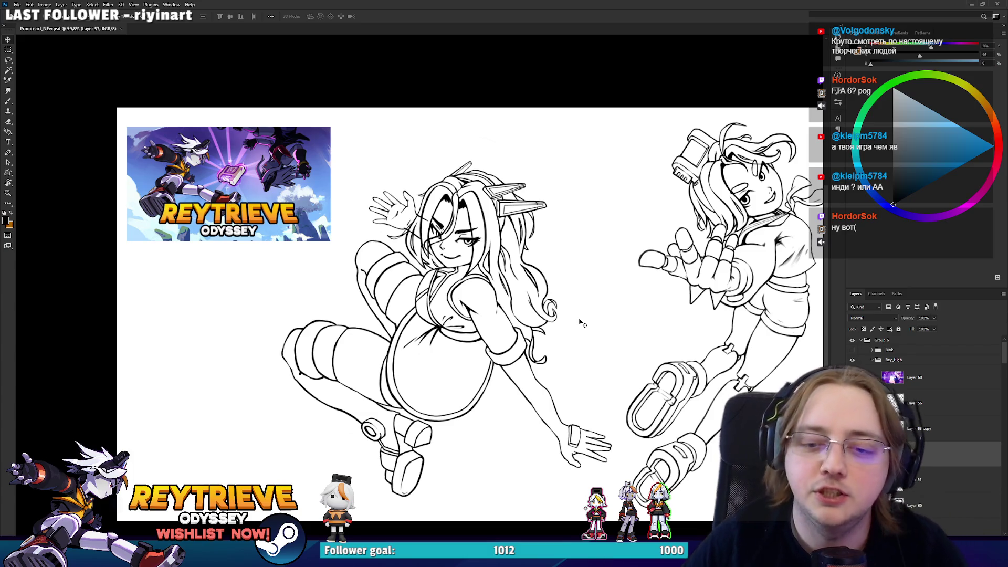
{"action": "left_click", "coordinate": [475, 335], "text": "ctrl"}
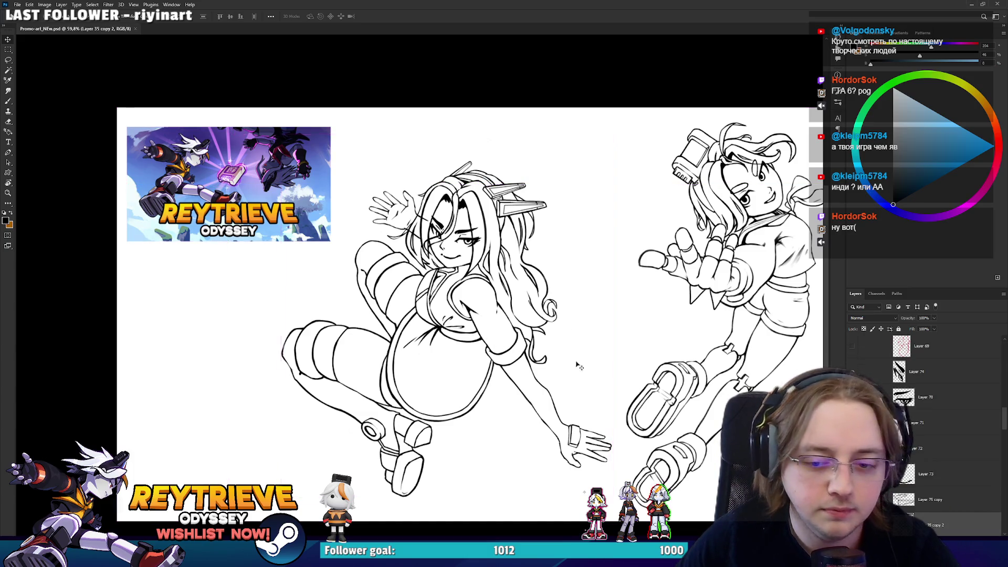
{"action": "scroll", "coordinate": [477, 336], "scroll_direction": "up", "scroll_amount": 5}
{"action": "key", "text": "r"}
{"action": "left_click_drag", "start_coordinate": [482, 338], "coordinate": [416, 373]}
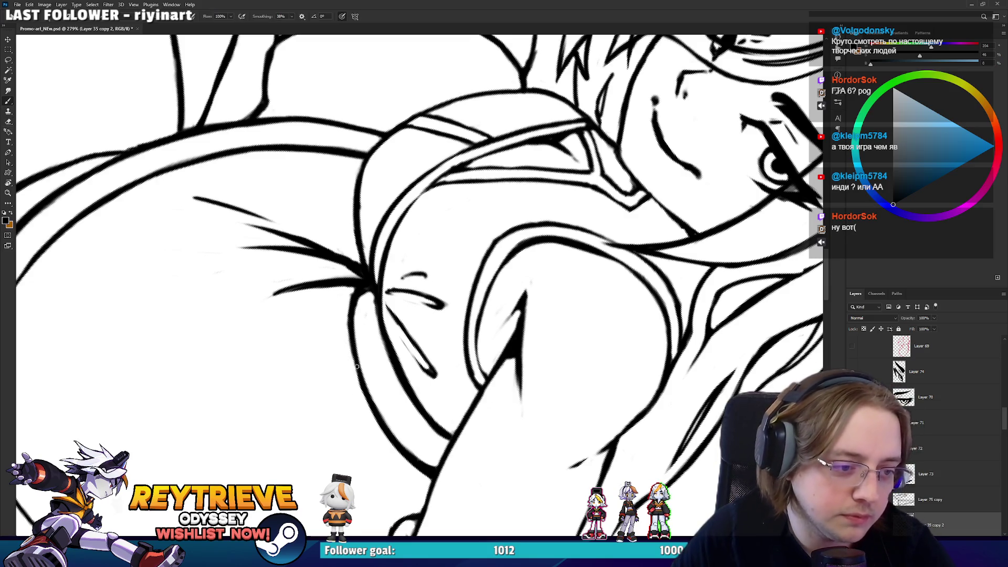
{"action": "key", "text": "r"}
{"action": "left_click_drag", "start_coordinate": [420, 283], "coordinate": [421, 285]}
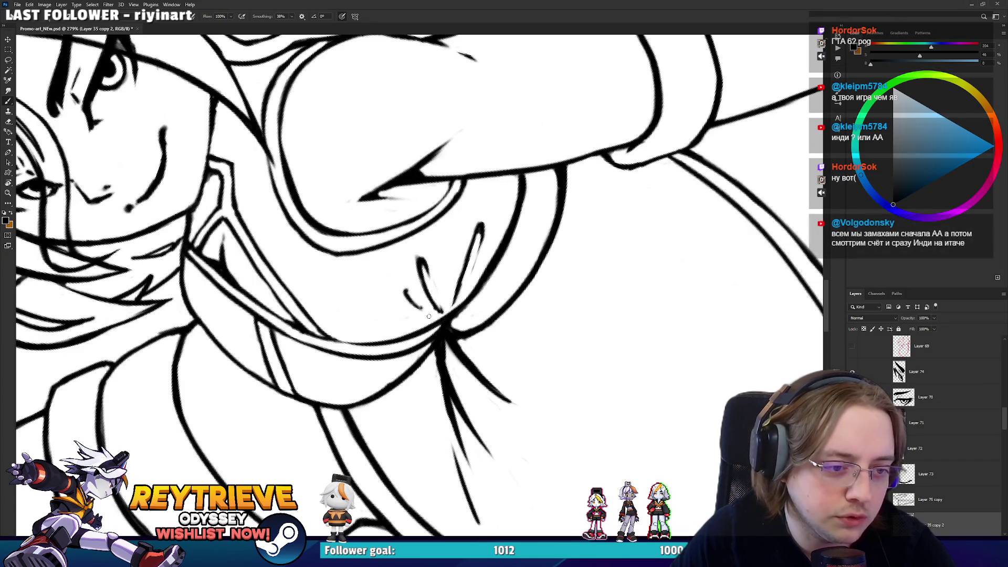
{"action": "mouse_move", "coordinate": [427, 312]}
{"action": "left_mouse_down"}
{"action": "mouse_move", "coordinate": [452, 305]}
{"action": "mouse_move", "coordinate": [428, 287]}
{"action": "mouse_move", "coordinate": [446, 297]}
{"action": "left_mouse_up"}
{"action": "key", "text": "e"}
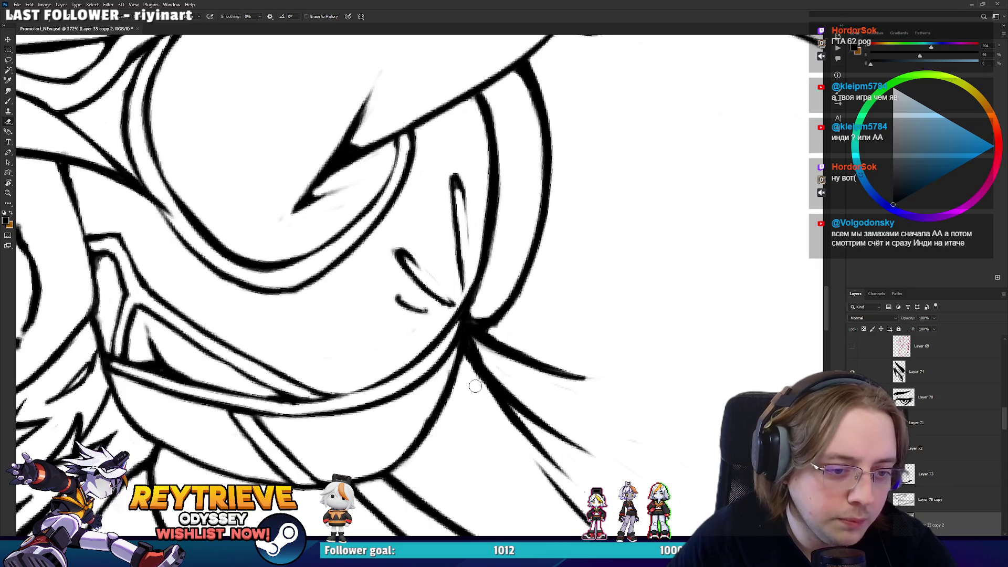
{"action": "left_click_drag", "start_coordinate": [597, 394], "coordinate": [574, 439]}
{"action": "key", "text": "ctrl+0"}
{"action": "mouse_move", "coordinate": [577, 262]}
{"action": "left_mouse_down"}
{"action": "mouse_move", "coordinate": [631, 294]}
{"action": "mouse_move", "coordinate": [705, 293]}
{"action": "left_mouse_up"}
{"action": "key", "text": "Escape"}
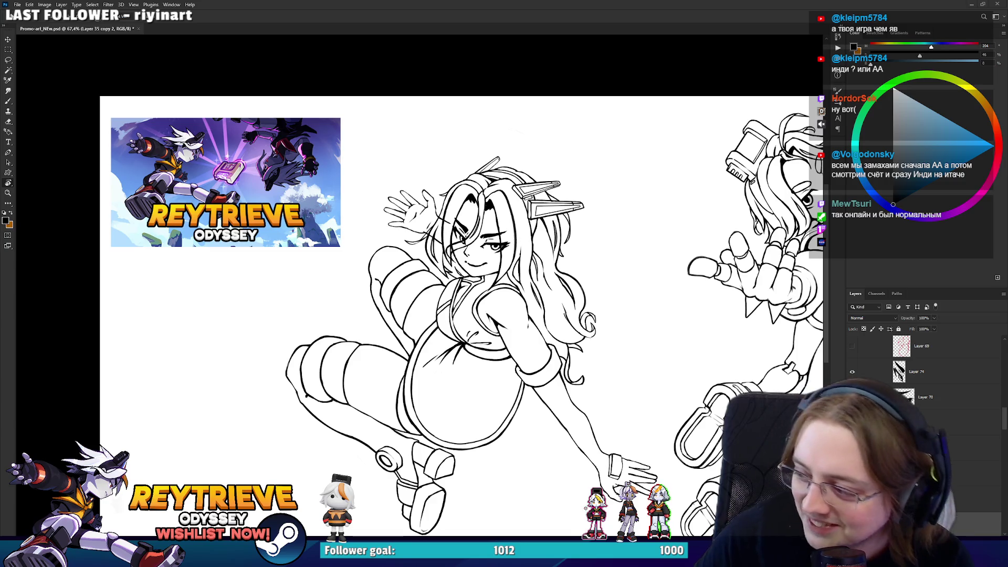
Switch from Photoshop to the browser's Twitch stream with Alt+Tab
{"action": "key", "text": "alt+Tab"}
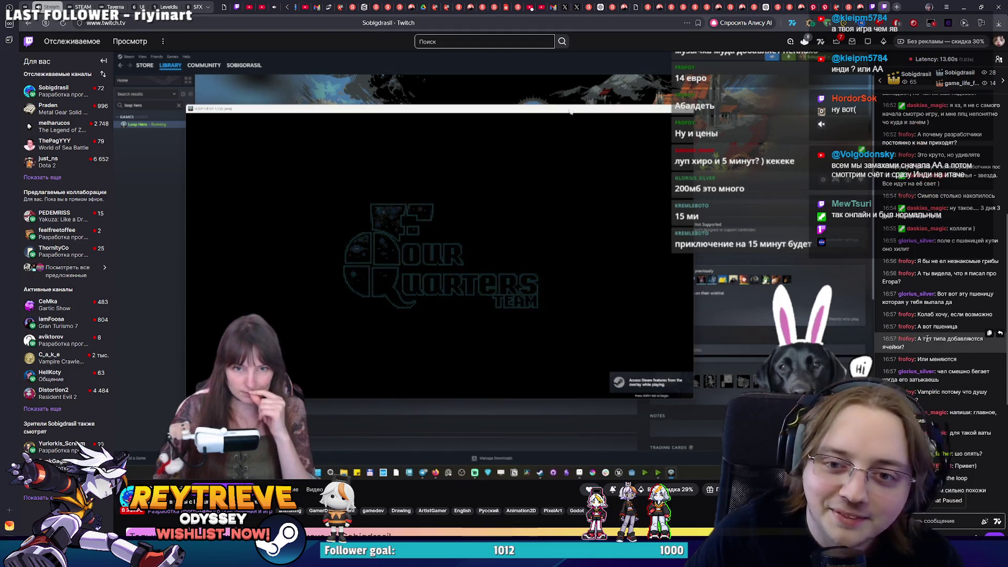
Scroll through the Twitch chat, then Alt+Tab back to Promo-art_NEW.psd
{"action": "scroll", "coordinate": [919, 327], "scroll_direction": "up", "scroll_amount": 5}
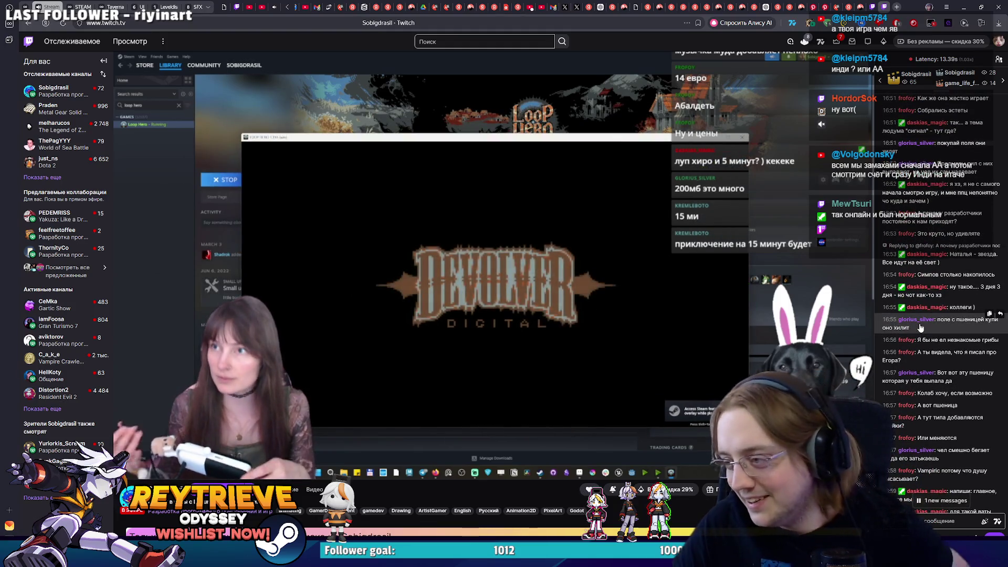
{"action": "scroll", "coordinate": [895, 326], "scroll_direction": "up", "scroll_amount": 1}
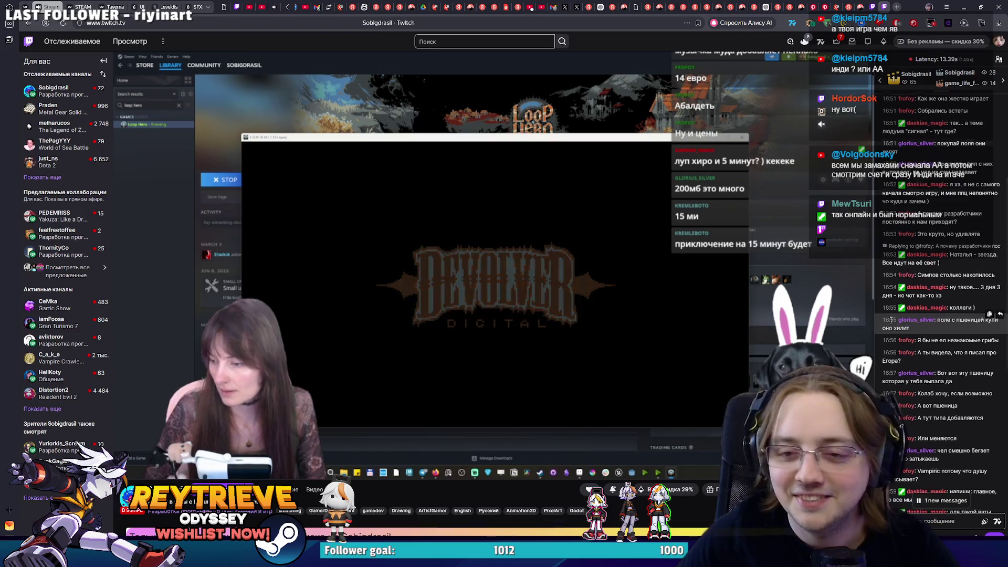
{"action": "scroll", "coordinate": [913, 315], "scroll_direction": "up", "scroll_amount": 1}
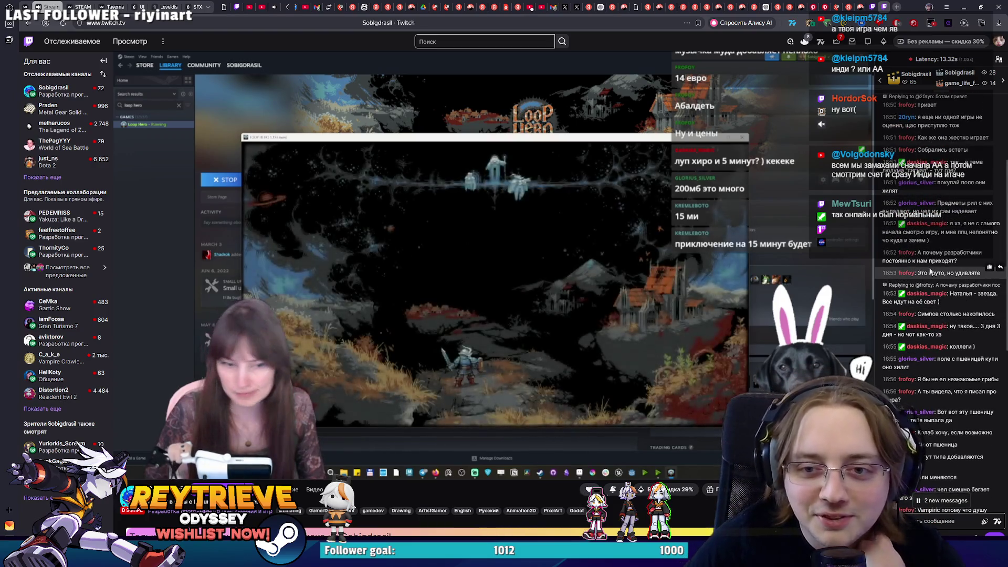
{"action": "scroll", "coordinate": [926, 268], "scroll_direction": "up", "scroll_amount": 4}
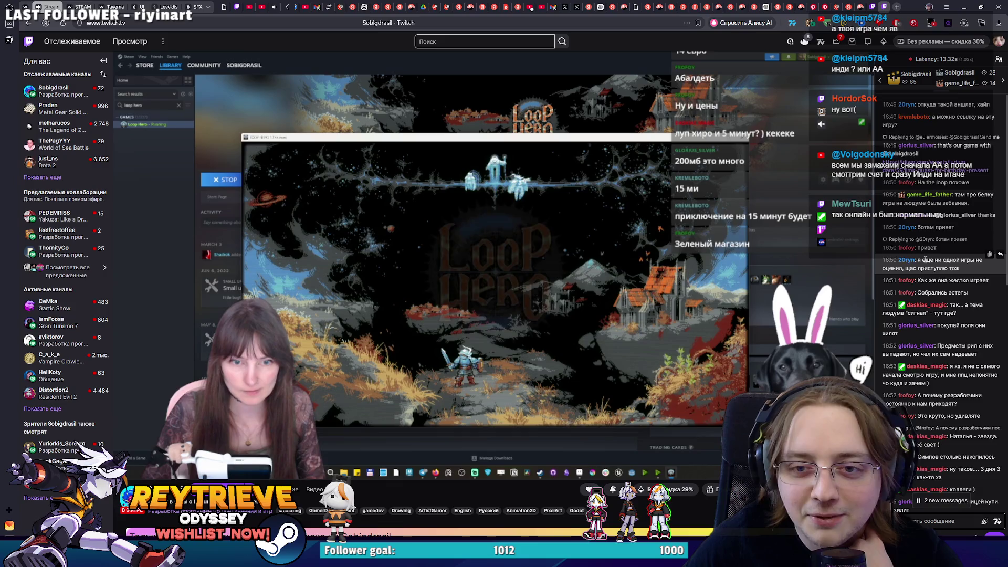
{"action": "scroll", "coordinate": [932, 271], "scroll_direction": "down", "scroll_amount": 5}
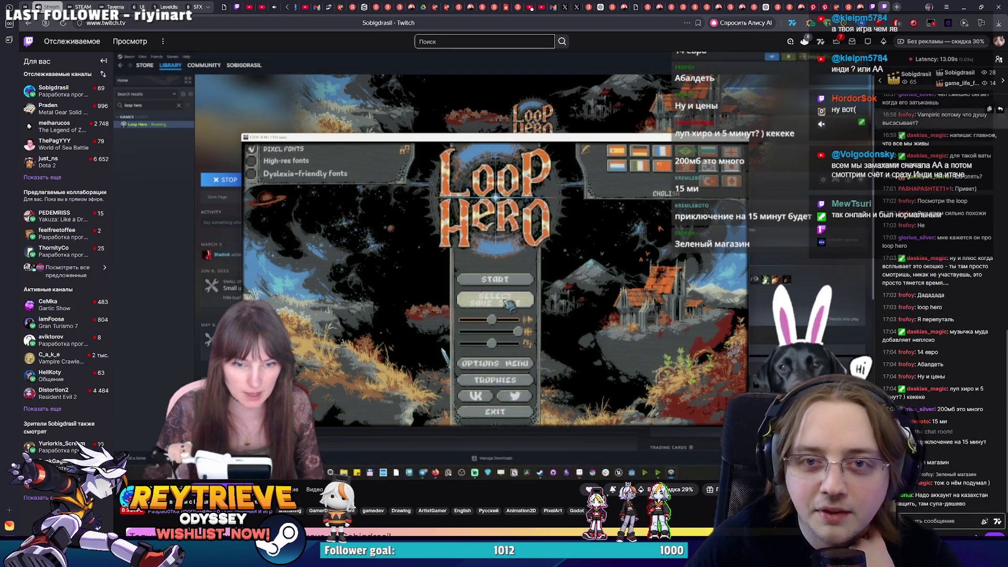
{"action": "key", "text": "alt+Tab"}
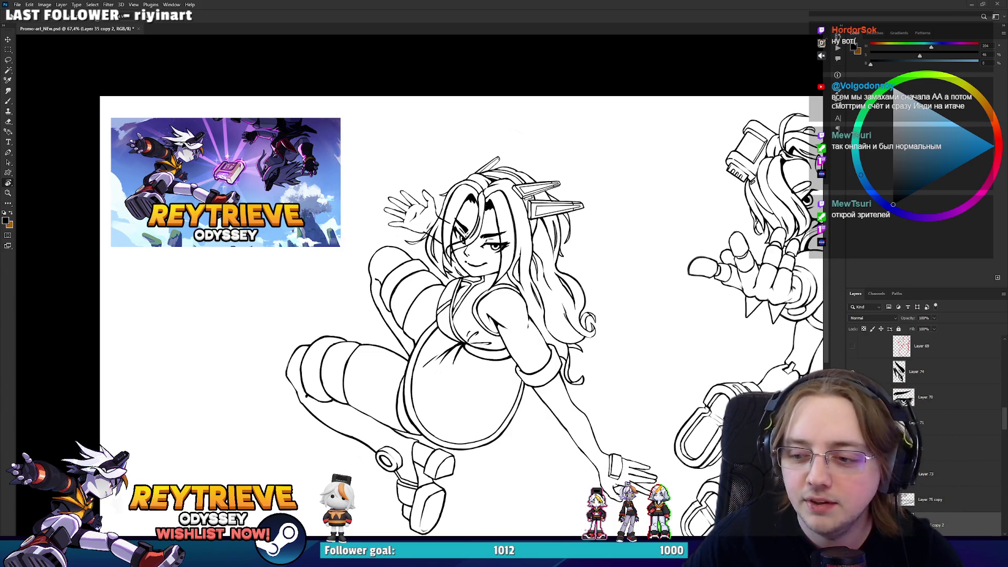
Zoom in on the round torso and ink a steep curved seam across it, redoing strokes as needed
{"action": "scroll", "coordinate": [637, 221], "scroll_direction": "up", "scroll_amount": 5}
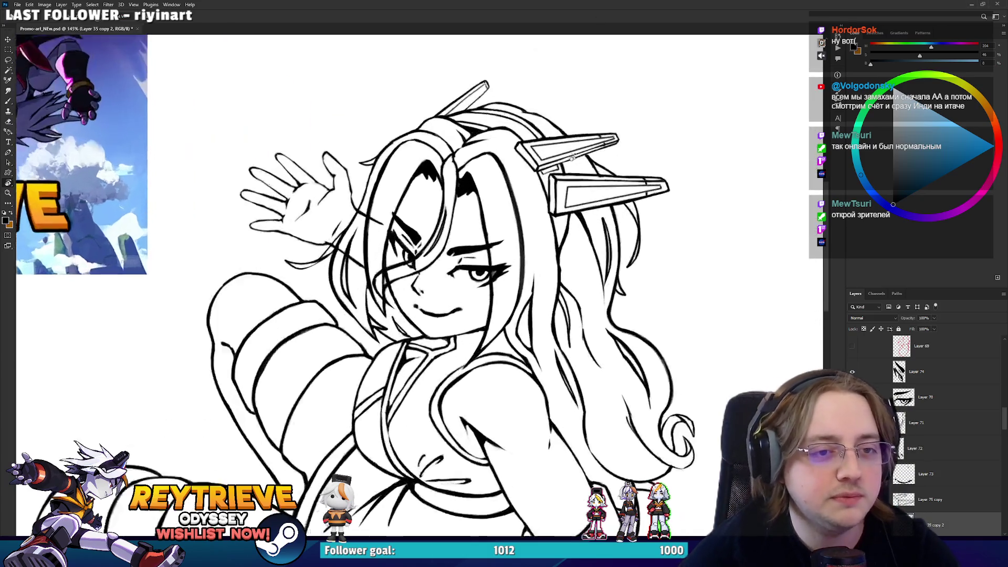
{"action": "scroll", "coordinate": [549, 149], "scroll_direction": "down", "scroll_amount": 3}
{"action": "scroll", "coordinate": [548, 150], "scroll_direction": "down", "scroll_amount": 5}
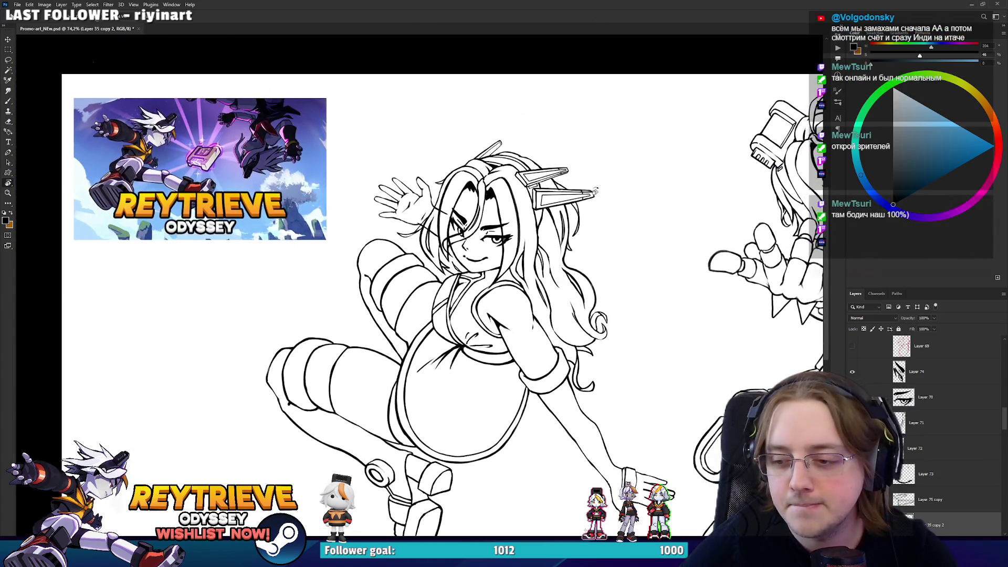
{"action": "scroll", "coordinate": [610, 216], "scroll_direction": "up", "scroll_amount": 4}
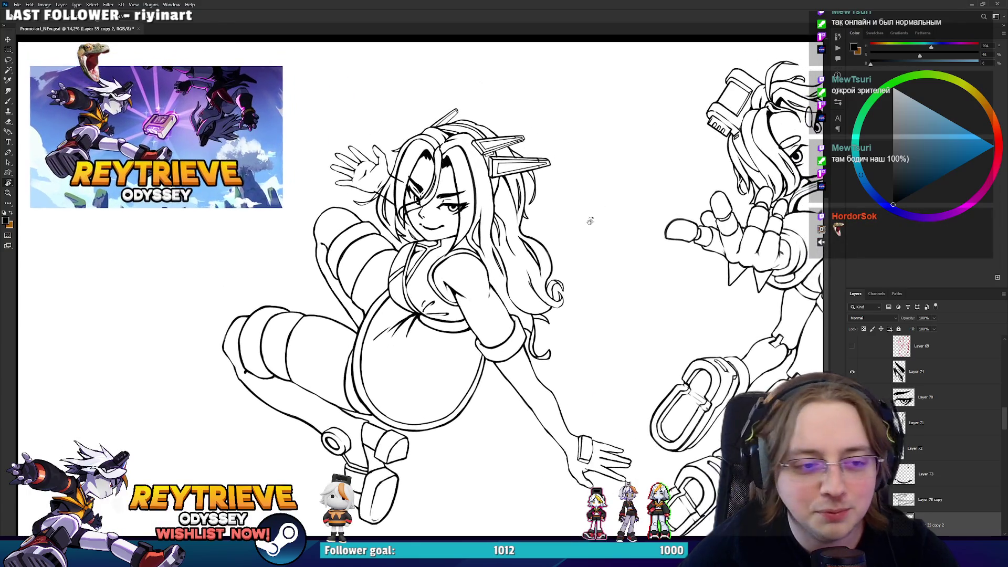
{"action": "scroll", "coordinate": [589, 218], "scroll_direction": "down", "scroll_amount": 3}
{"action": "scroll", "coordinate": [478, 307], "scroll_direction": "up", "scroll_amount": 4}
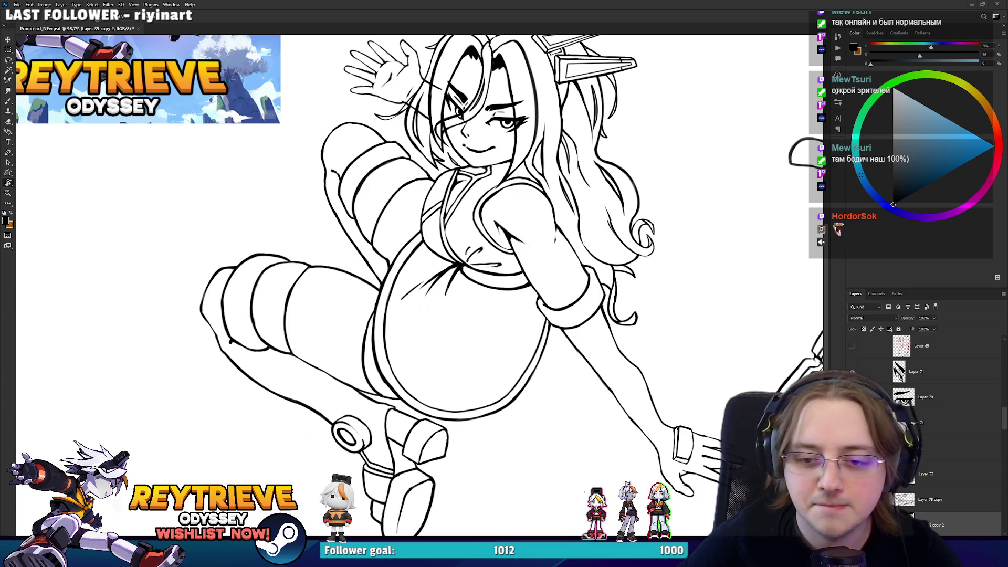
{"action": "scroll", "coordinate": [346, 368], "scroll_direction": "up", "scroll_amount": 2}
{"action": "key", "text": "b"}
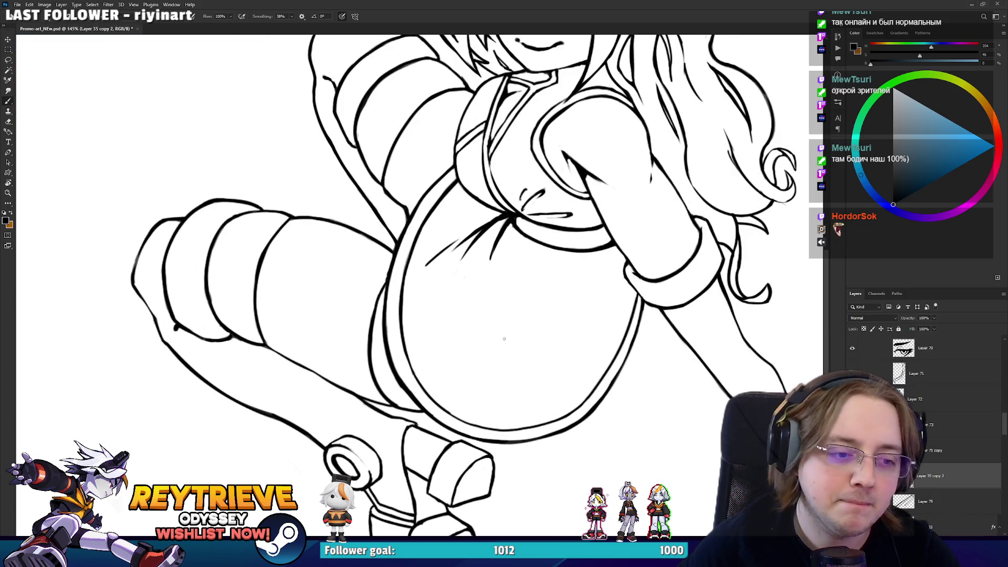
{"action": "left_click_drag", "start_coordinate": [451, 412], "coordinate": [517, 243]}
{"action": "key", "text": "ctrl+z"}
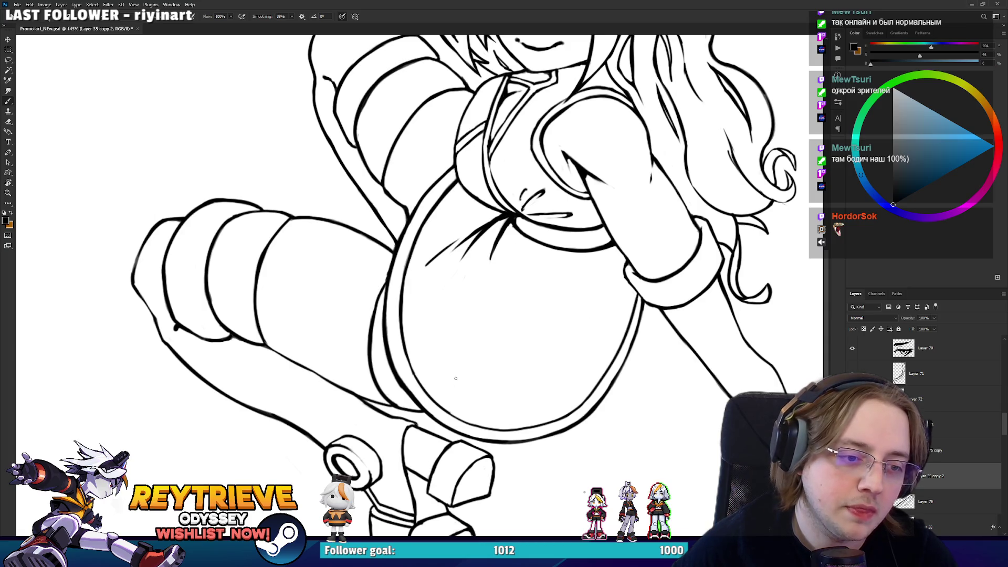
{"action": "left_click_drag", "start_coordinate": [441, 404], "coordinate": [523, 262]}
{"action": "key", "text": "ctrl+z"}
{"action": "left_click_drag", "start_coordinate": [432, 402], "coordinate": [540, 274]}
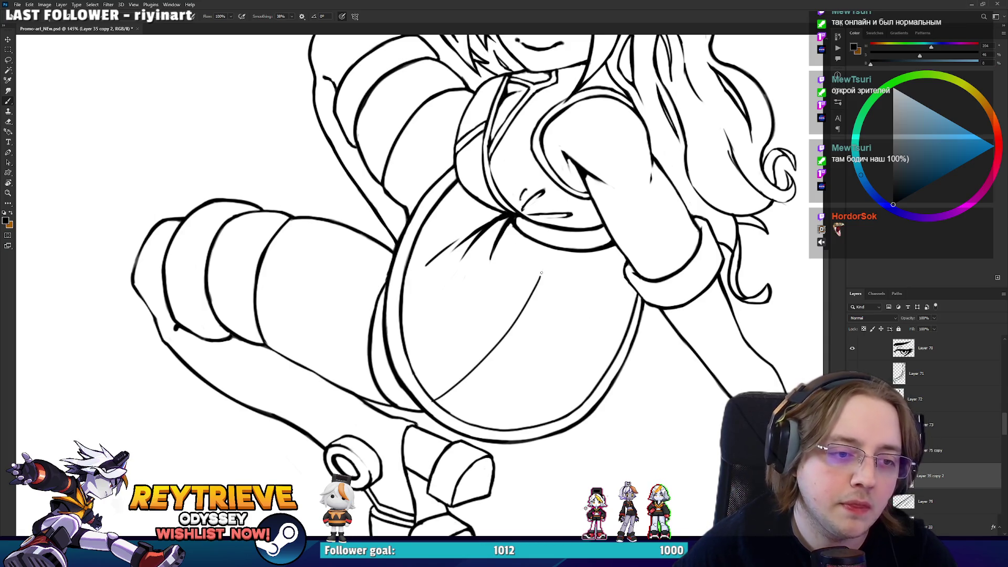
{"action": "key", "text": "ctrl+z"}
{"action": "left_click_drag", "start_coordinate": [434, 404], "coordinate": [551, 245]}
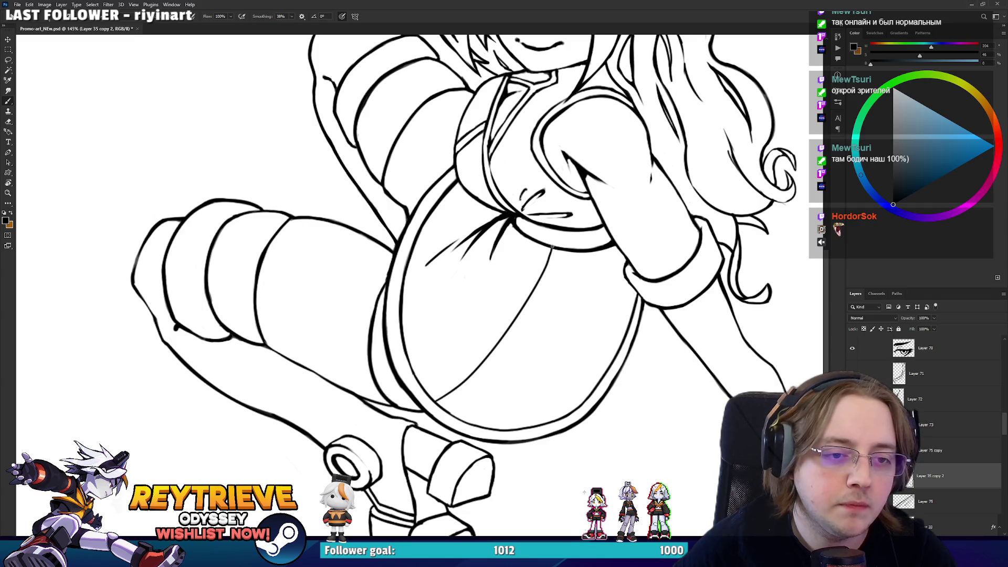
Rotate the view nearly upside down and ink a vertical seam up the ball
{"action": "left_click_drag", "start_coordinate": [441, 401], "coordinate": [556, 257]}
{"action": "key", "text": "ctrl+z"}
{"action": "key", "text": "r"}
{"action": "mouse_move", "coordinate": [527, 205]}
{"action": "left_mouse_down"}
{"action": "mouse_move", "coordinate": [398, 173]}
{"action": "mouse_move", "coordinate": [302, 362]}
{"action": "left_mouse_up"}
{"action": "key", "text": "b"}
{"action": "left_click_drag", "start_coordinate": [317, 397], "coordinate": [326, 205]}
{"action": "key", "text": "ctrl+z"}
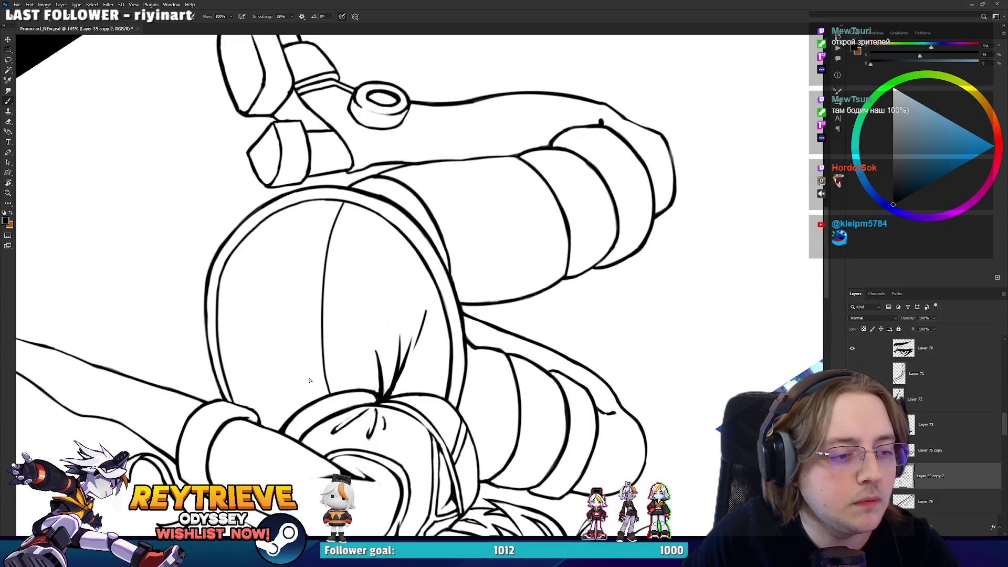
{"action": "mouse_move", "coordinate": [318, 397]}
{"action": "left_mouse_down"}
{"action": "mouse_move", "coordinate": [315, 244]}
{"action": "mouse_move", "coordinate": [328, 206]}
{"action": "left_mouse_up"}
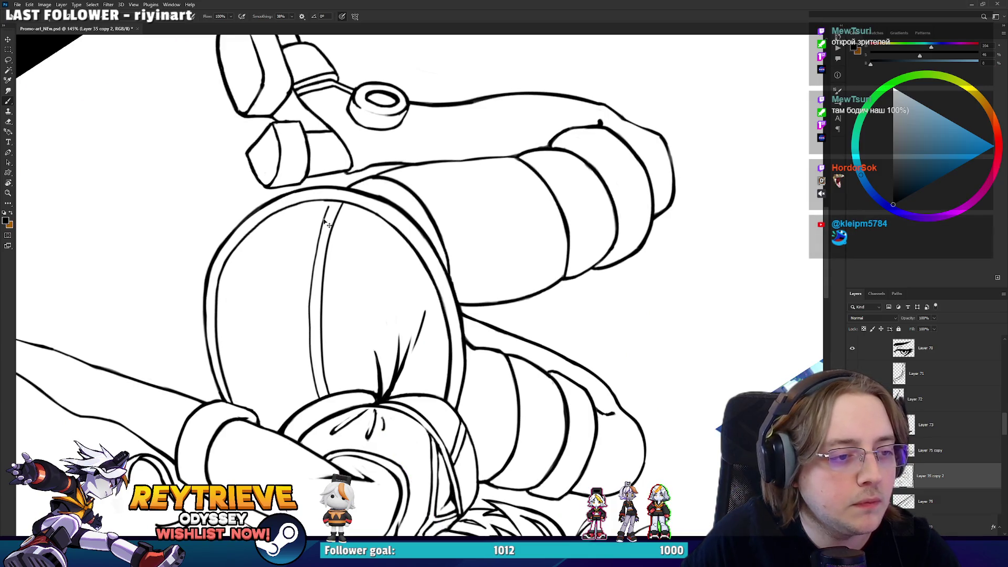
{"action": "key", "text": "ctrl+z"}
{"action": "mouse_move", "coordinate": [317, 400]}
{"action": "left_mouse_down"}
{"action": "mouse_move", "coordinate": [316, 234]}
{"action": "mouse_move", "coordinate": [328, 202]}
{"action": "left_mouse_up"}
{"action": "key", "text": "ctrl+z"}
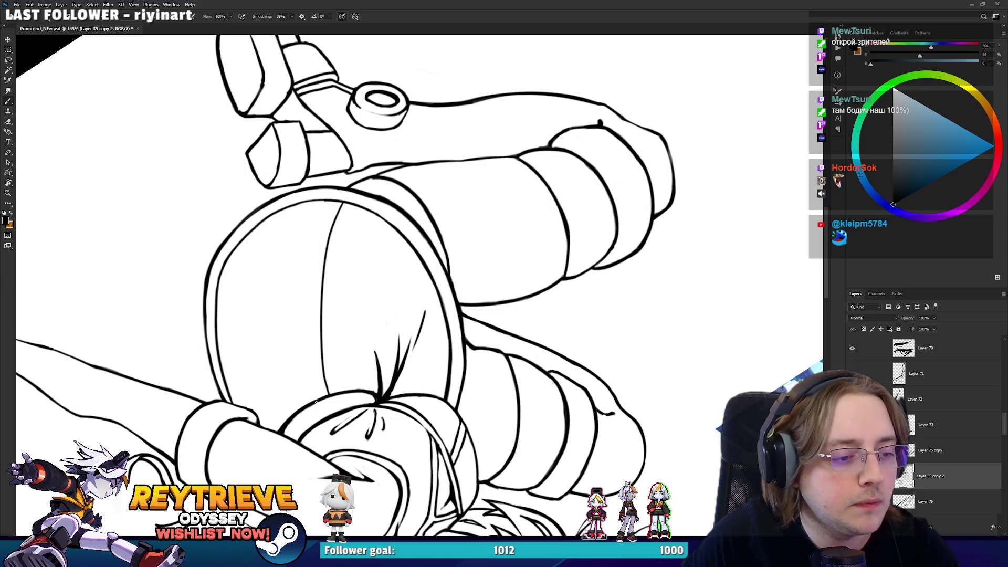
{"action": "left_click_drag", "start_coordinate": [314, 403], "coordinate": [327, 210]}
Erase the upper part of the vertical seam and redraw it as a curve
{"action": "left_click_drag", "start_coordinate": [314, 313], "coordinate": [325, 219]}
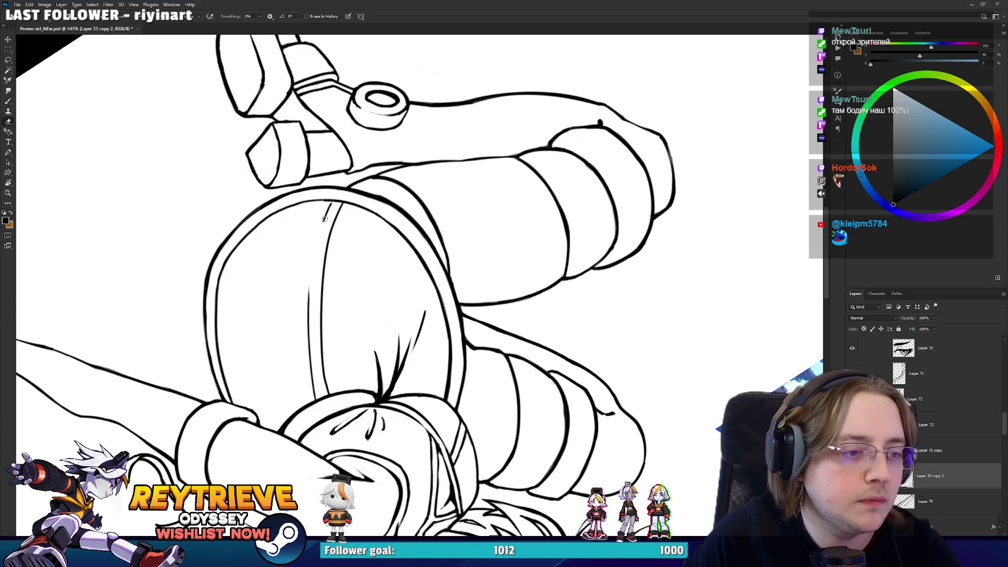
{"action": "key", "text": "b"}
{"action": "mouse_move", "coordinate": [310, 303]}
{"action": "left_mouse_down"}
{"action": "mouse_move", "coordinate": [326, 209]}
{"action": "mouse_move", "coordinate": [355, 232]}
{"action": "mouse_move", "coordinate": [454, 269]}
{"action": "mouse_move", "coordinate": [417, 286]}
{"action": "mouse_move", "coordinate": [419, 226]}
{"action": "left_mouse_up"}
{"action": "key", "text": "e"}
{"action": "key", "text": "r"}
{"action": "key", "text": "b"}
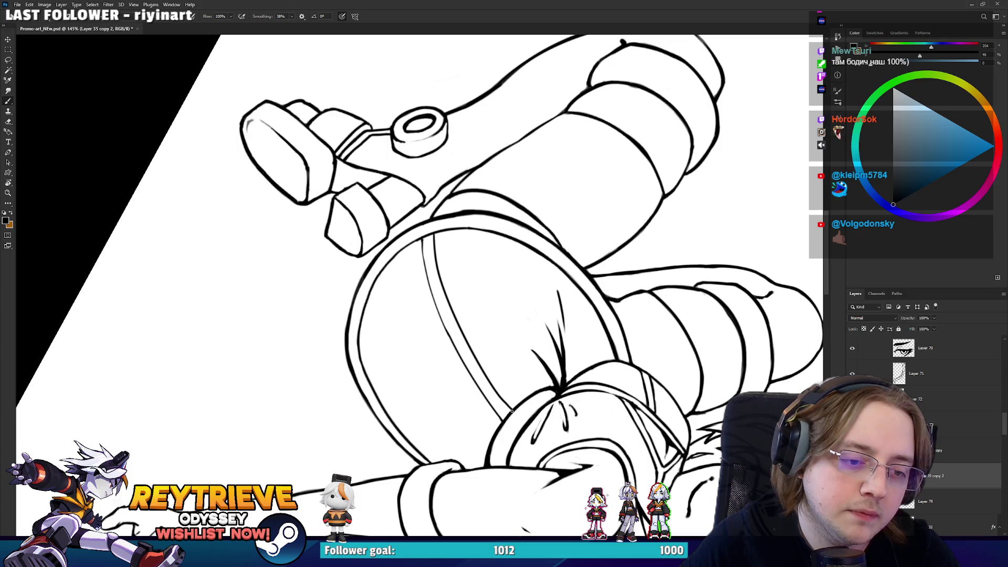
Turn the canvas through several angles to inspect the doubled seam band on the torso
{"action": "key", "text": "r"}
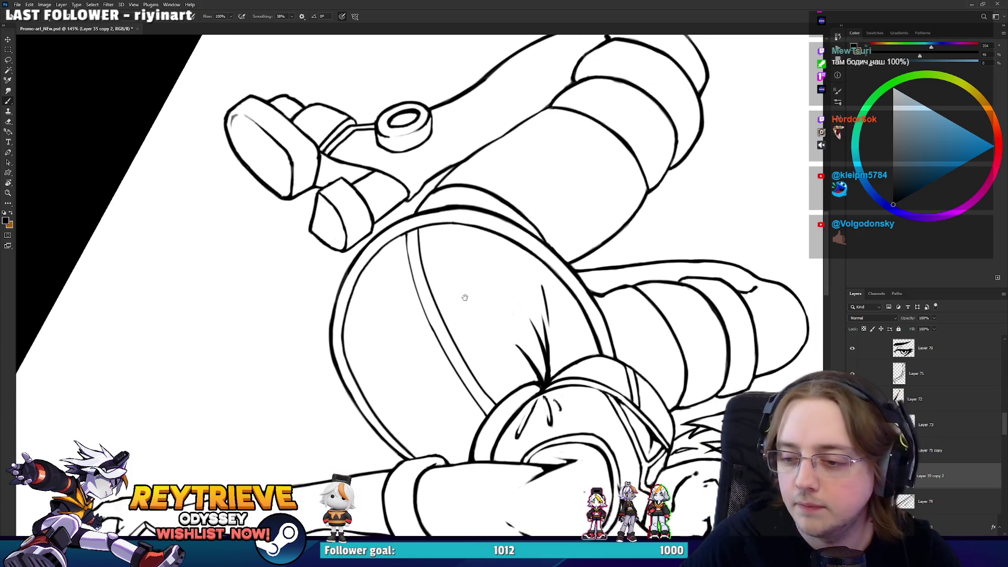
{"action": "mouse_move", "coordinate": [484, 327]}
{"action": "left_mouse_down"}
{"action": "mouse_move", "coordinate": [463, 295]}
{"action": "mouse_move", "coordinate": [512, 258]}
{"action": "mouse_move", "coordinate": [427, 275]}
{"action": "left_mouse_up"}
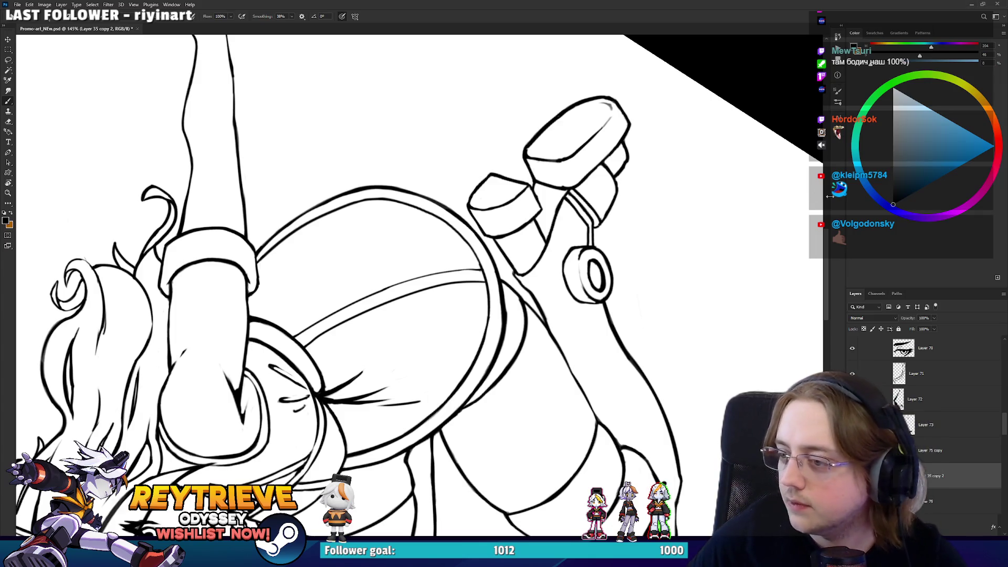
{"action": "left_click_drag", "start_coordinate": [716, 249], "coordinate": [687, 231]}
{"action": "key", "text": "e"}
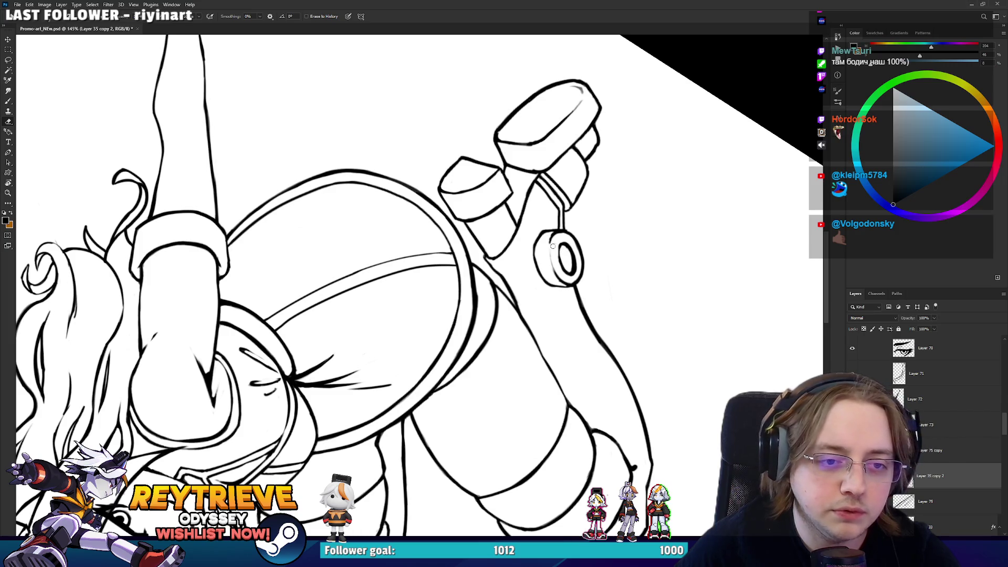
{"action": "key", "text": "r"}
{"action": "left_click_drag", "start_coordinate": [552, 245], "coordinate": [516, 192]}
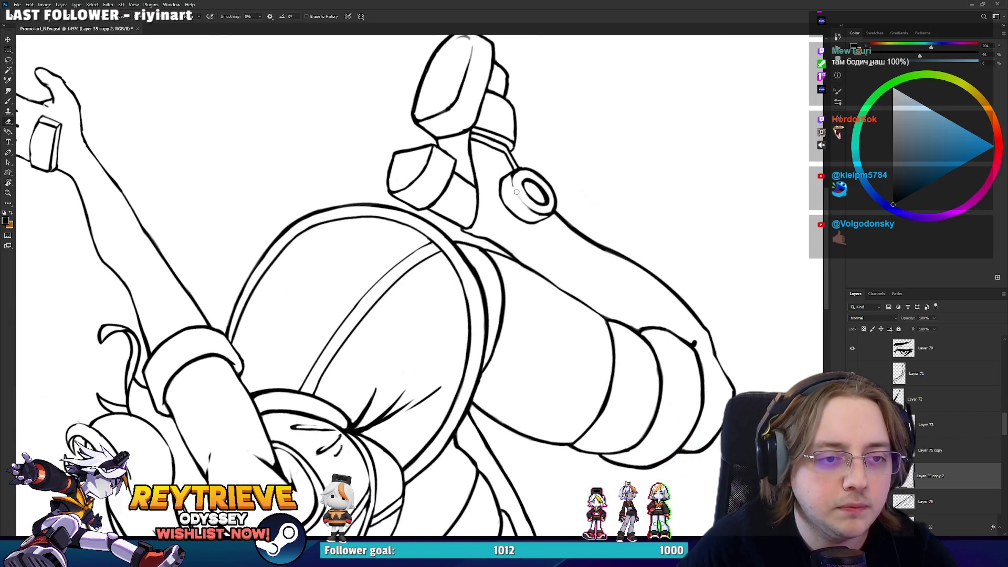
{"action": "key", "text": "r"}
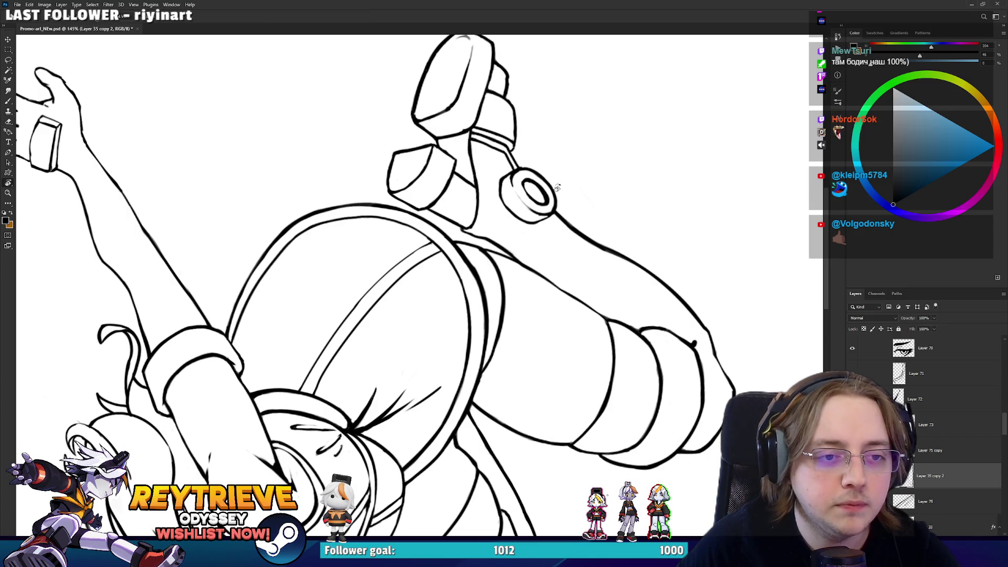
{"action": "mouse_move", "coordinate": [557, 187]}
{"action": "left_mouse_down"}
{"action": "mouse_move", "coordinate": [620, 252]}
{"action": "mouse_move", "coordinate": [635, 210]}
{"action": "left_mouse_up"}
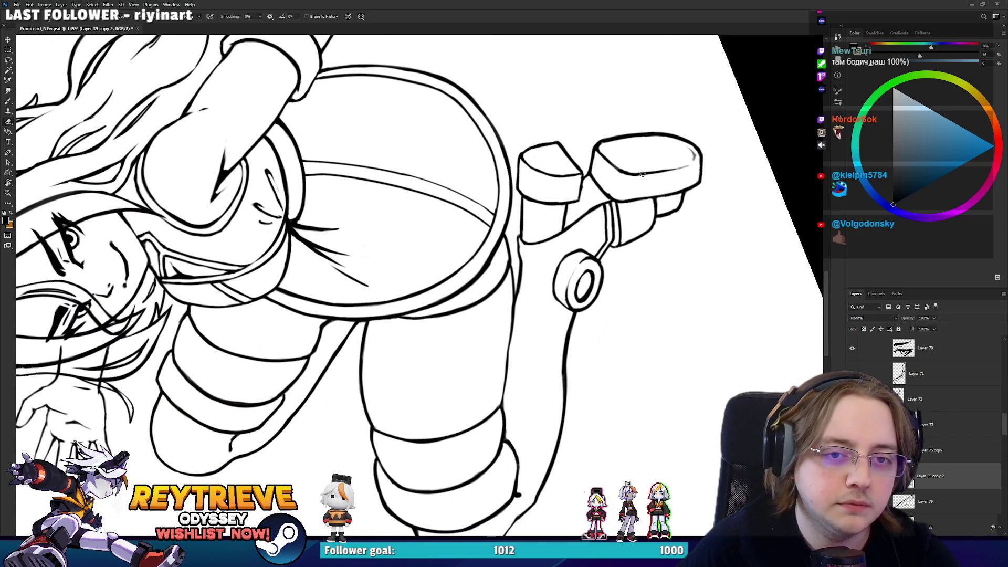
Stand the canvas upright, zoom out to about 68%, then zoom to 176% on the lower body
{"action": "scroll", "coordinate": [642, 173], "scroll_direction": "down", "scroll_amount": 5}
{"action": "scroll", "coordinate": [604, 328], "scroll_direction": "down", "scroll_amount": 2}
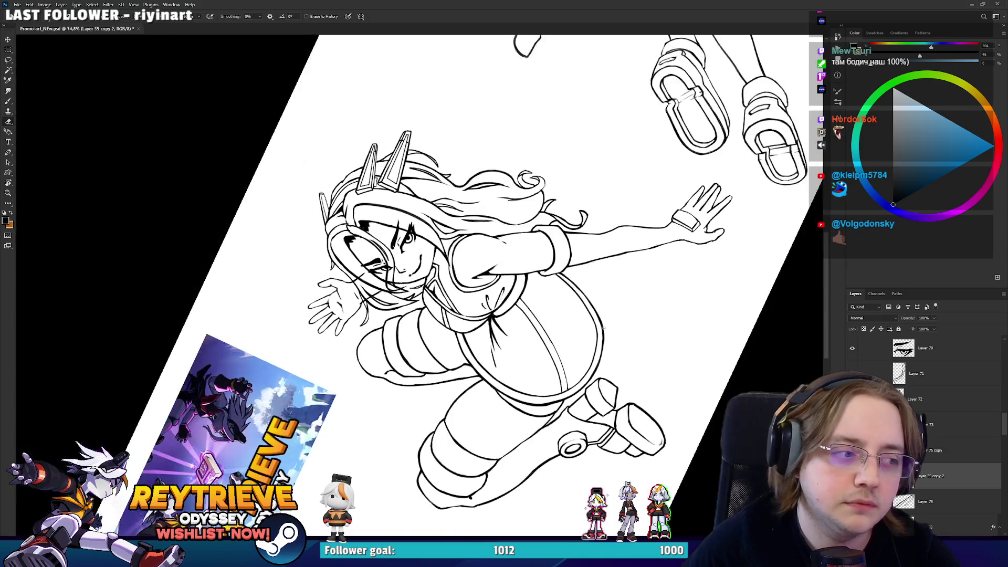
{"action": "key", "text": "r"}
{"action": "left_click_drag", "start_coordinate": [644, 294], "coordinate": [596, 366]}
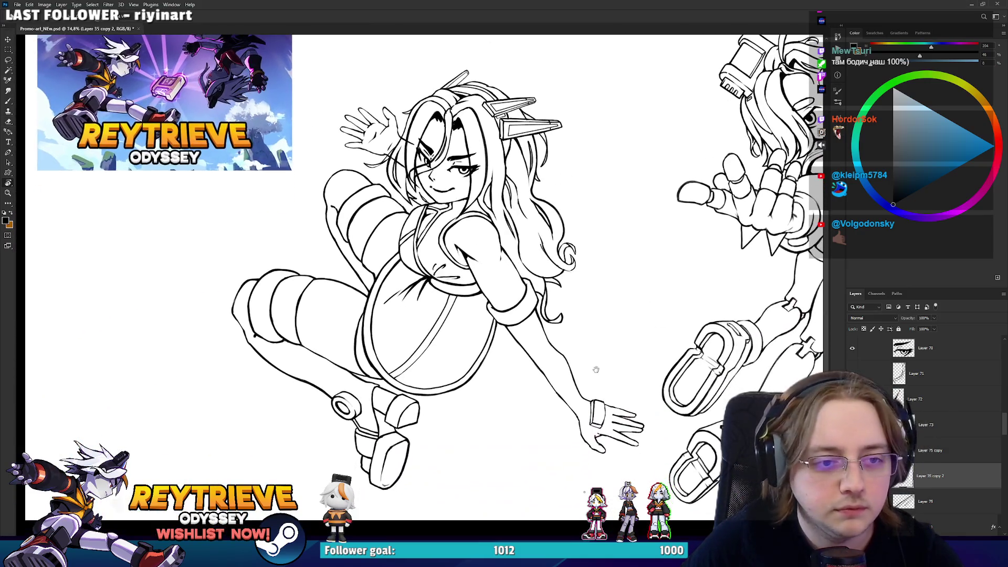
{"action": "scroll", "coordinate": [559, 310], "scroll_direction": "up", "scroll_amount": 3}
{"action": "scroll", "coordinate": [559, 310], "scroll_direction": "down", "scroll_amount": 3}
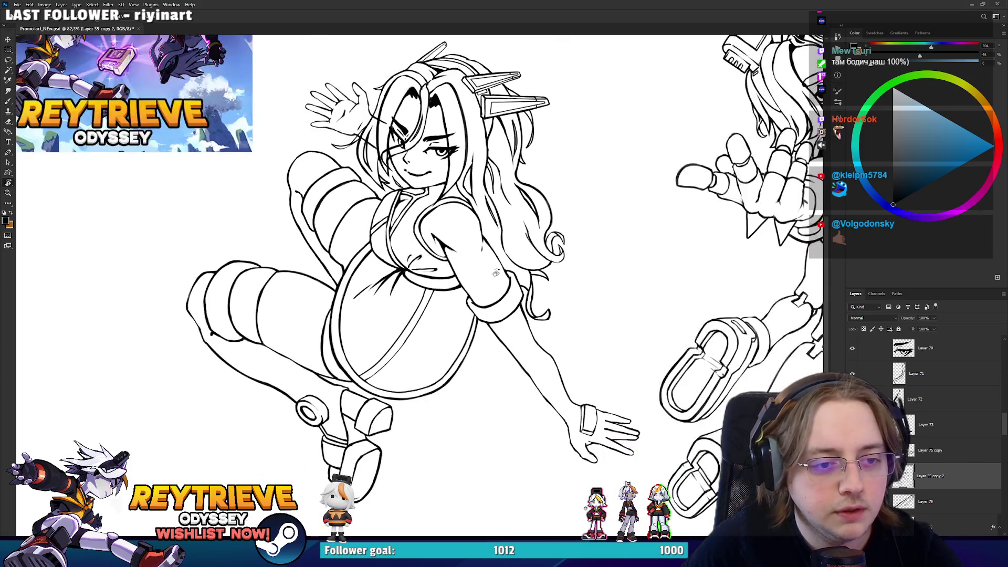
{"action": "scroll", "coordinate": [572, 374], "scroll_direction": "up", "scroll_amount": 1}
{"action": "scroll", "coordinate": [523, 300], "scroll_direction": "down", "scroll_amount": 2}
{"action": "mouse_move", "coordinate": [501, 348]}
{"action": "left_mouse_down"}
{"action": "mouse_move", "coordinate": [504, 361]}
{"action": "mouse_move", "coordinate": [464, 324]}
{"action": "left_mouse_up"}
{"action": "scroll", "coordinate": [464, 325], "scroll_direction": "up", "scroll_amount": 2}
{"action": "scroll", "coordinate": [530, 344], "scroll_direction": "down", "scroll_amount": 1}
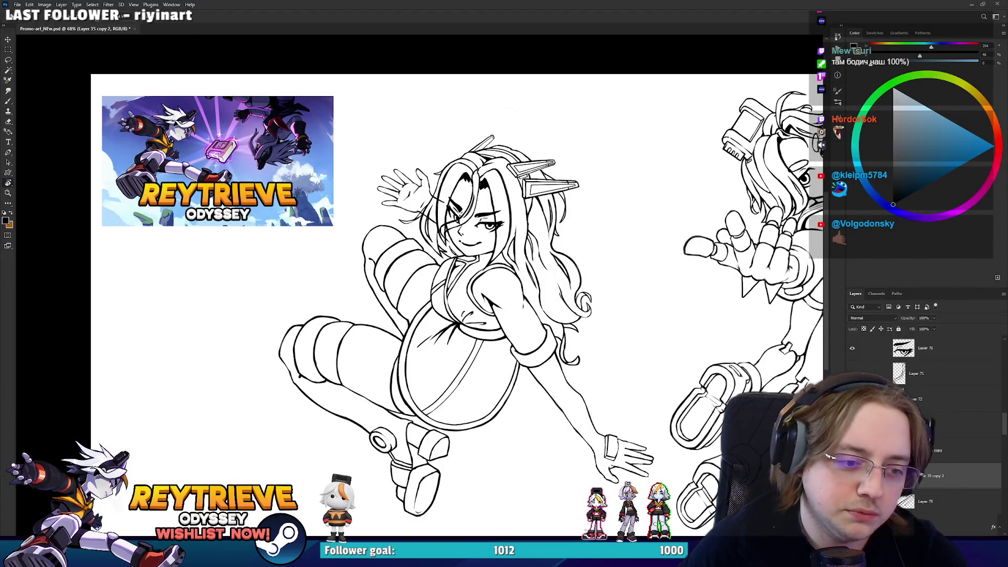
{"action": "scroll", "coordinate": [442, 441], "scroll_direction": "up", "scroll_amount": 5}
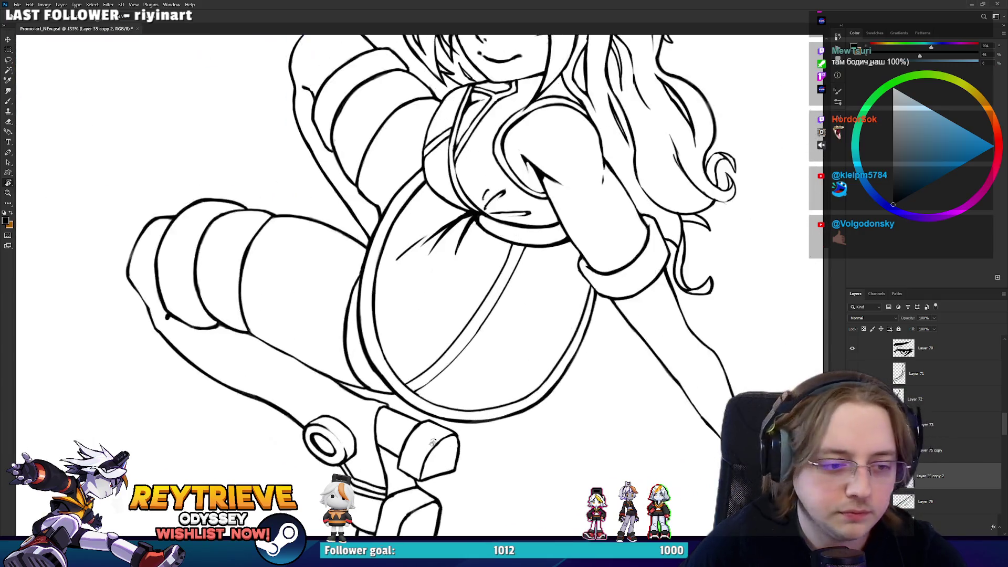
Turn the view to an inking angle and letter a small F on the suit panel
{"action": "mouse_move", "coordinate": [314, 346]}
{"action": "left_mouse_down"}
{"action": "mouse_move", "coordinate": [284, 310]}
{"action": "mouse_move", "coordinate": [257, 324]}
{"action": "mouse_move", "coordinate": [234, 286]}
{"action": "mouse_move", "coordinate": [243, 289]}
{"action": "mouse_move", "coordinate": [236, 302]}
{"action": "mouse_move", "coordinate": [245, 296]}
{"action": "mouse_move", "coordinate": [261, 321]}
{"action": "mouse_move", "coordinate": [336, 367]}
{"action": "mouse_move", "coordinate": [547, 327]}
{"action": "mouse_move", "coordinate": [524, 162]}
{"action": "left_mouse_up"}
{"action": "key", "text": "r"}
{"action": "mouse_move", "coordinate": [531, 222]}
{"action": "left_mouse_down"}
{"action": "mouse_move", "coordinate": [462, 294]}
{"action": "mouse_move", "coordinate": [427, 312]}
{"action": "mouse_move", "coordinate": [435, 299]}
{"action": "mouse_move", "coordinate": [416, 297]}
{"action": "left_mouse_up"}
{"action": "key", "text": "e"}
{"action": "key", "text": "b"}
Ink the '-8' after the F, tilting the view between brush and eraser passes
{"action": "key", "text": "e"}
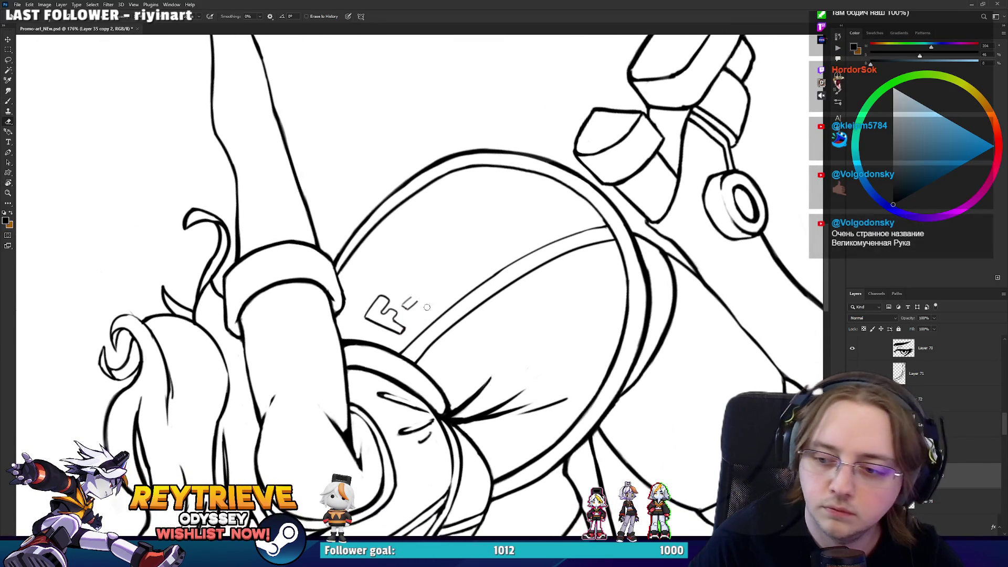
{"action": "key", "text": "b"}
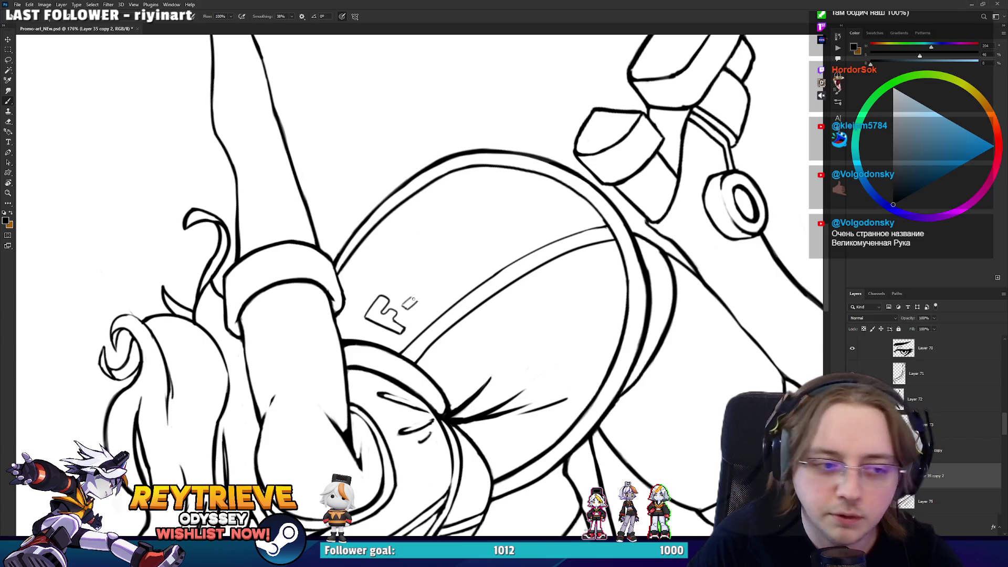
{"action": "key", "text": "r"}
{"action": "mouse_move", "coordinate": [423, 300]}
{"action": "left_mouse_down"}
{"action": "mouse_move", "coordinate": [398, 336]}
{"action": "mouse_move", "coordinate": [440, 345]}
{"action": "mouse_move", "coordinate": [457, 313]}
{"action": "left_mouse_up"}
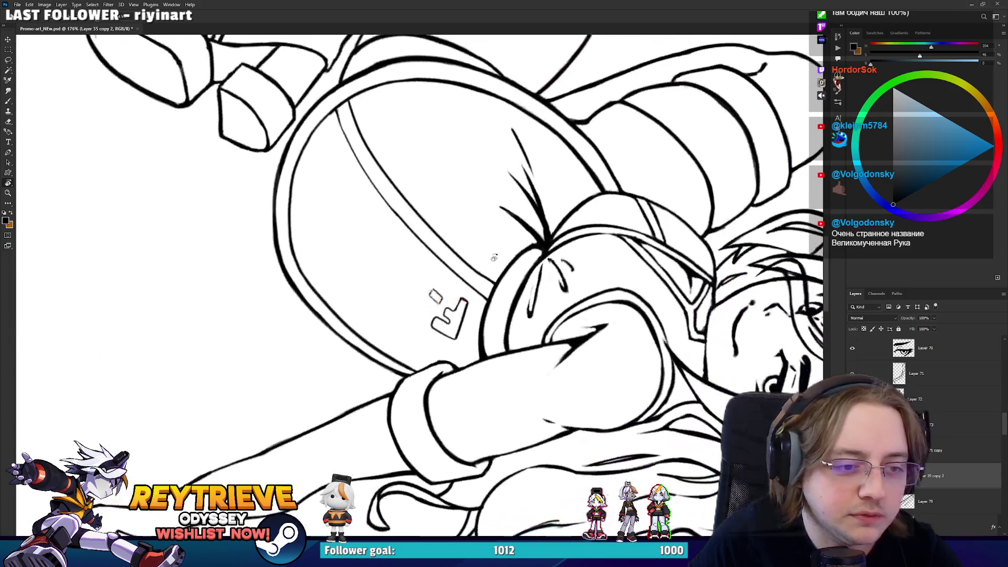
{"action": "key", "text": "e"}
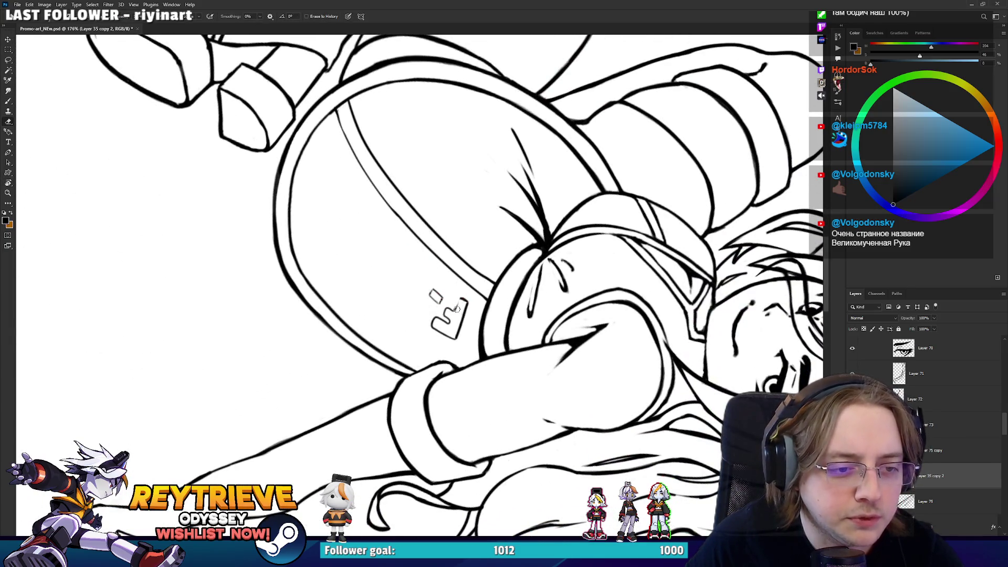
{"action": "key", "text": "b"}
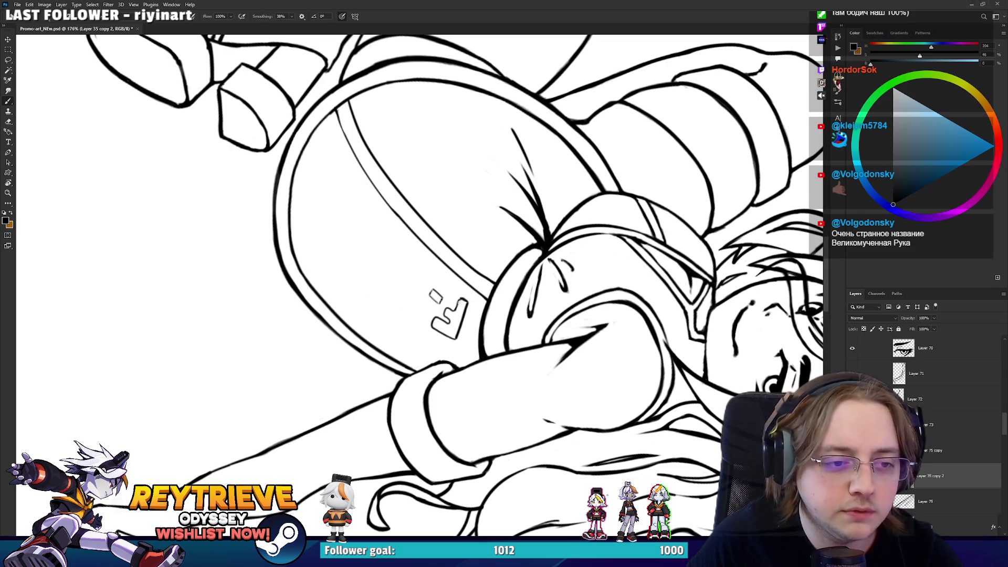
{"action": "key", "text": "r"}
{"action": "mouse_move", "coordinate": [462, 297]}
{"action": "left_mouse_down"}
{"action": "mouse_move", "coordinate": [483, 329]}
{"action": "mouse_move", "coordinate": [488, 315]}
{"action": "left_mouse_up"}
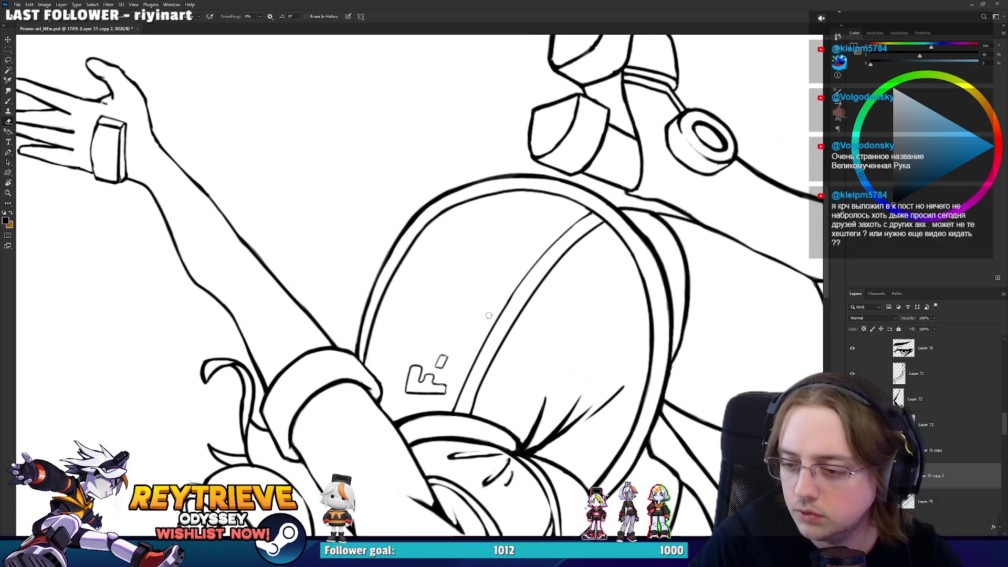
{"action": "key", "text": "e"}
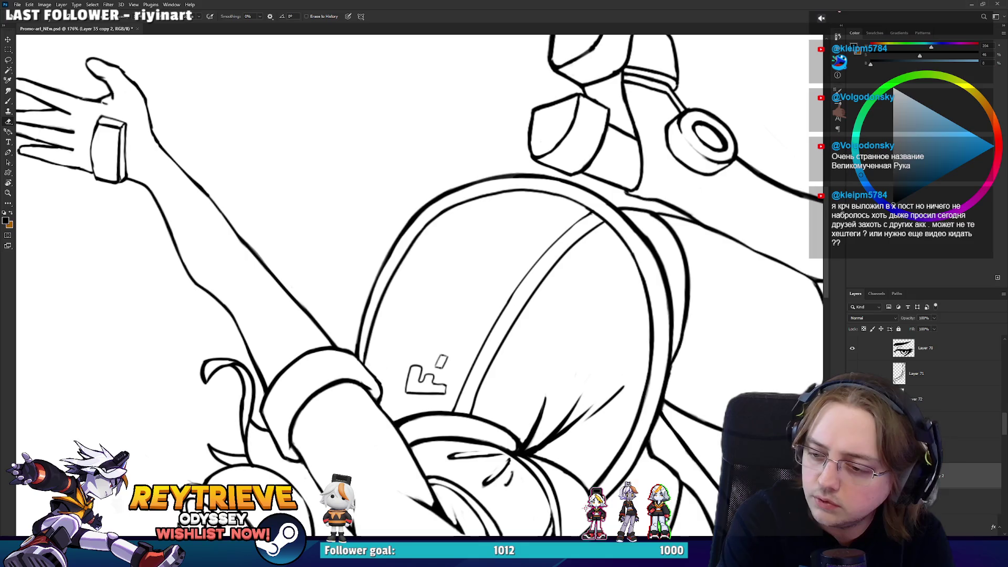
{"action": "key", "text": "r"}
{"action": "mouse_move", "coordinate": [525, 293]}
{"action": "left_mouse_down"}
{"action": "mouse_move", "coordinate": [532, 325]}
{"action": "mouse_move", "coordinate": [434, 351]}
{"action": "left_mouse_up"}
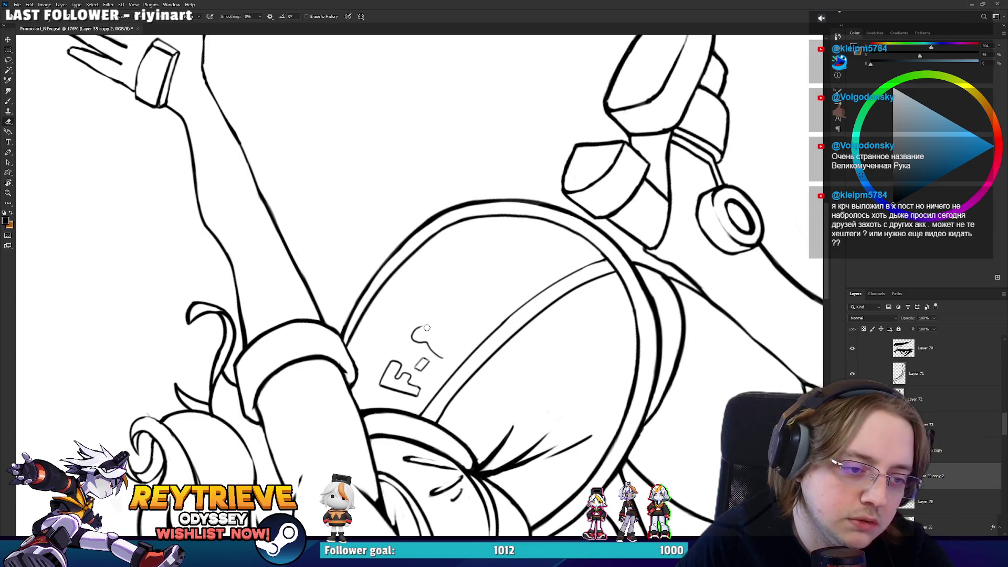
Extend the 8's curve, undo stray strokes inside its loops, and minimize Photoshop
{"action": "left_click_drag", "start_coordinate": [431, 328], "coordinate": [436, 333]}
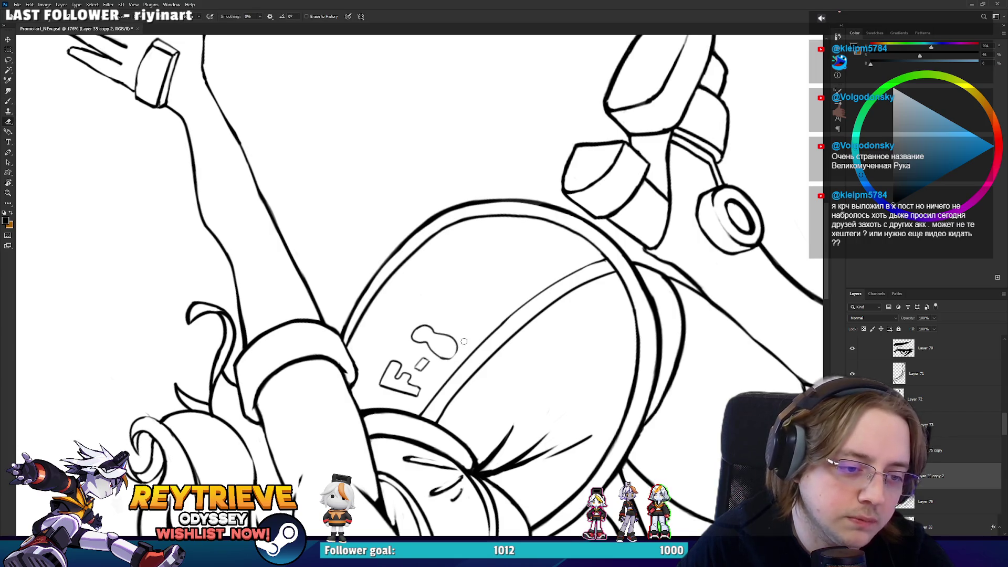
{"action": "left_click_drag", "start_coordinate": [445, 349], "coordinate": [427, 337]}
{"action": "key", "text": "ctrl+z"}
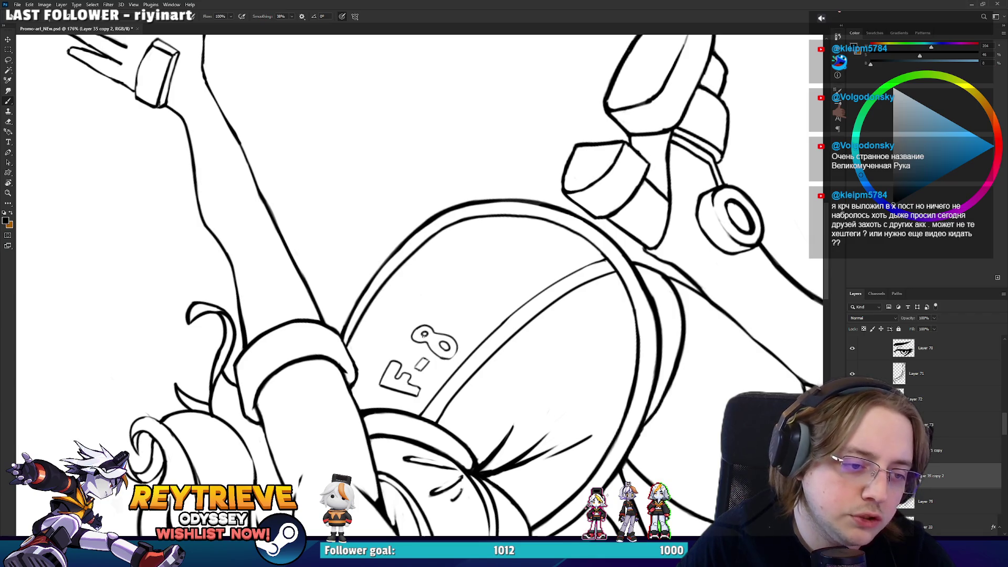
{"action": "key", "text": "ctrl+z"}
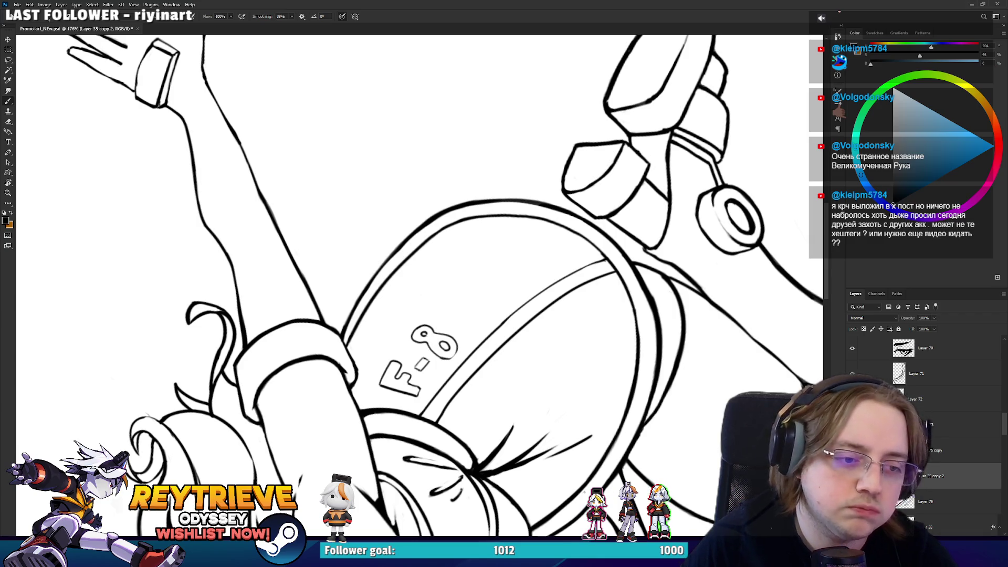
{"action": "left_click", "coordinate": [972, 4]}
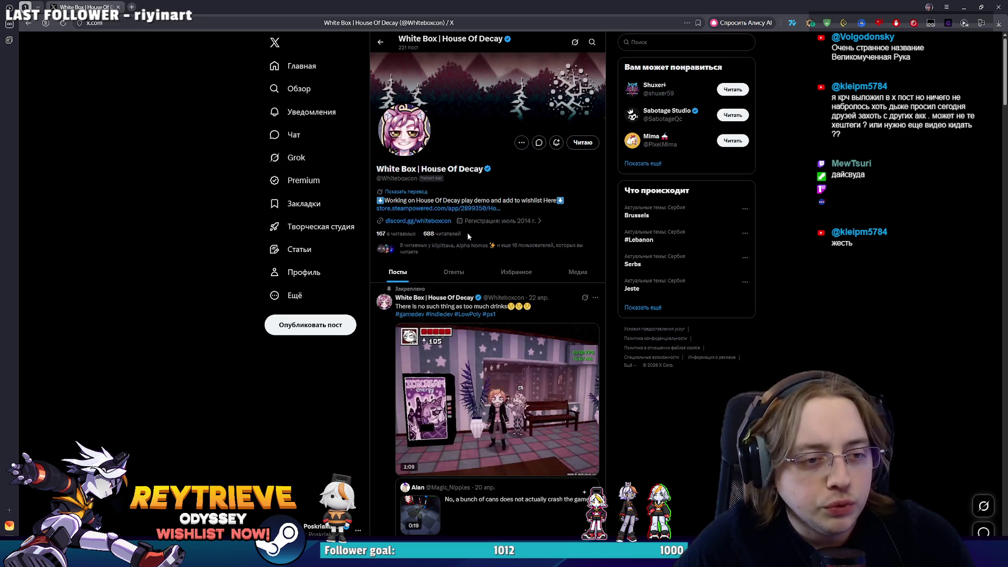
Select the follower count on the House Of Decay profile
{"action": "left_click_drag", "start_coordinate": [424, 233], "coordinate": [461, 233]}
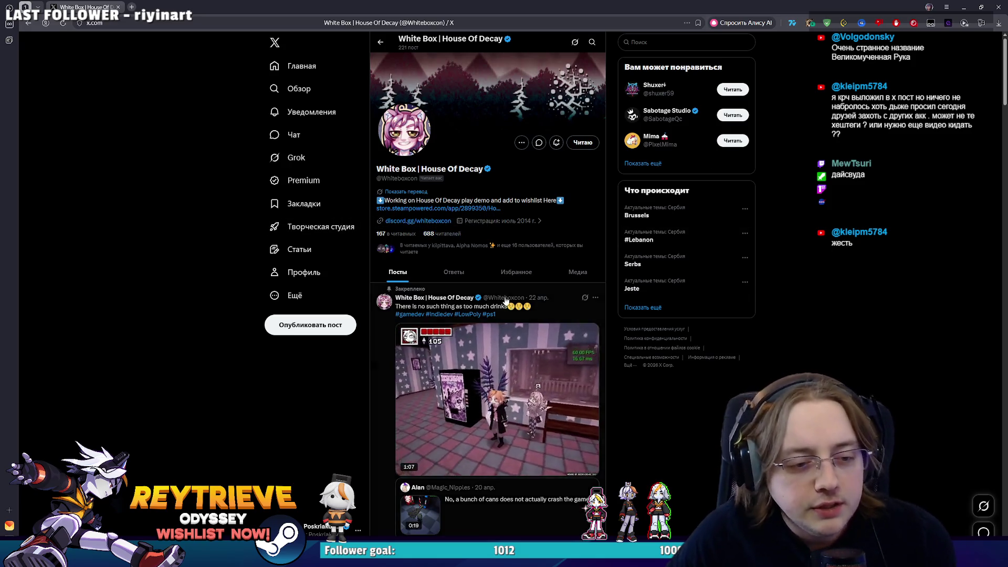
Scroll through the House Of Decay profile's posts and back to the top
{"action": "scroll", "coordinate": [500, 367], "scroll_direction": "down", "scroll_amount": 3}
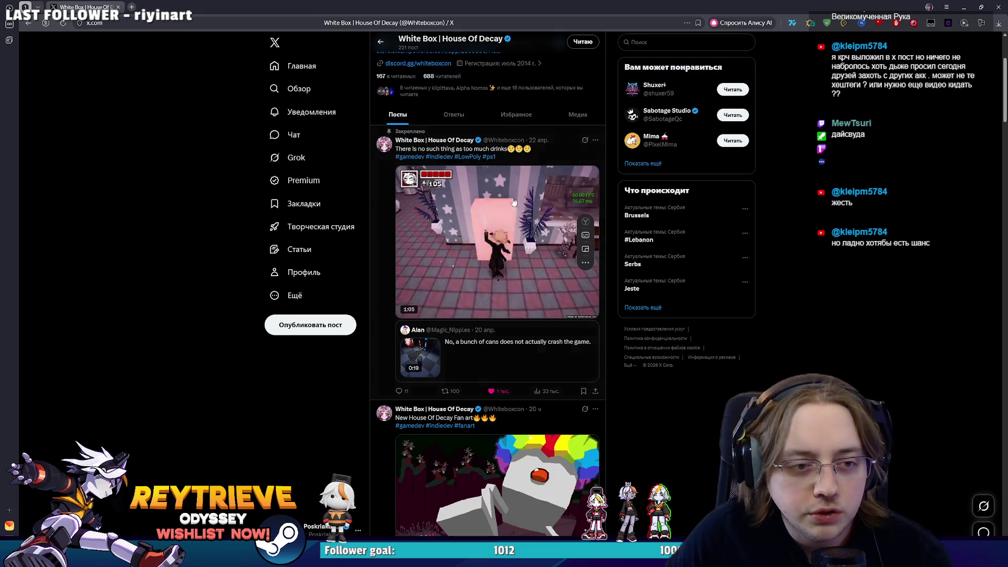
{"action": "scroll", "coordinate": [472, 273], "scroll_direction": "down", "scroll_amount": 5}
{"action": "scroll", "coordinate": [471, 273], "scroll_direction": "down", "scroll_amount": 5}
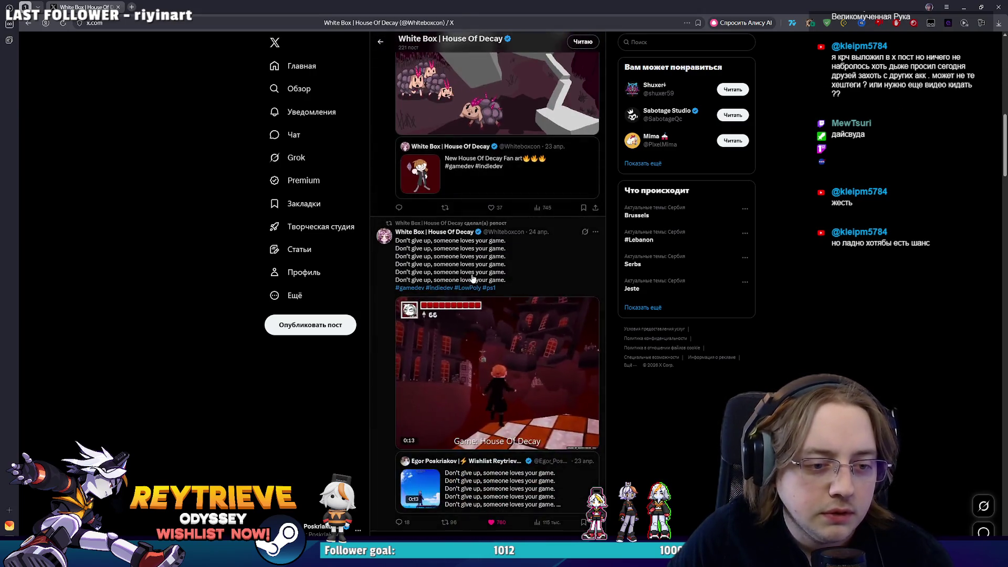
{"action": "scroll", "coordinate": [484, 283], "scroll_direction": "up", "scroll_amount": 4}
{"action": "scroll", "coordinate": [484, 284], "scroll_direction": "down", "scroll_amount": 10}
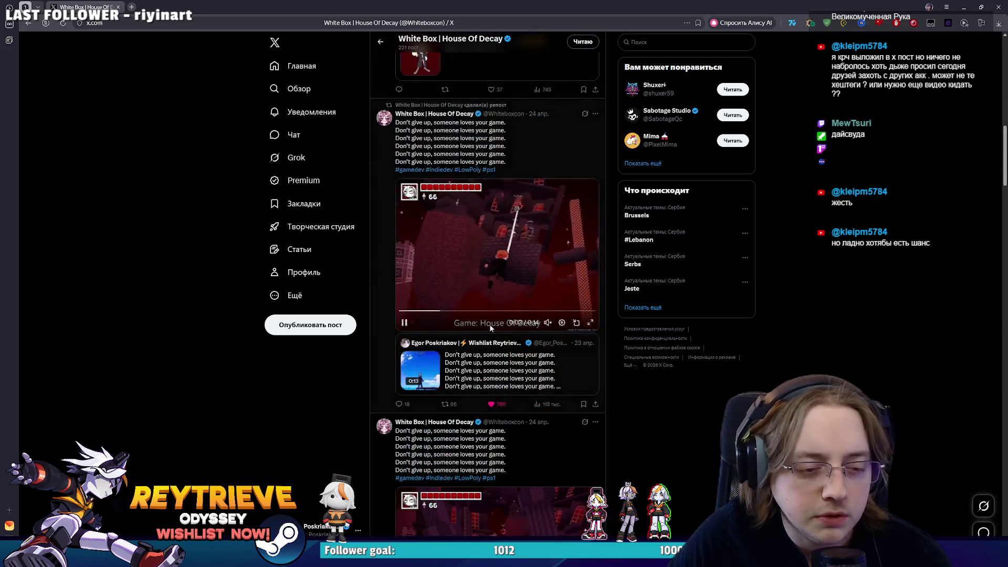
{"action": "scroll", "coordinate": [484, 328], "scroll_direction": "down", "scroll_amount": 5}
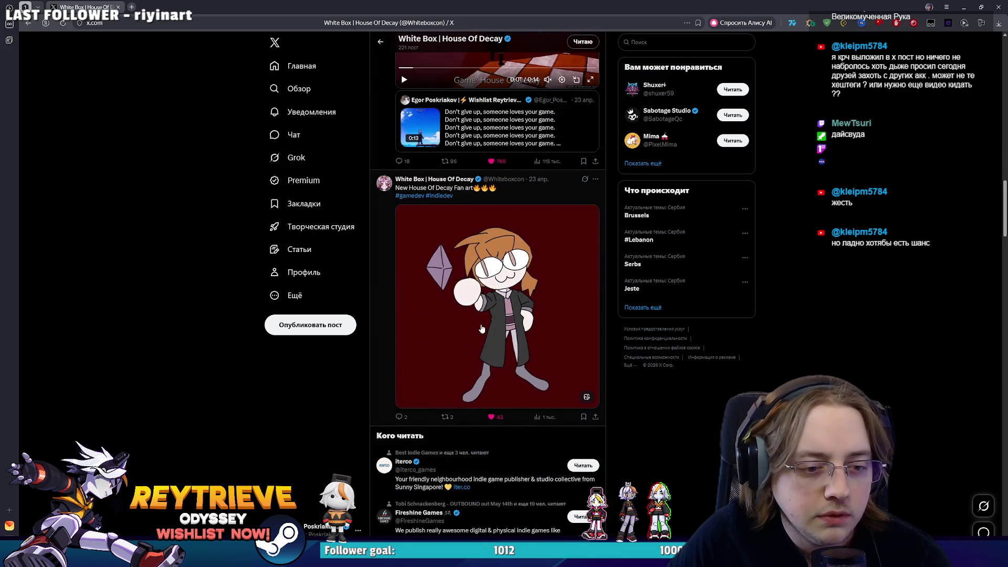
{"action": "scroll", "coordinate": [484, 328], "scroll_direction": "down", "scroll_amount": 8}
{"action": "scroll", "coordinate": [485, 359], "scroll_direction": "down", "scroll_amount": 6}
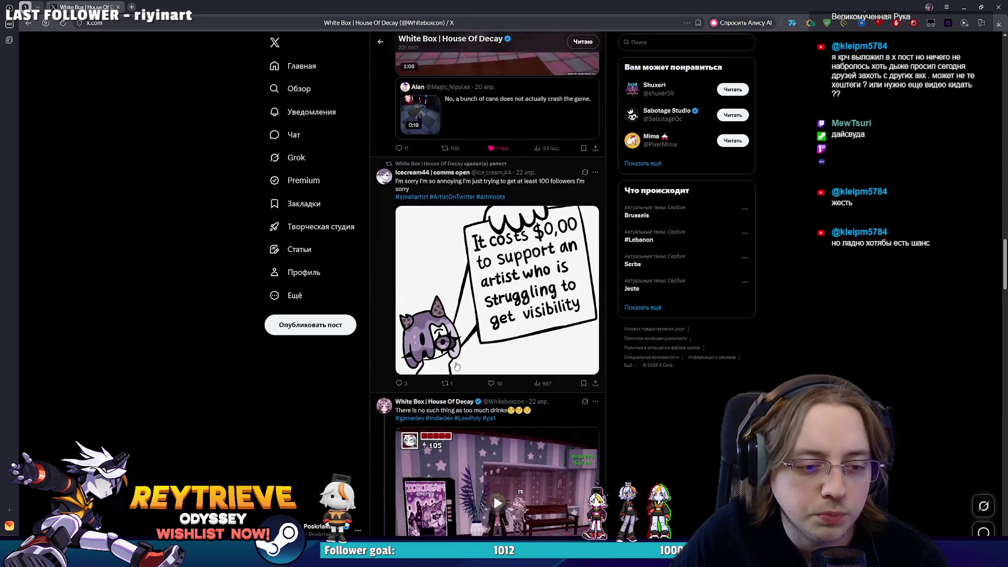
{"action": "scroll", "coordinate": [526, 246], "scroll_direction": "down", "scroll_amount": 15}
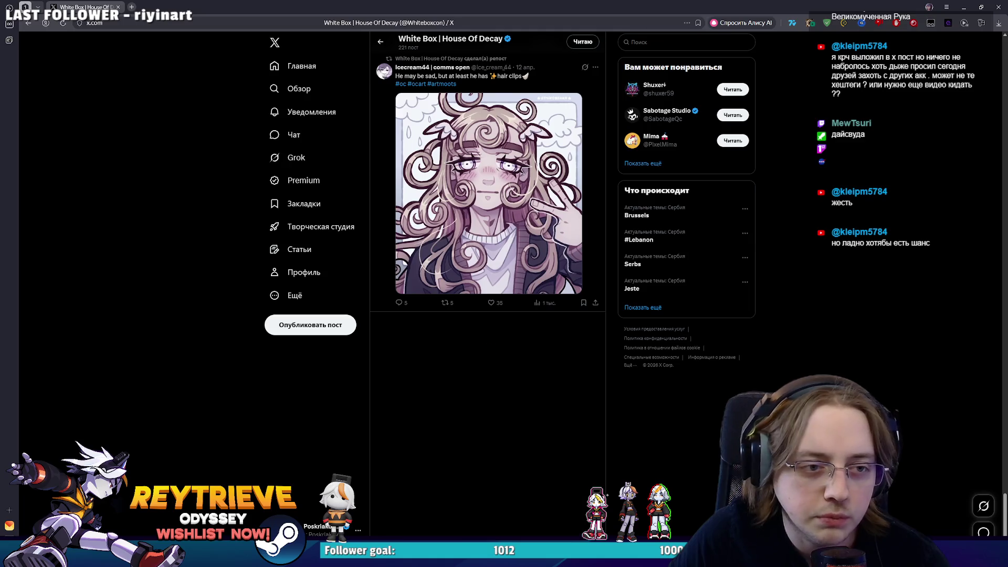
{"action": "scroll", "coordinate": [488, 210], "scroll_direction": "down", "scroll_amount": 5}
{"action": "scroll", "coordinate": [563, 344], "scroll_direction": "down", "scroll_amount": 10}
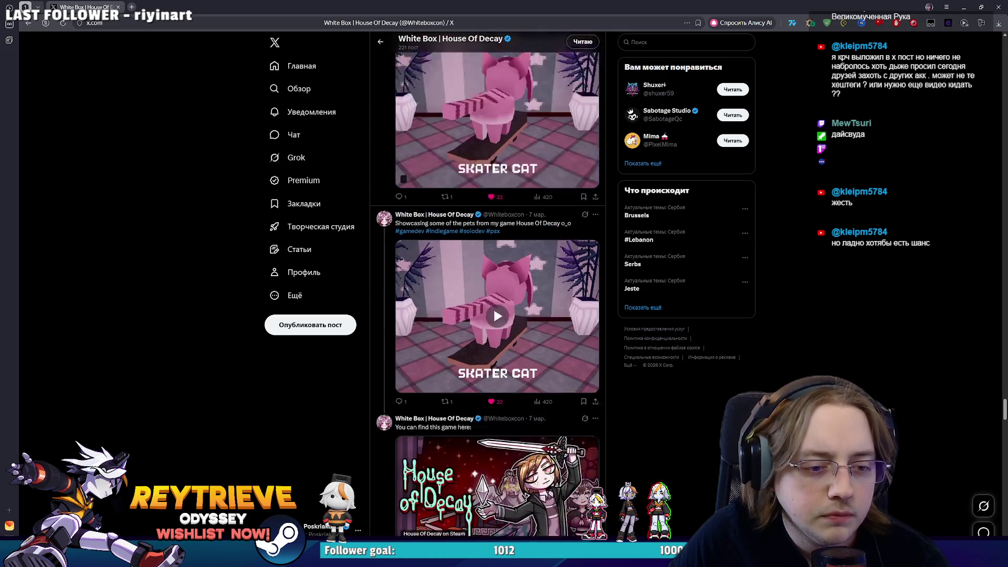
{"action": "scroll", "coordinate": [563, 344], "scroll_direction": "down", "scroll_amount": 5}
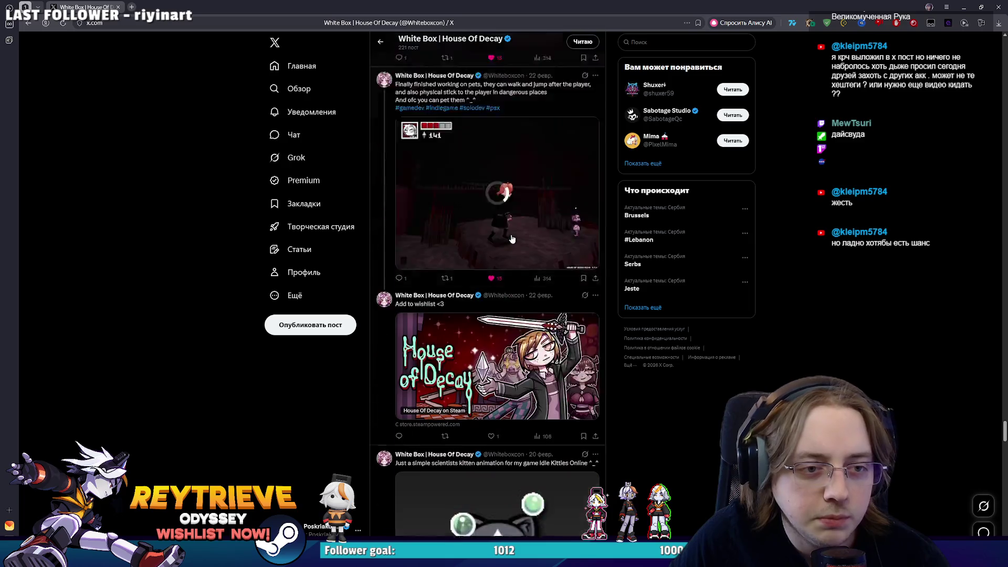
{"action": "scroll", "coordinate": [509, 253], "scroll_direction": "down", "scroll_amount": 5}
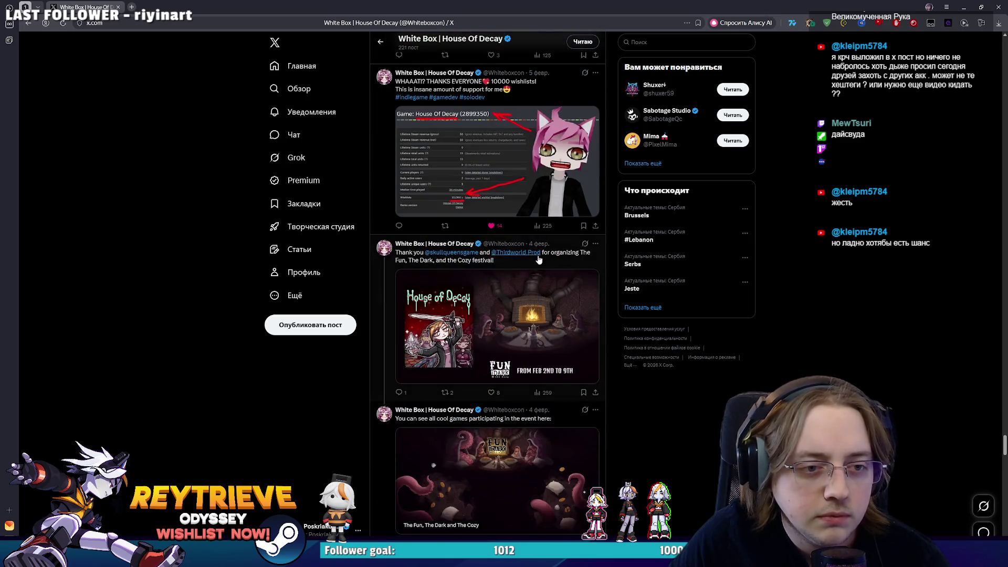
{"action": "scroll", "coordinate": [538, 259], "scroll_direction": "down", "scroll_amount": 15}
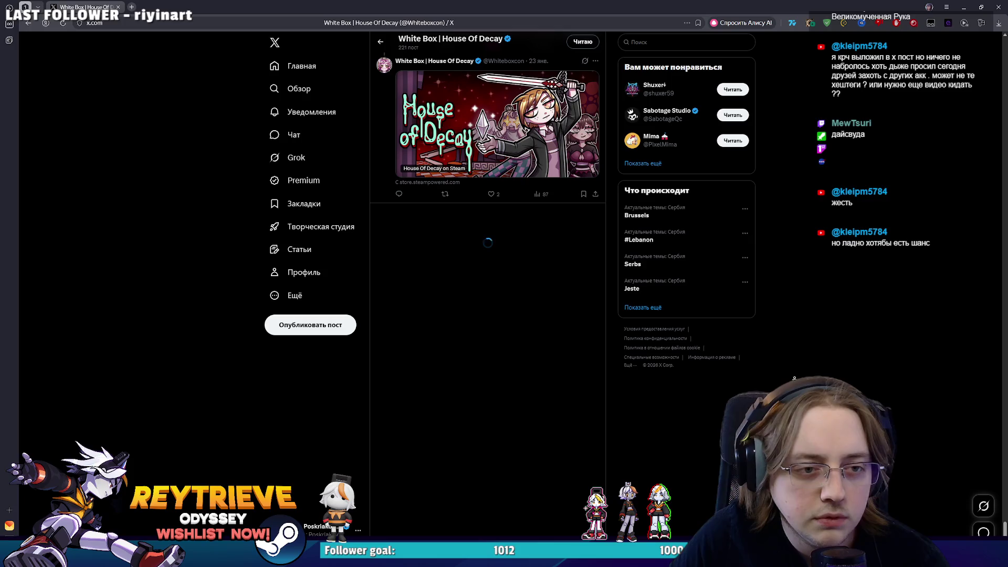
{"action": "scroll", "coordinate": [488, 210], "scroll_direction": "down", "scroll_amount": 10}
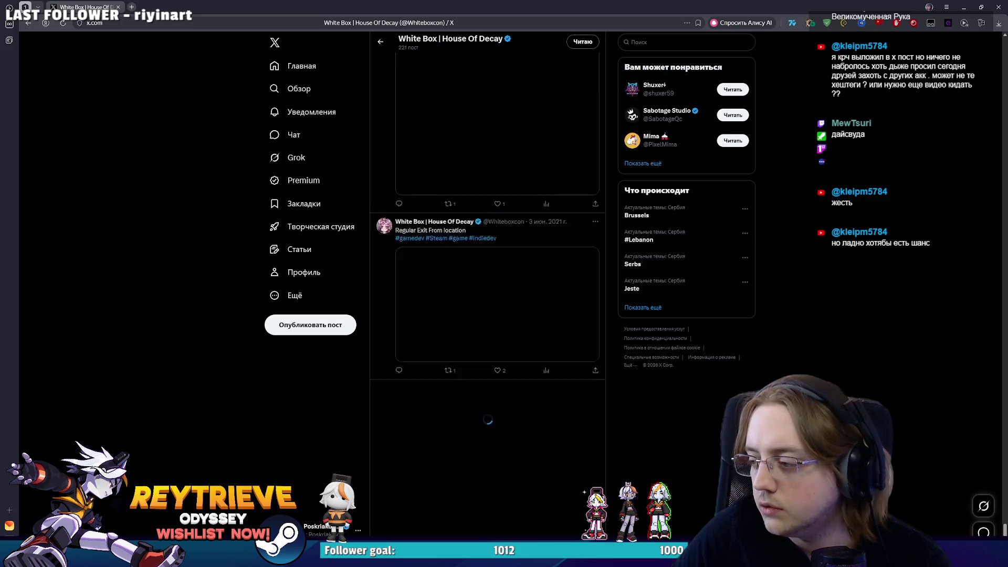
{"action": "scroll", "coordinate": [483, 319], "scroll_direction": "up", "scroll_amount": 4}
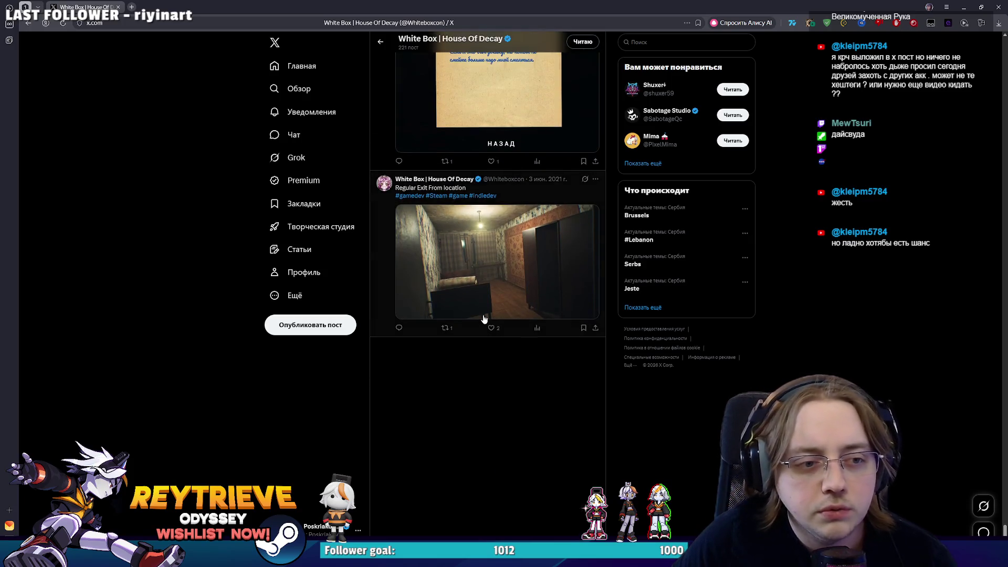
{"action": "scroll", "coordinate": [487, 316], "scroll_direction": "up", "scroll_amount": 15}
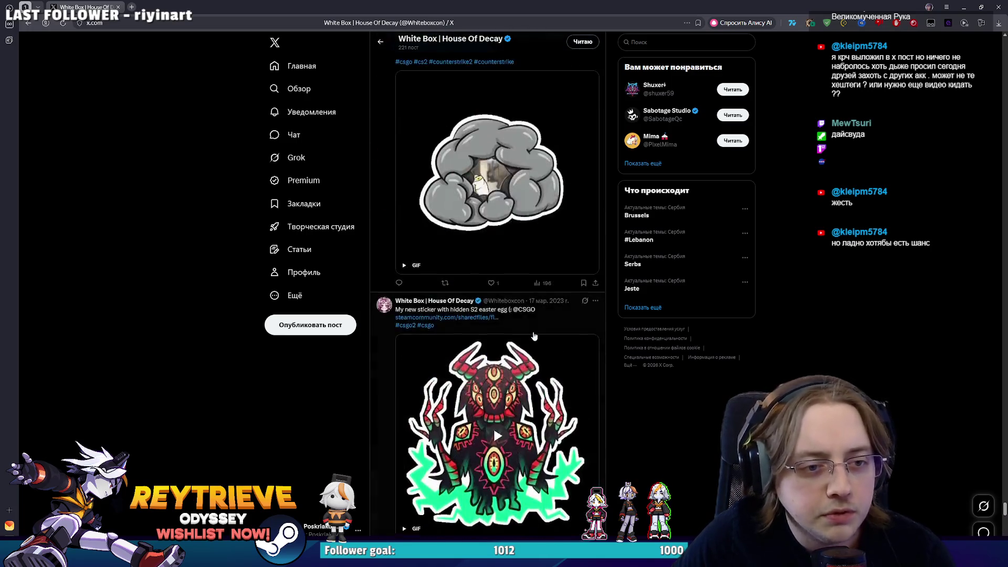
{"action": "scroll", "coordinate": [531, 334], "scroll_direction": "up", "scroll_amount": 10}
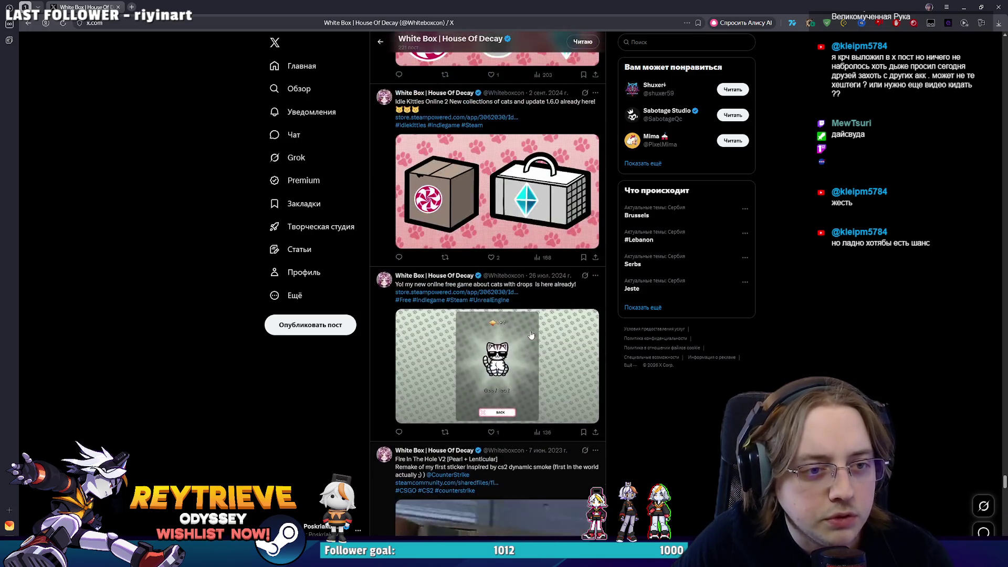
{"action": "scroll", "coordinate": [530, 334], "scroll_direction": "up", "scroll_amount": 5}
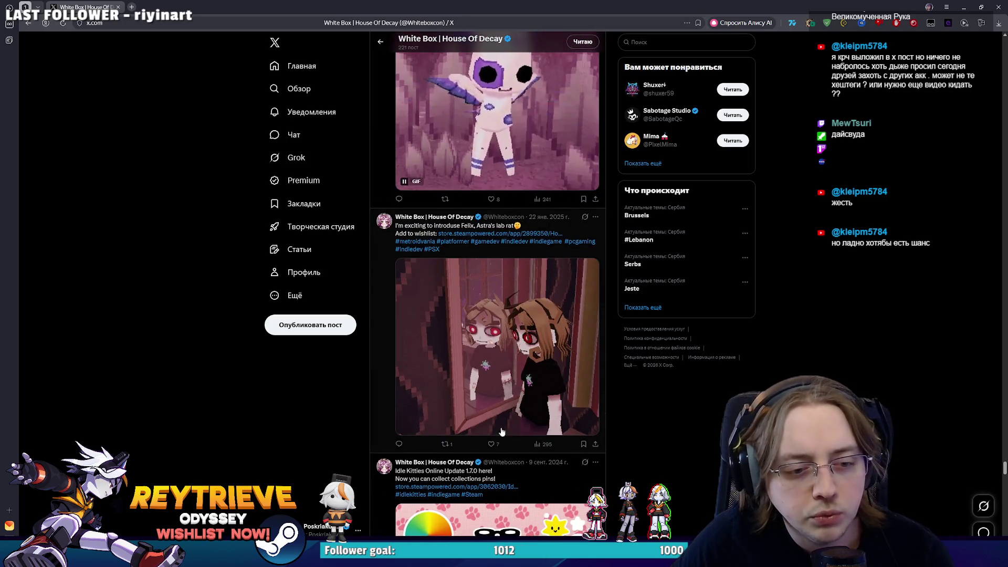
{"action": "scroll", "coordinate": [530, 394], "scroll_direction": "up", "scroll_amount": 10}
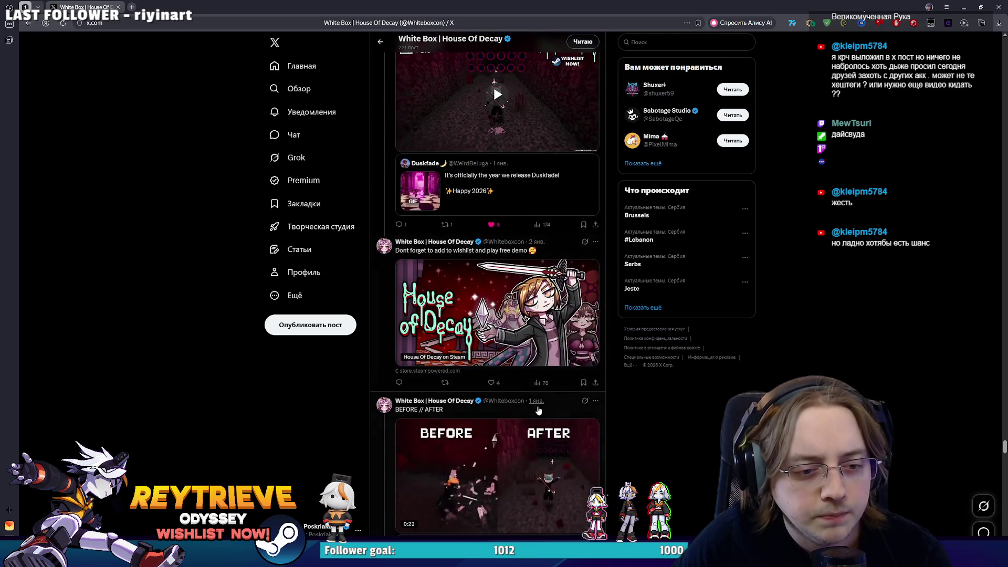
{"action": "scroll", "coordinate": [538, 410], "scroll_direction": "down", "scroll_amount": 3}
{"action": "scroll", "coordinate": [538, 409], "scroll_direction": "up", "scroll_amount": 7}
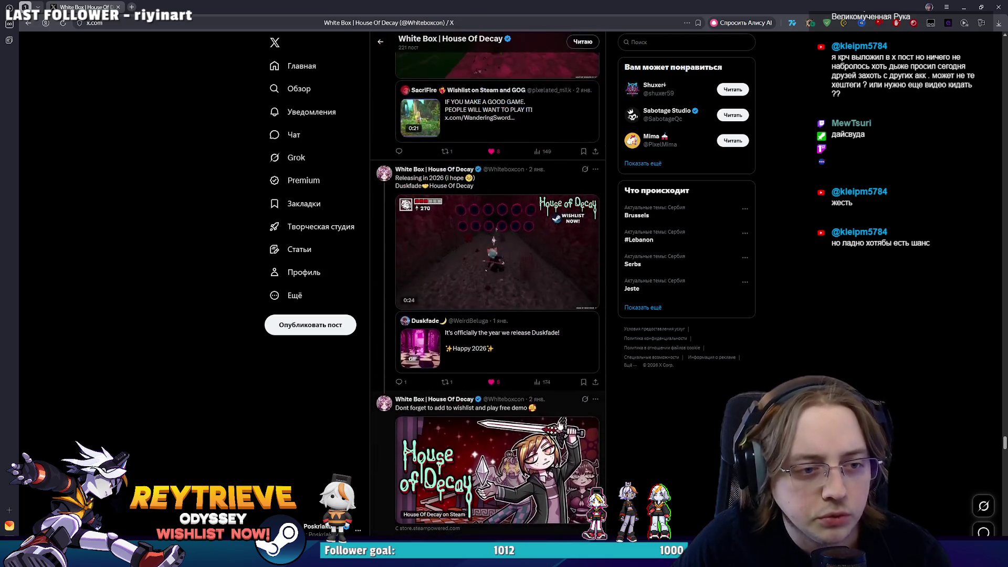
{"action": "scroll", "coordinate": [558, 415], "scroll_direction": "up", "scroll_amount": 10}
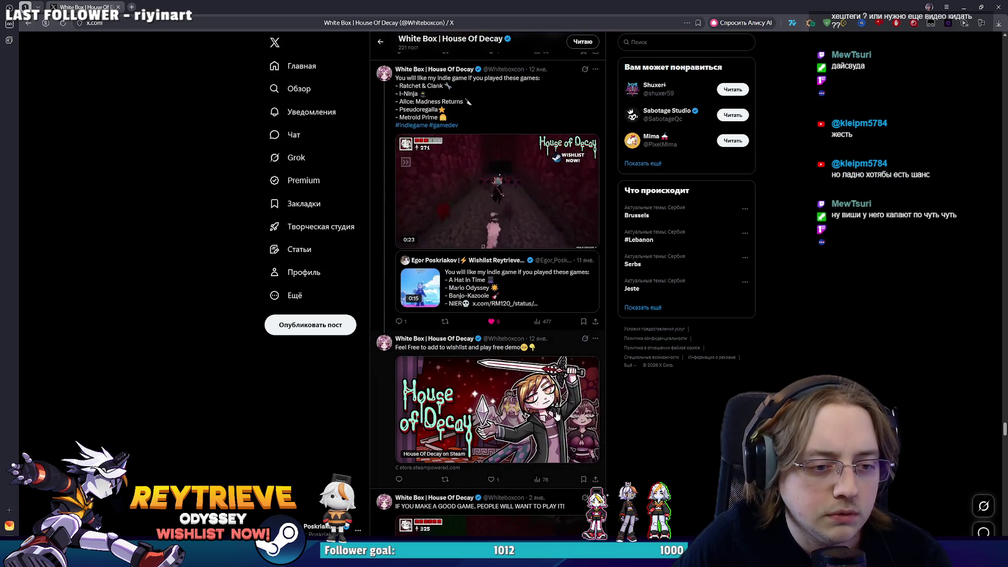
{"action": "scroll", "coordinate": [440, 183], "scroll_direction": "up", "scroll_amount": 2}
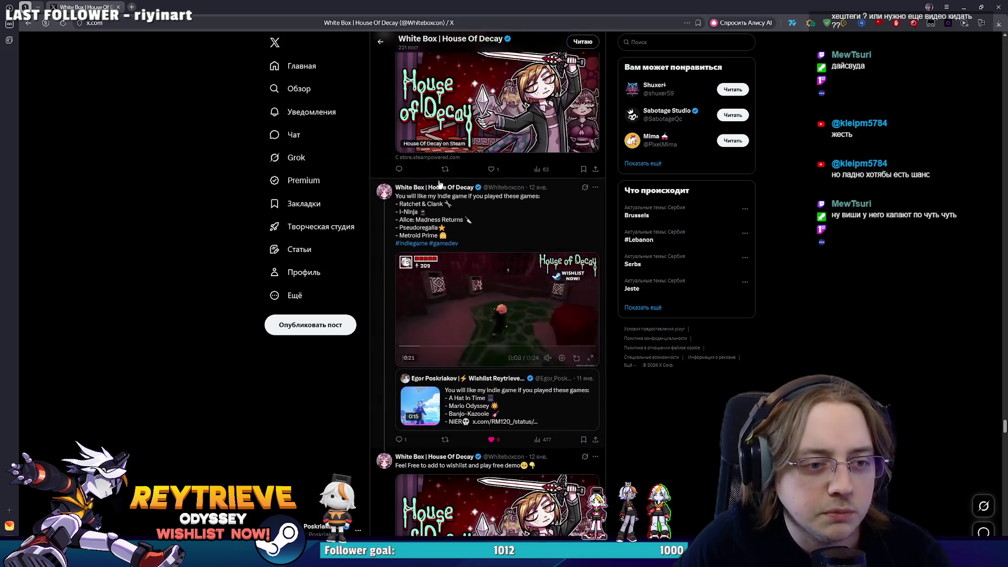
{"action": "scroll", "coordinate": [440, 184], "scroll_direction": "up", "scroll_amount": 5}
{"action": "scroll", "coordinate": [526, 326], "scroll_direction": "up", "scroll_amount": 3}
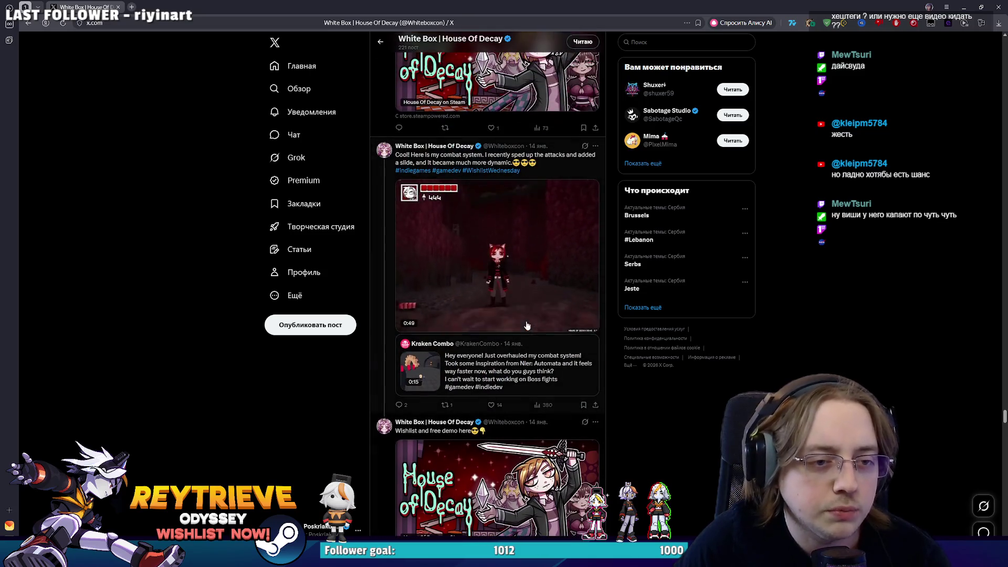
{"action": "scroll", "coordinate": [525, 321], "scroll_direction": "up", "scroll_amount": 10}
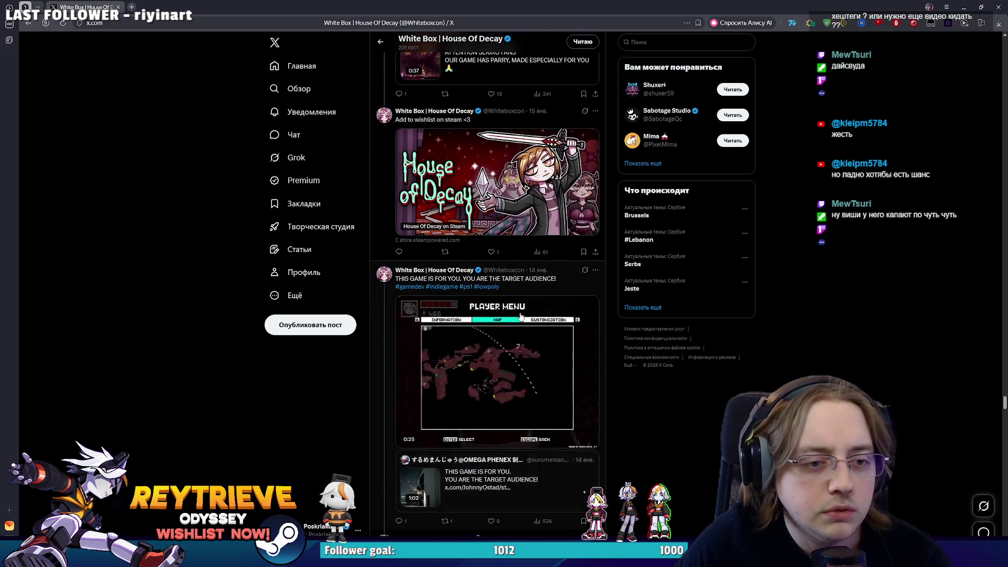
{"action": "scroll", "coordinate": [521, 315], "scroll_direction": "up", "scroll_amount": 10}
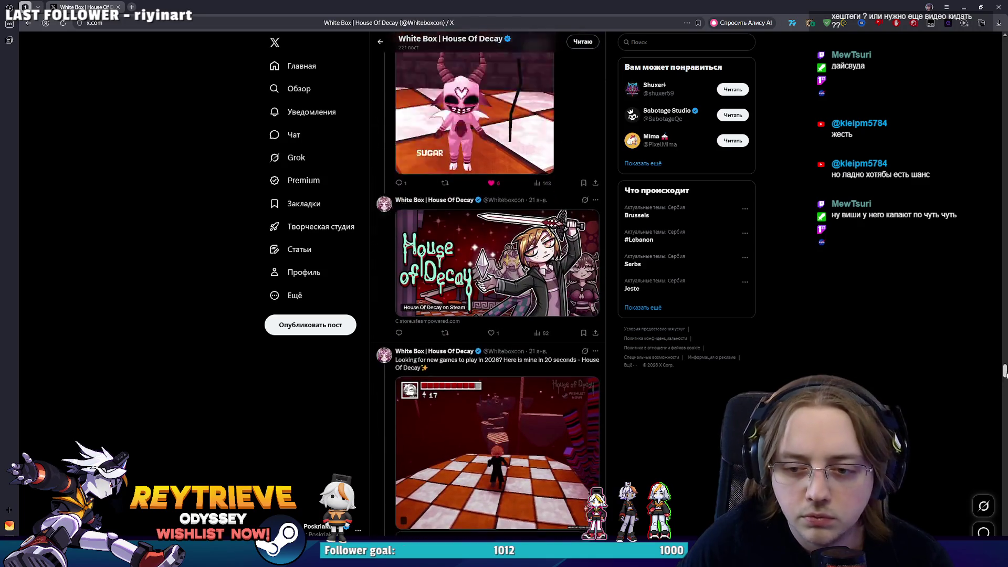
{"action": "left_click_drag", "start_coordinate": [1004, 371], "coordinate": [963, 66]}
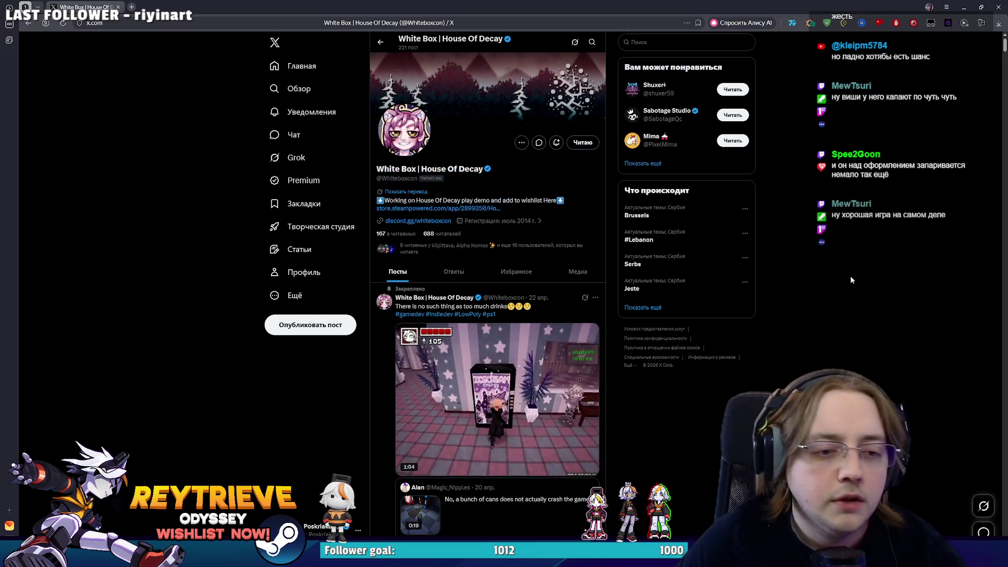
{"action": "scroll", "coordinate": [861, 288], "scroll_direction": "down", "scroll_amount": 2}
{"action": "scroll", "coordinate": [839, 297], "scroll_direction": "down", "scroll_amount": 4}
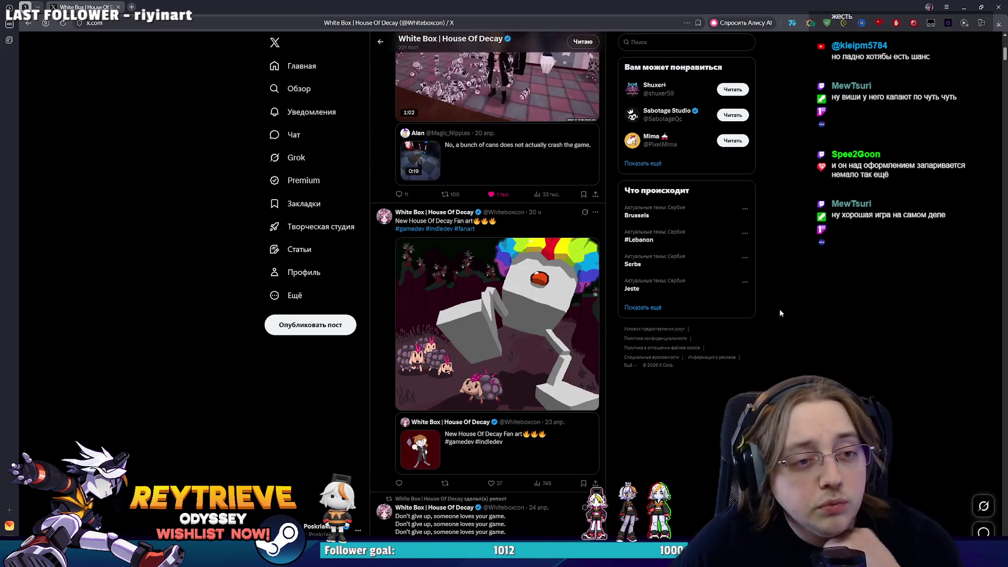
{"action": "scroll", "coordinate": [496, 262], "scroll_direction": "up", "scroll_amount": 2}
{"action": "scroll", "coordinate": [496, 262], "scroll_direction": "down", "scroll_amount": 5}
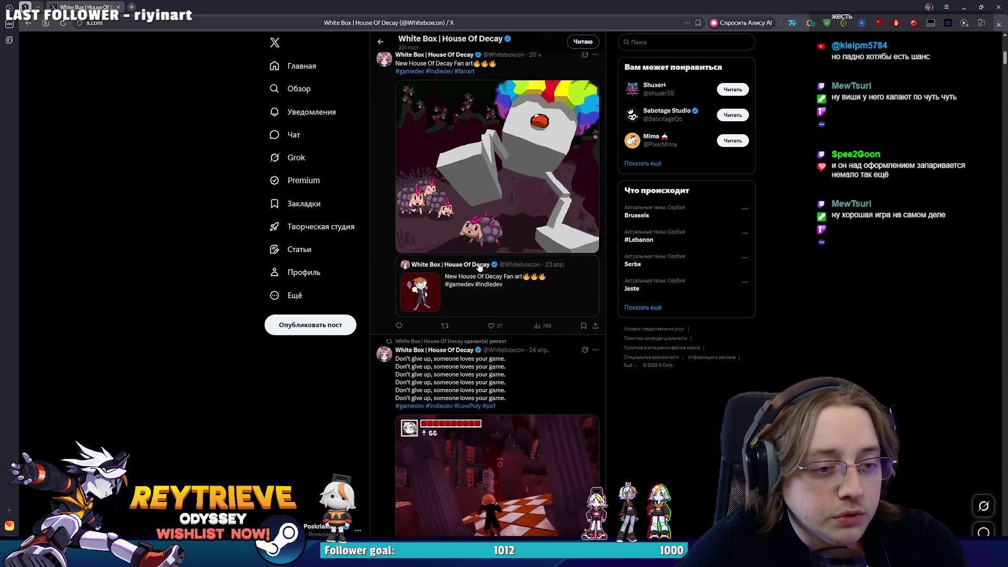
{"action": "scroll", "coordinate": [504, 278], "scroll_direction": "up", "scroll_amount": 1}
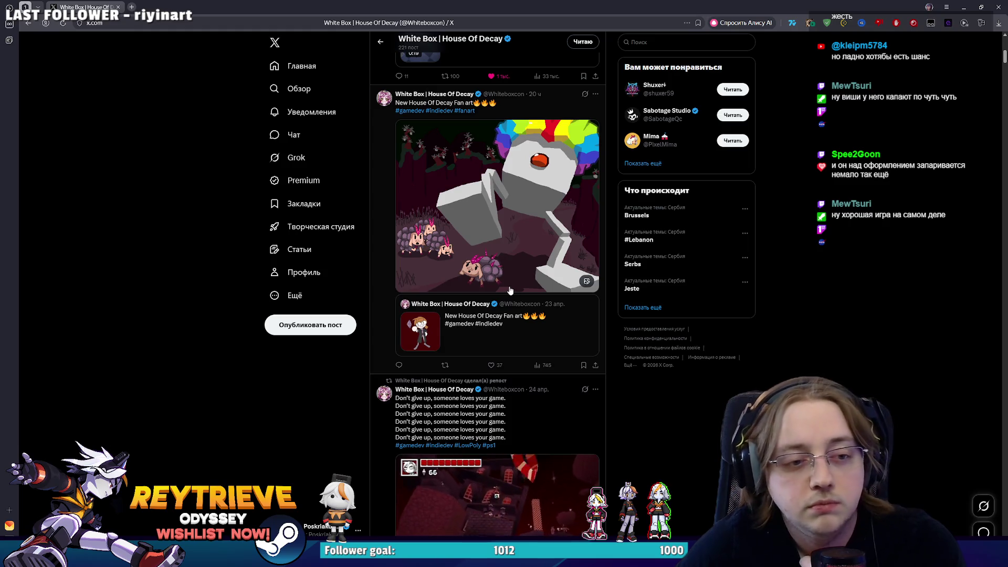
{"action": "scroll", "coordinate": [512, 293], "scroll_direction": "down", "scroll_amount": 5}
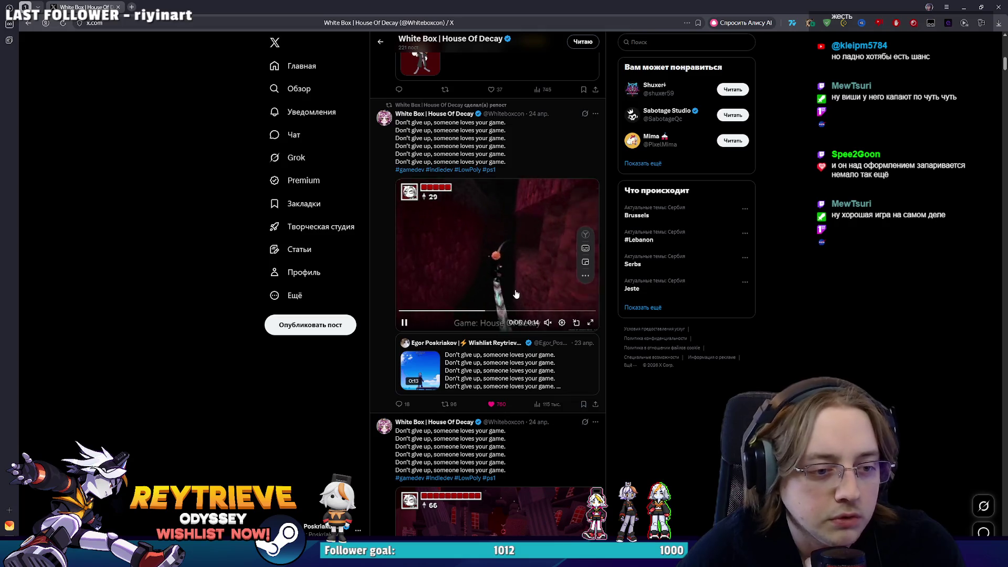
Open the quoted 'Don't give up' post on its own page and read it
{"action": "left_click", "coordinate": [514, 354]}
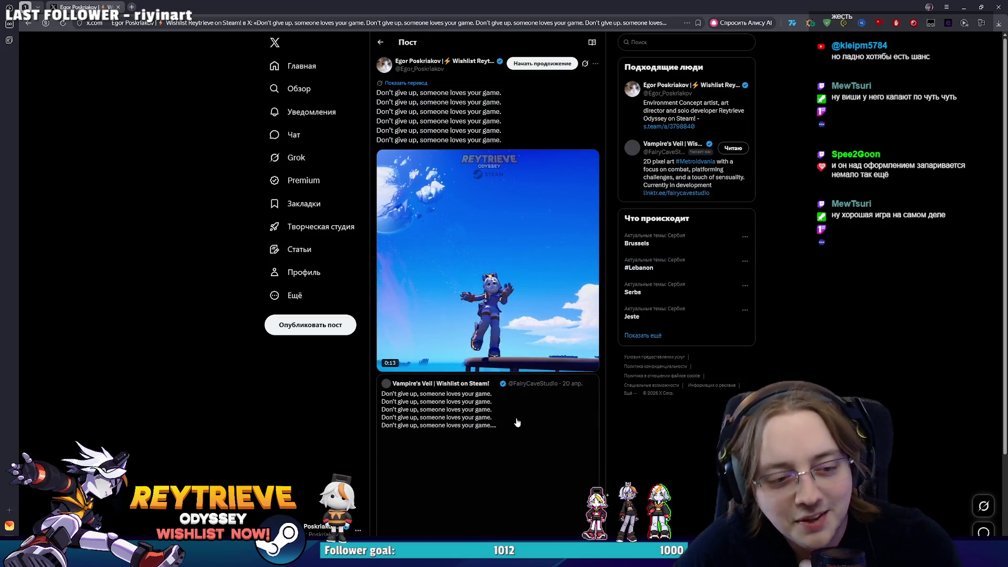
{"action": "scroll", "coordinate": [560, 342], "scroll_direction": "down", "scroll_amount": 3}
{"action": "scroll", "coordinate": [554, 357], "scroll_direction": "down", "scroll_amount": 3}
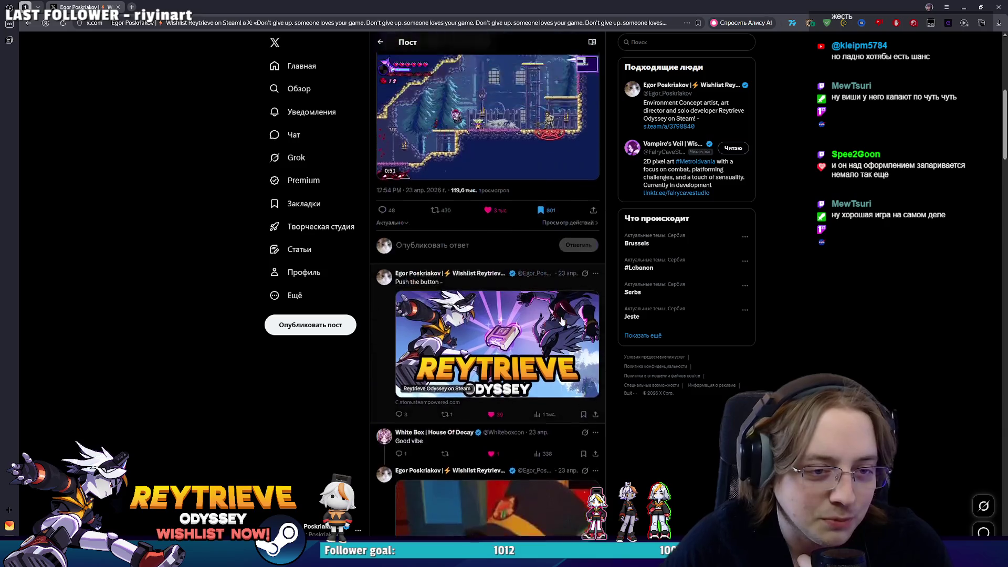
{"action": "scroll", "coordinate": [559, 313], "scroll_direction": "up", "scroll_amount": 2}
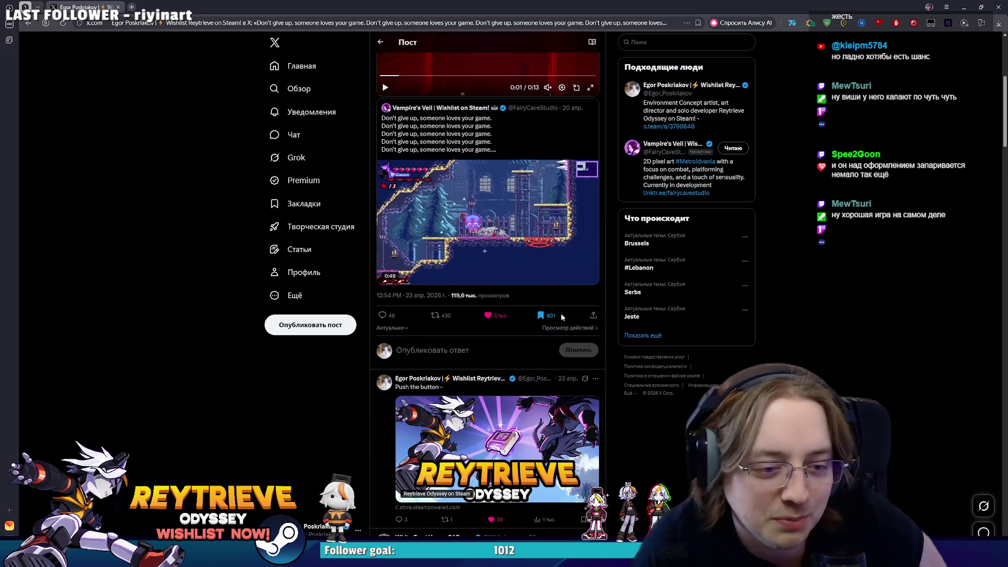
Look through the Notifications page, then close the browser to show the desktop
{"action": "left_click", "coordinate": [327, 113]}
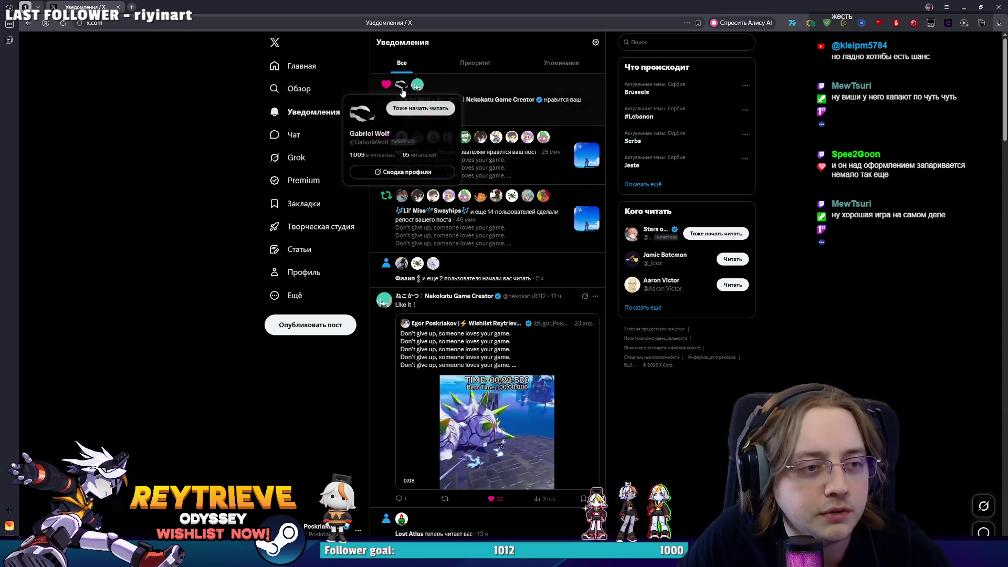
{"action": "mouse_move", "coordinate": [419, 91]}
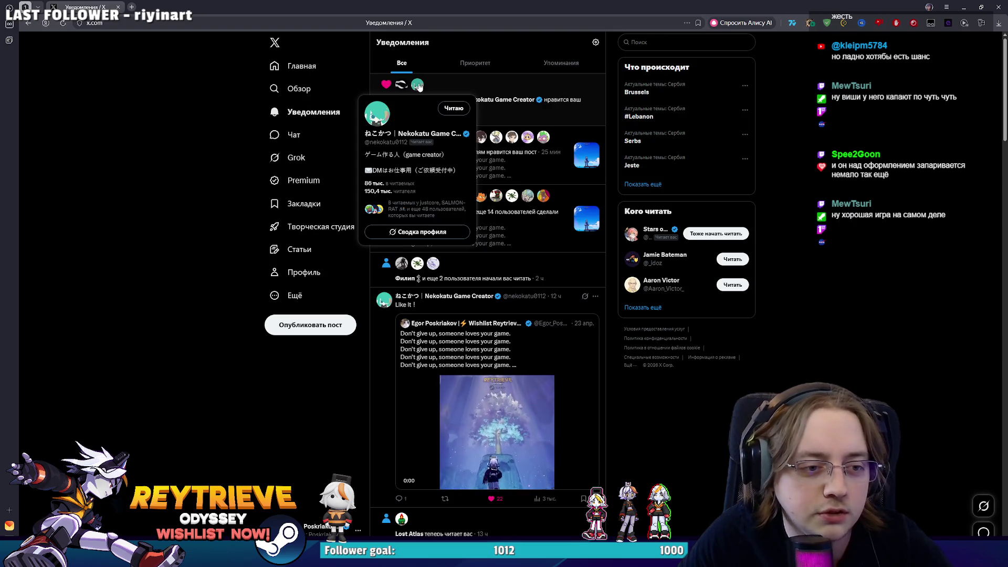
{"action": "scroll", "coordinate": [525, 210], "scroll_direction": "down", "scroll_amount": 3}
{"action": "scroll", "coordinate": [530, 221], "scroll_direction": "up", "scroll_amount": 3}
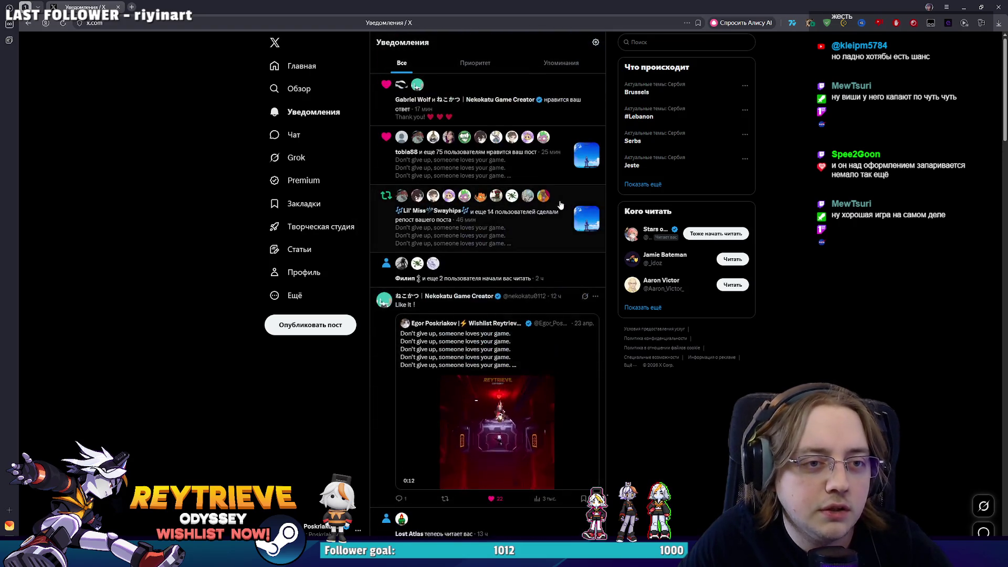
{"action": "scroll", "coordinate": [536, 226], "scroll_direction": "down", "scroll_amount": 2}
{"action": "scroll", "coordinate": [535, 226], "scroll_direction": "up", "scroll_amount": 2}
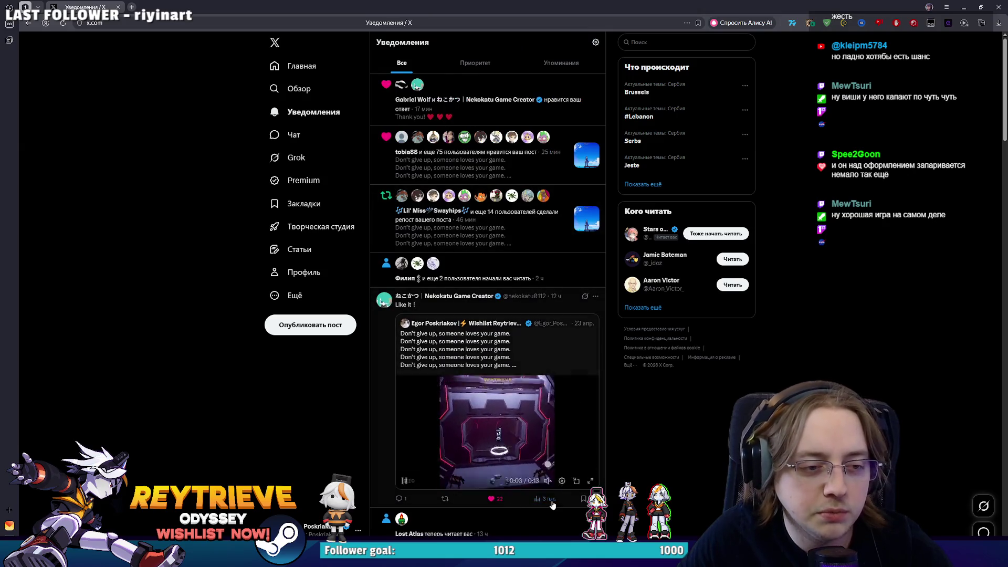
{"action": "scroll", "coordinate": [526, 472], "scroll_direction": "down", "scroll_amount": 3}
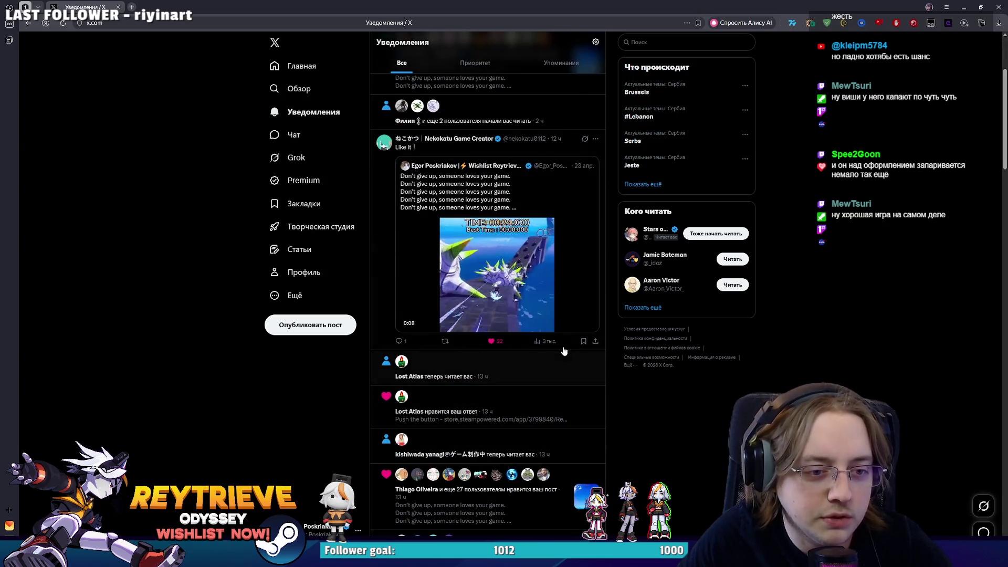
{"action": "scroll", "coordinate": [745, 294], "scroll_direction": "up", "scroll_amount": 3}
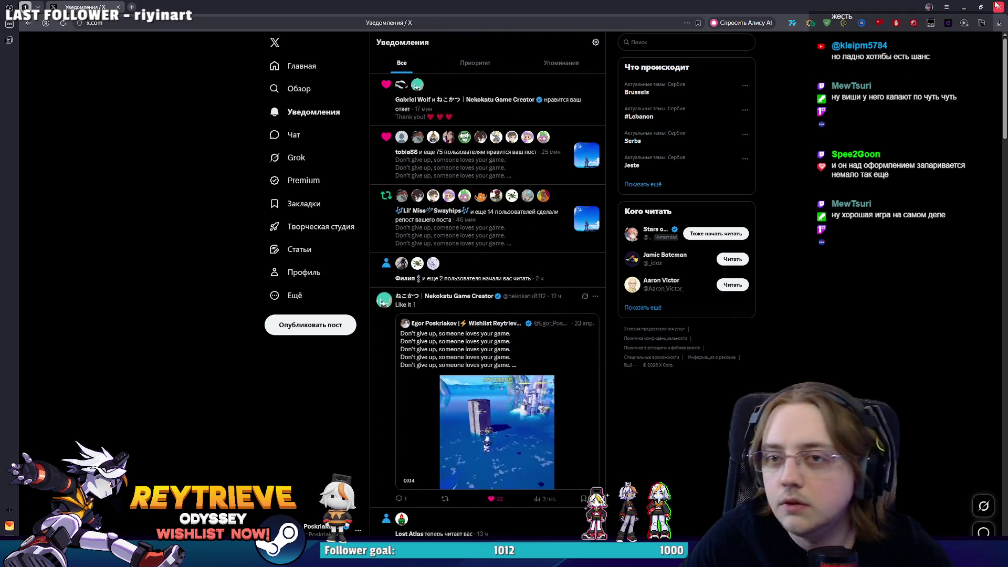
{"action": "left_click", "coordinate": [997, 6]}
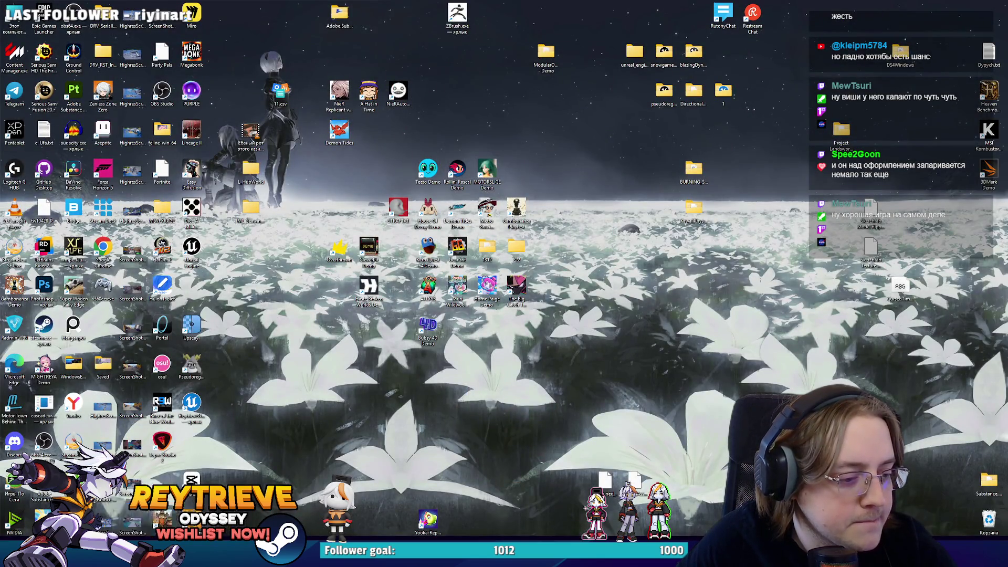
Zoom and tilt the view onto the F-8 mark and erase the inner hole of the 8's lower loop
{"action": "key", "text": "alt+Tab"}
{"action": "scroll", "coordinate": [496, 87], "scroll_direction": "down", "scroll_amount": 5}
{"action": "scroll", "coordinate": [489, 196], "scroll_direction": "up", "scroll_amount": 7}
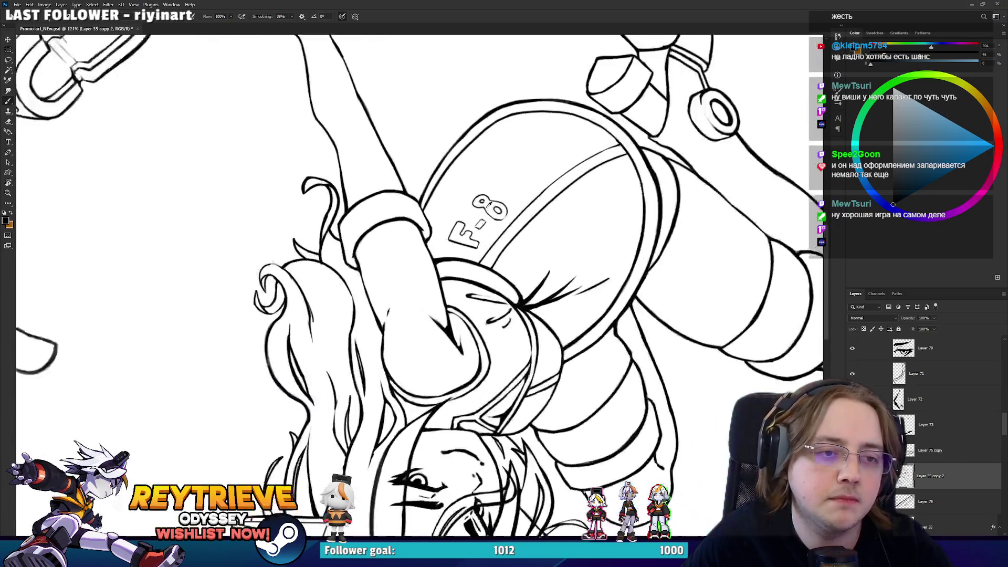
{"action": "scroll", "coordinate": [607, 223], "scroll_direction": "up", "scroll_amount": 1}
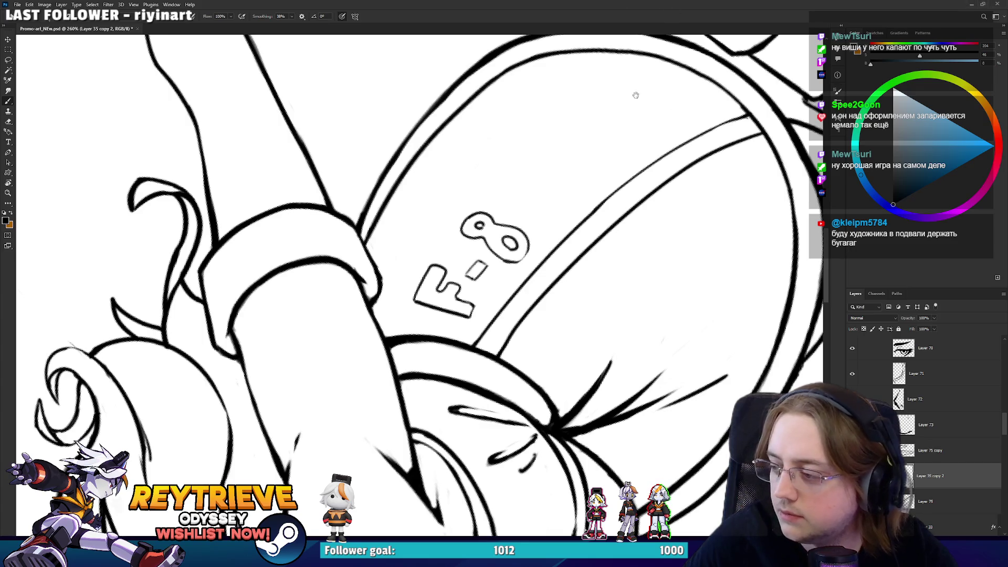
{"action": "scroll", "coordinate": [585, 232], "scroll_direction": "up", "scroll_amount": 2}
{"action": "scroll", "coordinate": [581, 225], "scroll_direction": "up", "scroll_amount": 2}
{"action": "key", "text": "r"}
{"action": "left_click_drag", "start_coordinate": [646, 180], "coordinate": [654, 307]}
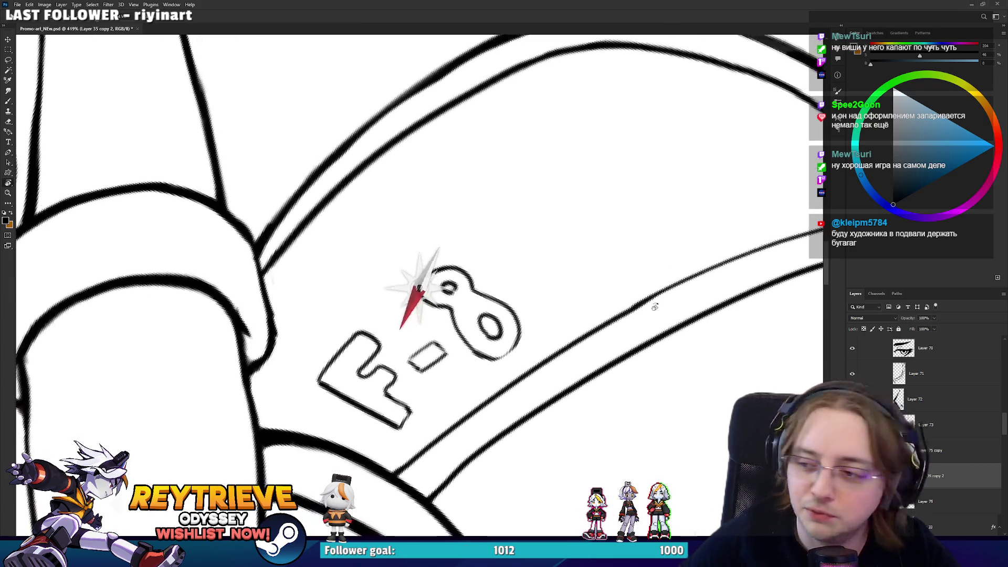
{"action": "key", "text": "e"}
{"action": "left_click_drag", "start_coordinate": [498, 315], "coordinate": [487, 336]}
Redraw inside the 8's upper loop and trim its lower-right outline into a narrower figure
{"action": "key", "text": "b"}
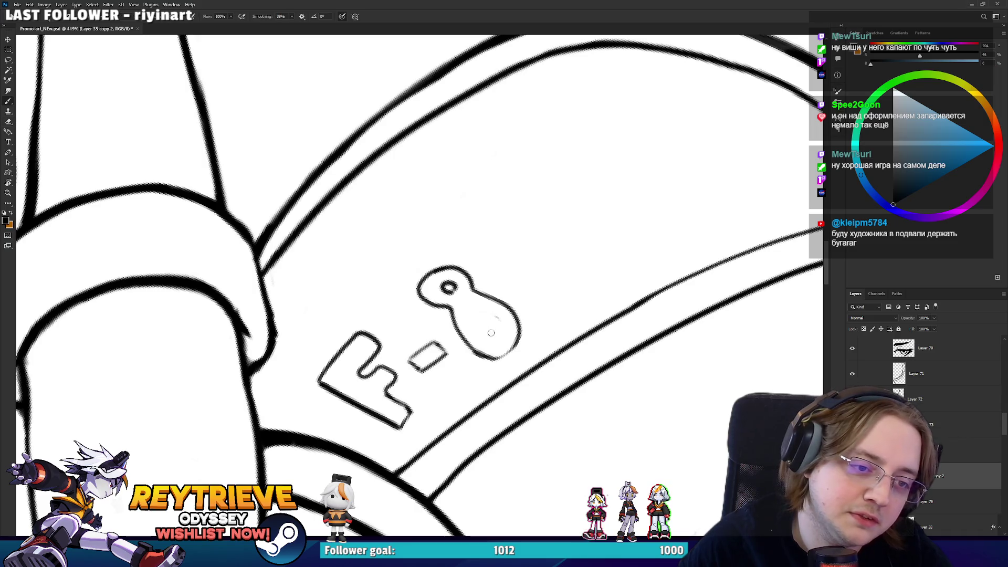
{"action": "key", "text": "e"}
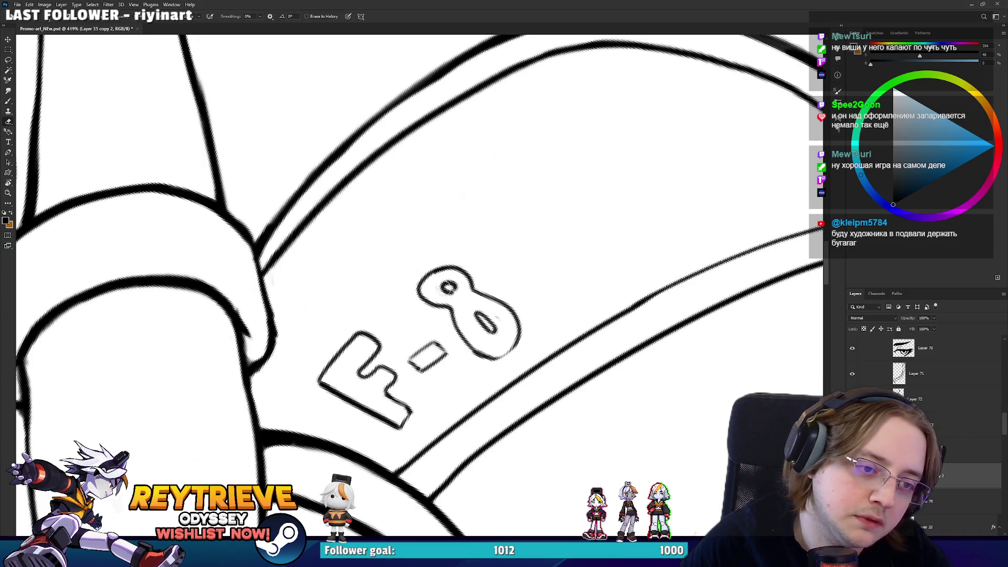
{"action": "key", "text": "b"}
{"action": "mouse_move", "coordinate": [450, 292]}
{"action": "left_mouse_down"}
{"action": "mouse_move", "coordinate": [438, 284]}
{"action": "mouse_move", "coordinate": [463, 251]}
{"action": "left_mouse_up"}
{"action": "key", "text": "r"}
{"action": "key", "text": "e"}
{"action": "key", "text": "b"}
{"action": "mouse_move", "coordinate": [523, 320]}
{"action": "left_mouse_down"}
{"action": "mouse_move", "coordinate": [529, 298]}
{"action": "mouse_move", "coordinate": [514, 247]}
{"action": "mouse_move", "coordinate": [529, 266]}
{"action": "mouse_move", "coordinate": [420, 288]}
{"action": "left_mouse_up"}
{"action": "key", "text": "e"}
Level the view on the F-8 mark and nudge the lasso-selected dash into place
{"action": "key", "text": "ctrl+0"}
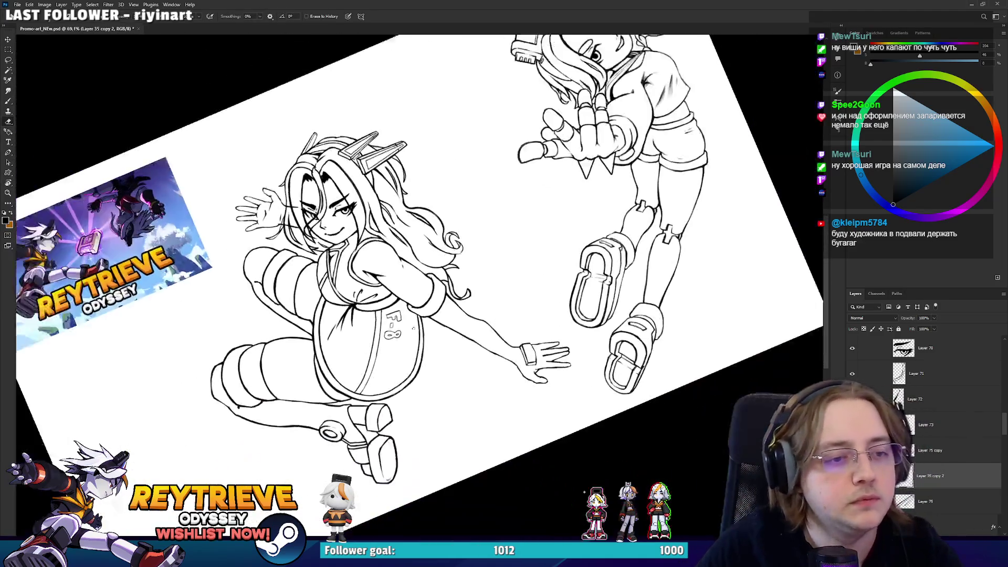
{"action": "key", "text": "Escape"}
{"action": "scroll", "coordinate": [399, 262], "scroll_direction": "up", "scroll_amount": 2}
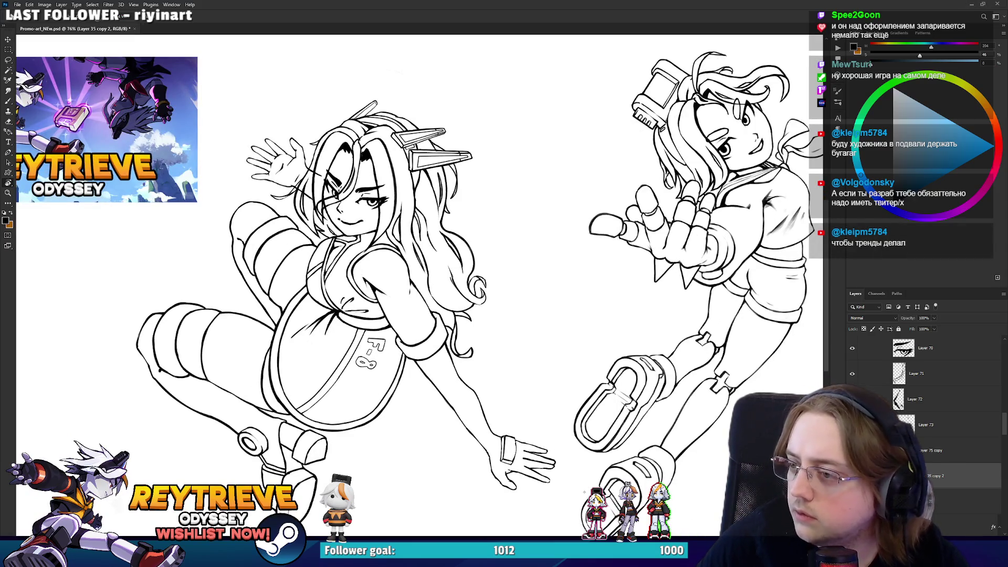
{"action": "scroll", "coordinate": [367, 351], "scroll_direction": "up", "scroll_amount": 5}
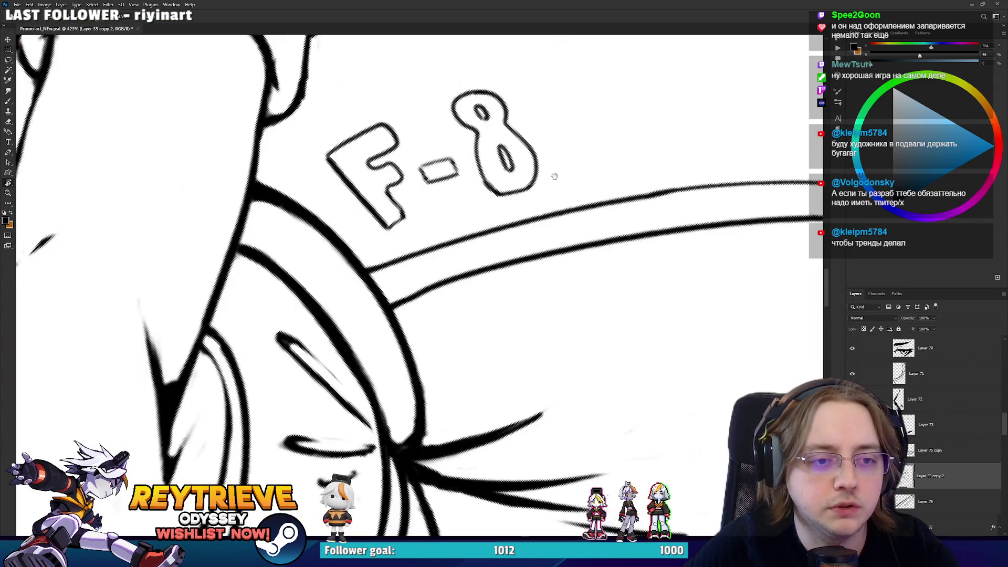
{"action": "left_click_drag", "start_coordinate": [554, 176], "coordinate": [596, 297]}
{"action": "key", "text": "l"}
{"action": "mouse_move", "coordinate": [475, 265]}
{"action": "left_mouse_down"}
{"action": "mouse_move", "coordinate": [451, 310]}
{"action": "mouse_move", "coordinate": [496, 288]}
{"action": "mouse_move", "coordinate": [477, 297]}
{"action": "left_mouse_up"}
{"action": "key", "text": "Right"}
{"action": "key", "text": "Right"}
{"action": "key", "text": "Right"}
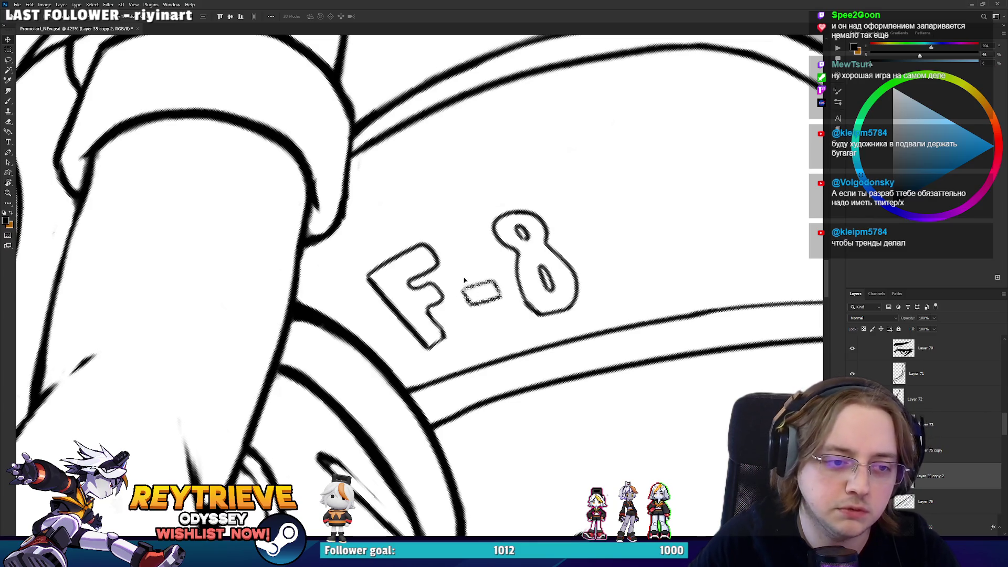
{"action": "key", "text": "Up"}
{"action": "key", "text": "Up"}
{"action": "key", "text": "Left"}
{"action": "key", "text": "Left"}
{"action": "key", "text": "Left"}
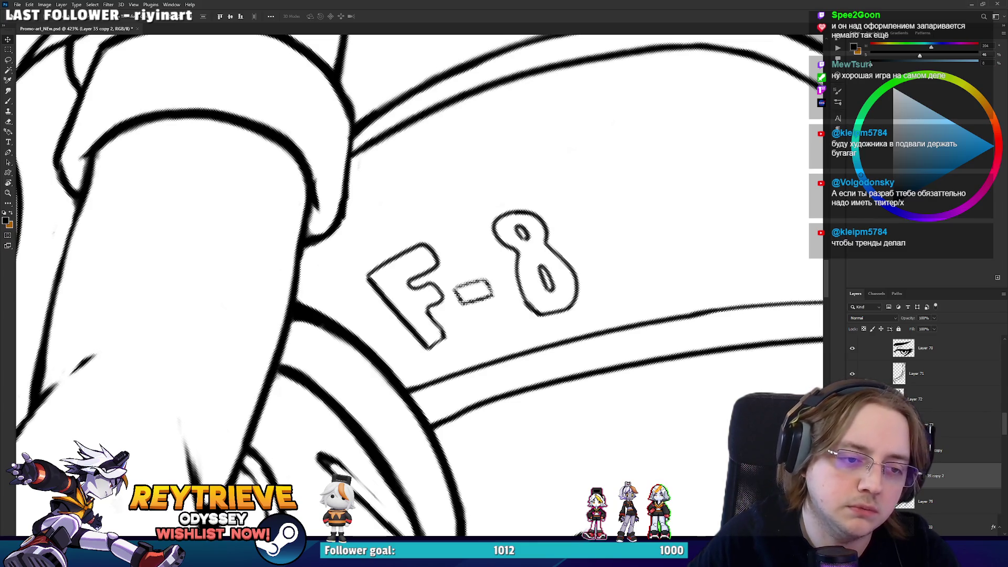
{"action": "key", "text": "Down"}
{"action": "key", "text": "Down"}
{"action": "key", "text": "Down"}
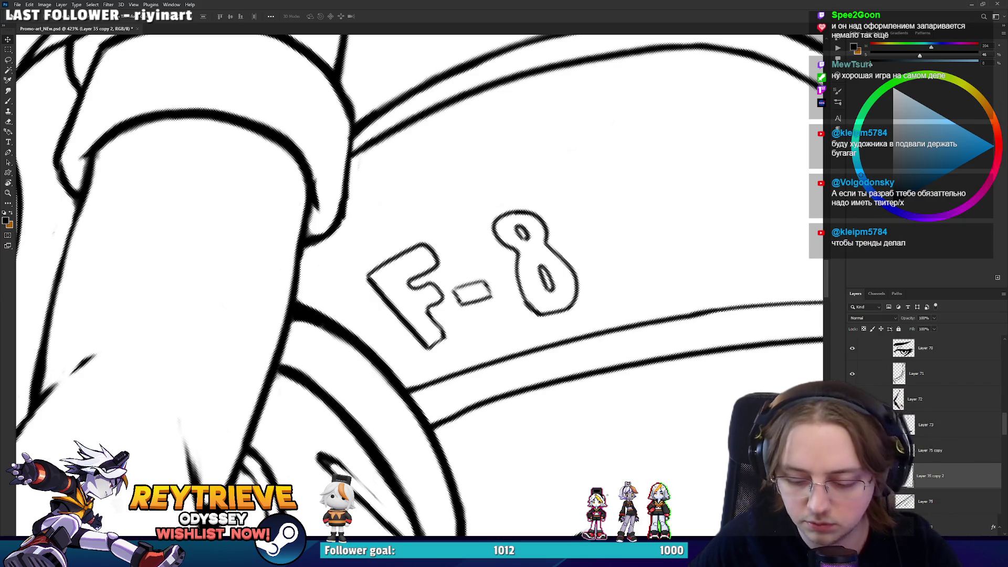
Move the 8 left toward the dash and thin the F's upper-left stroke
{"action": "key", "text": "l"}
{"action": "mouse_move", "coordinate": [506, 277]}
{"action": "left_mouse_down"}
{"action": "mouse_move", "coordinate": [589, 300]}
{"action": "mouse_move", "coordinate": [511, 310]}
{"action": "left_mouse_up"}
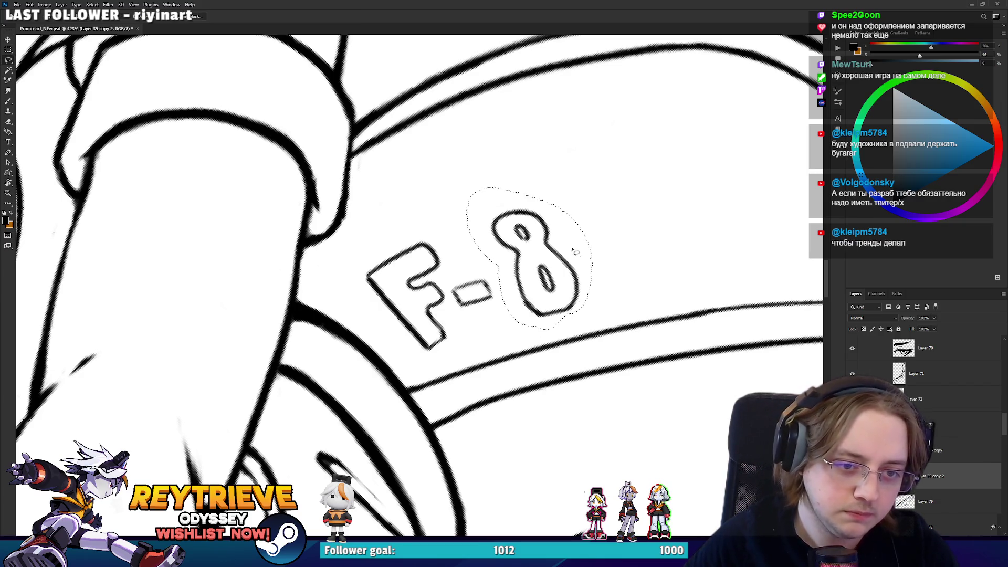
{"action": "key", "text": "v"}
{"action": "mouse_move", "coordinate": [540, 264]}
{"action": "left_mouse_down"}
{"action": "mouse_move", "coordinate": [477, 323]}
{"action": "mouse_move", "coordinate": [459, 326]}
{"action": "left_mouse_up"}
{"action": "key", "text": "ctrl+d"}
{"action": "key", "text": "r"}
{"action": "key", "text": "e"}
{"action": "key", "text": "b"}
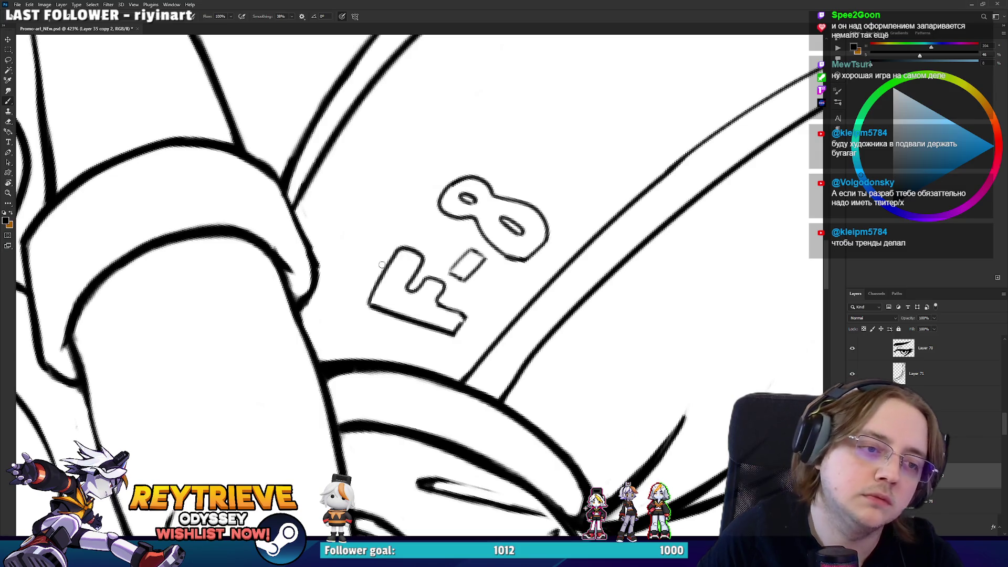
{"action": "key", "text": "e"}
{"action": "mouse_move", "coordinate": [382, 264]}
{"action": "left_mouse_down"}
{"action": "mouse_move", "coordinate": [370, 295]}
{"action": "mouse_move", "coordinate": [401, 247]}
{"action": "left_mouse_up"}
{"action": "key", "text": "b"}
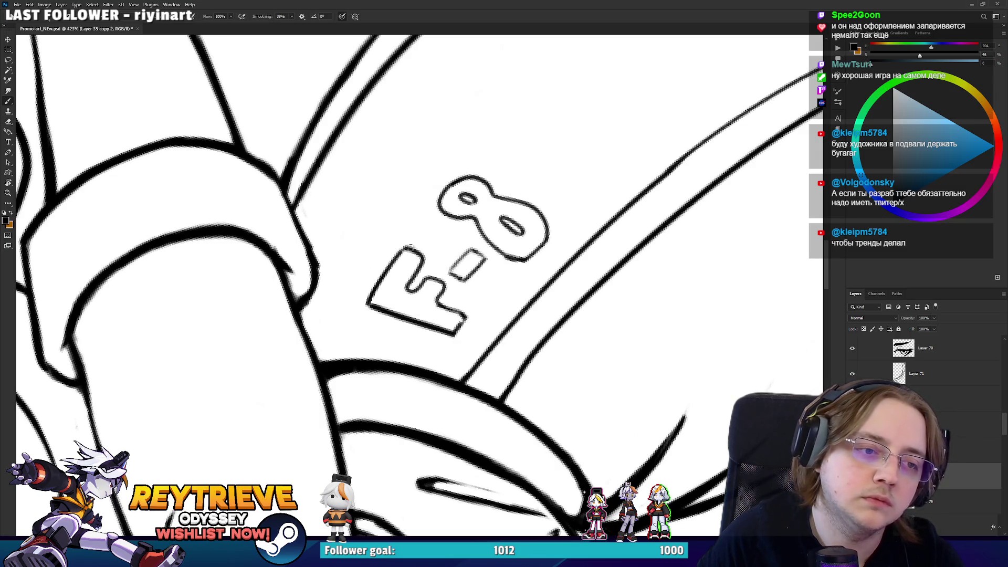
{"action": "scroll", "coordinate": [411, 246], "scroll_direction": "down", "scroll_amount": 10}
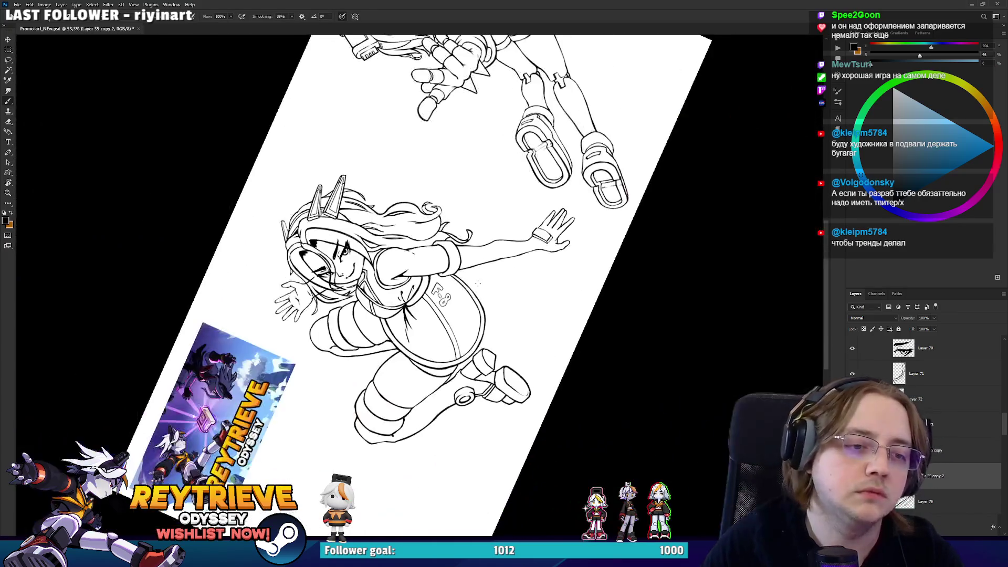
Straighten and zoom out the canvas, save the PSD, then bring up the browser showing the JoJo poster
{"action": "key", "text": "r"}
{"action": "left_click_drag", "start_coordinate": [477, 283], "coordinate": [525, 299]}
{"action": "scroll", "coordinate": [527, 299], "scroll_direction": "up", "scroll_amount": 3}
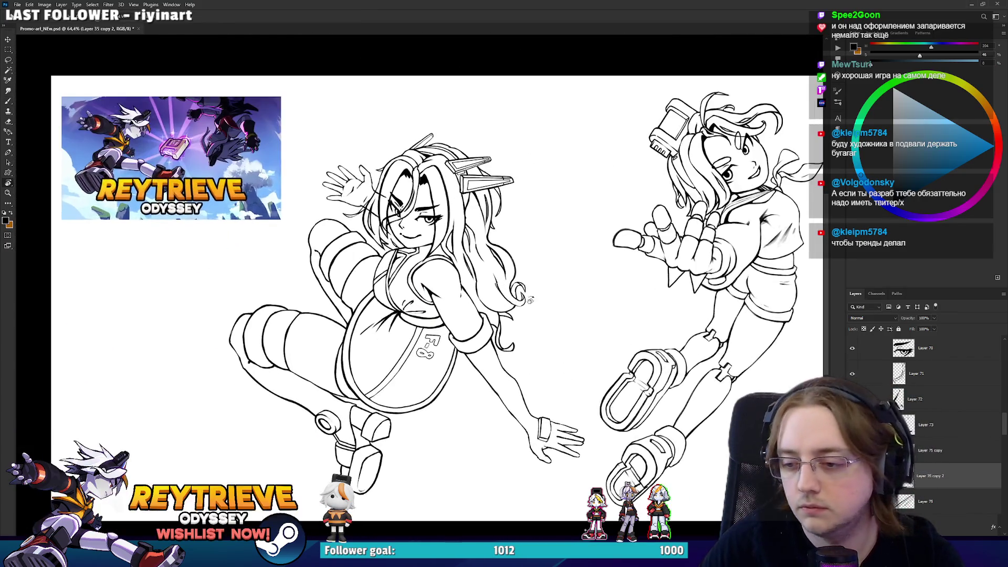
{"action": "scroll", "coordinate": [541, 315], "scroll_direction": "up", "scroll_amount": 1}
{"action": "key", "text": "ctrl+s"}
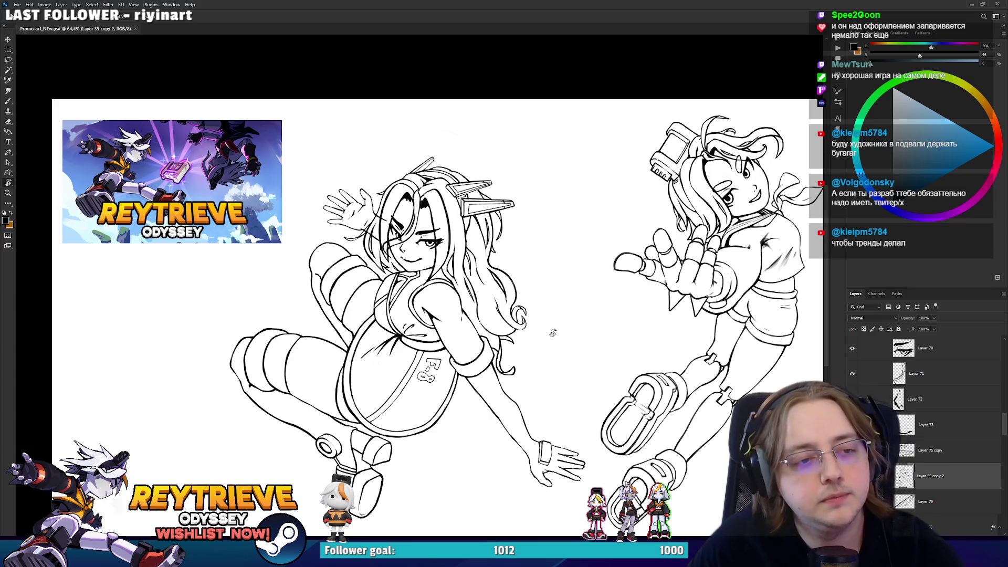
{"action": "scroll", "coordinate": [528, 346], "scroll_direction": "down", "scroll_amount": 2}
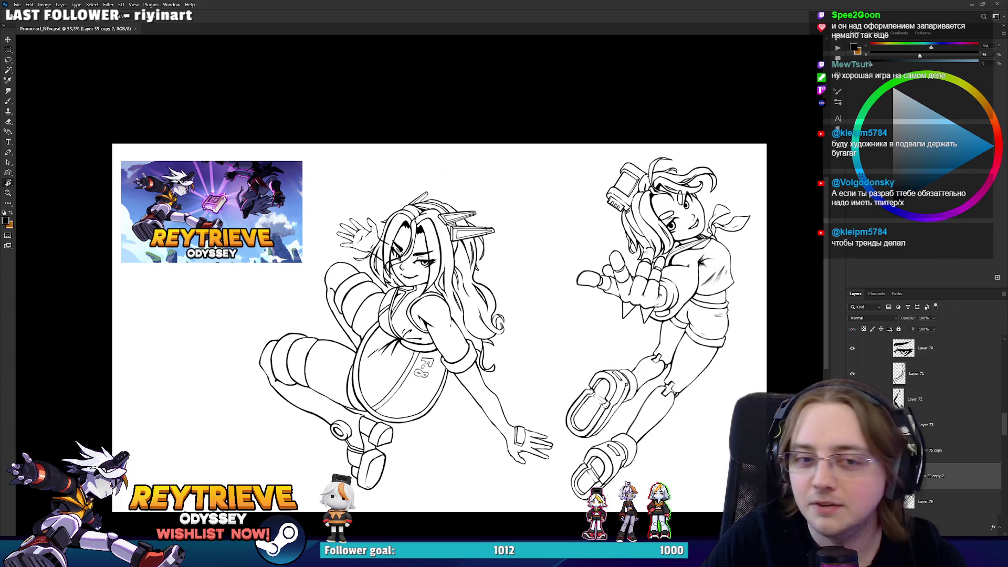
{"action": "key", "text": "alt+Tab"}
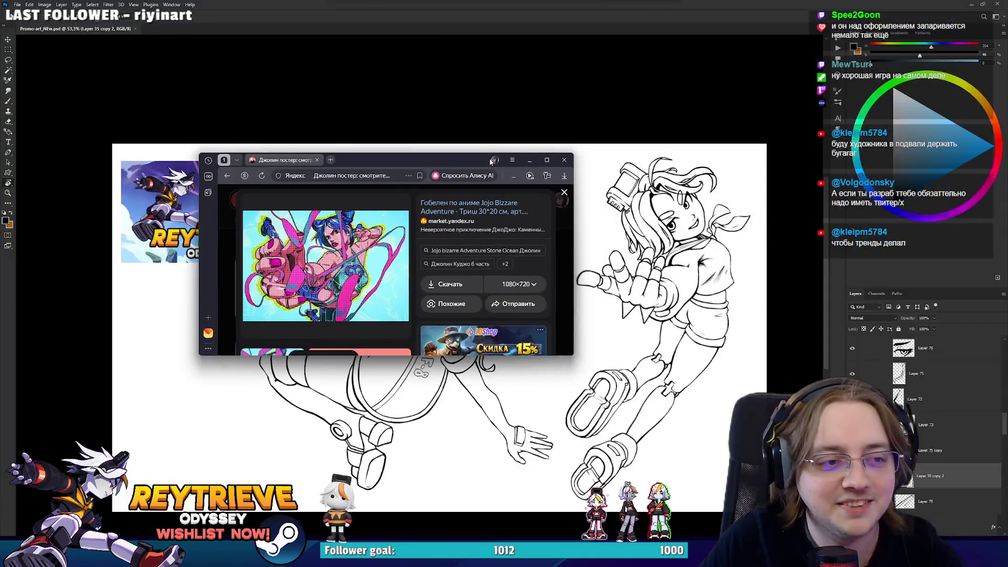
{"action": "left_click_drag", "start_coordinate": [257, 462], "coordinate": [257, 366]}
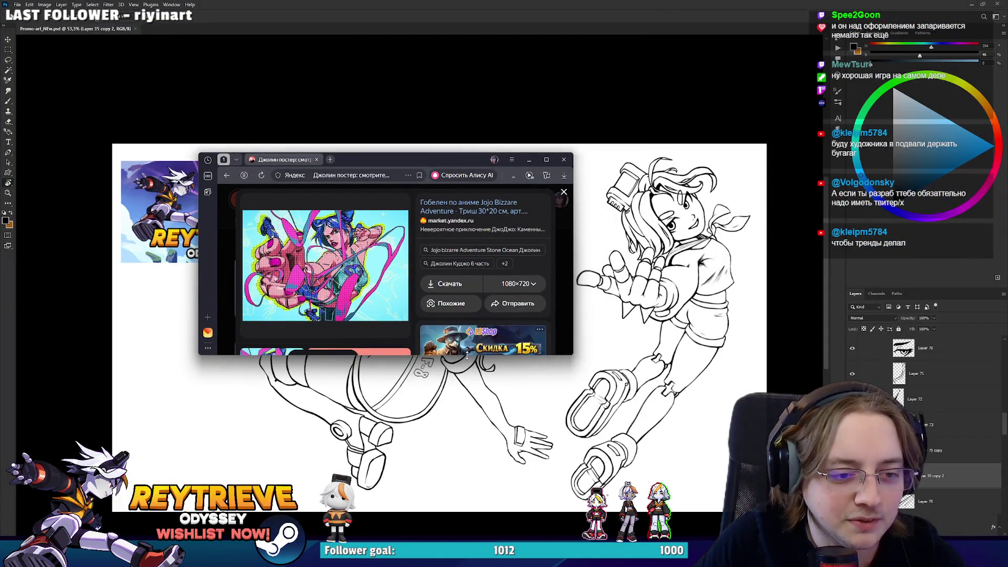
Resize the browser window beside the drawing and close the enlarged poster preview
{"action": "left_click_drag", "start_coordinate": [415, 356], "coordinate": [416, 487]}
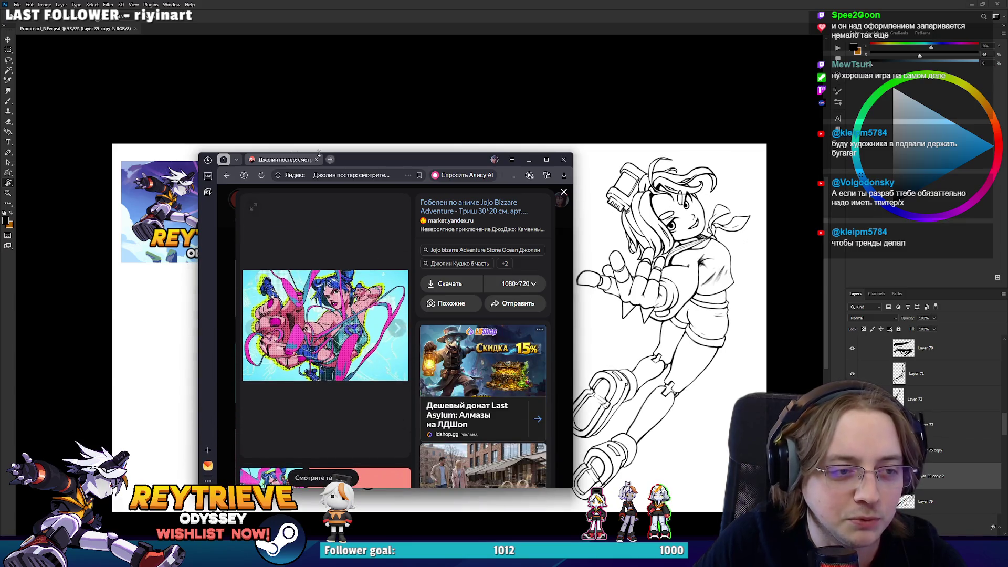
{"action": "mouse_move", "coordinate": [199, 153]}
{"action": "left_mouse_down"}
{"action": "mouse_move", "coordinate": [152, 138]}
{"action": "mouse_move", "coordinate": [60, 57]}
{"action": "mouse_move", "coordinate": [23, 55]}
{"action": "left_mouse_up"}
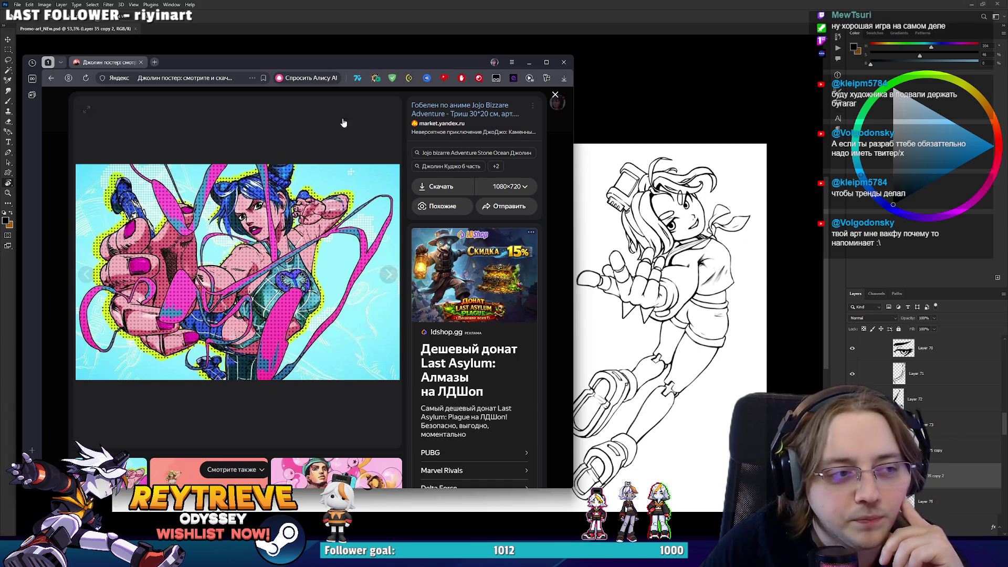
{"action": "left_click", "coordinate": [555, 94]}
Search Yandex Images for 'Вакфу' and scroll through the Wakfu results
{"action": "left_click", "coordinate": [182, 96]}
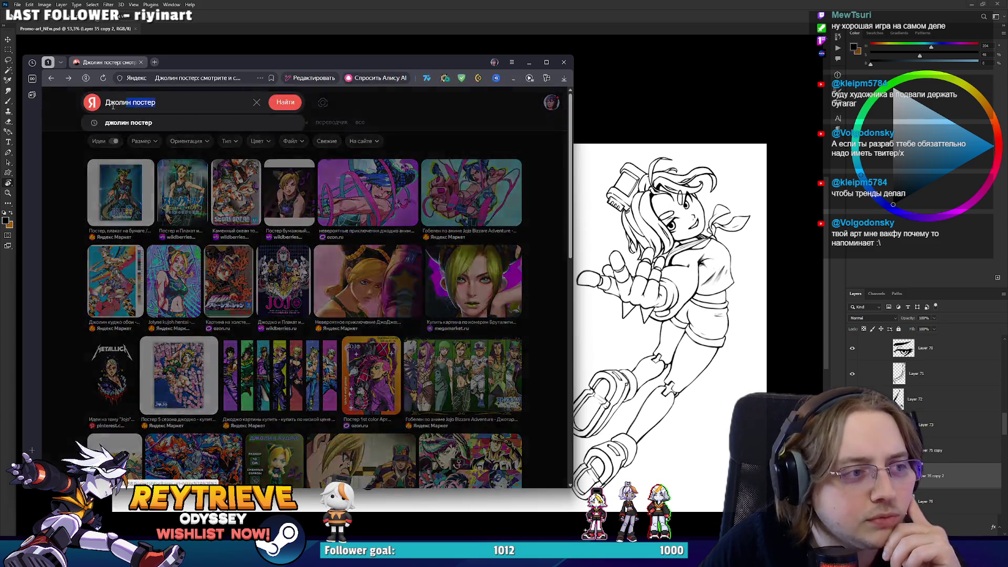
{"action": "type", "text": "Вакфу"}
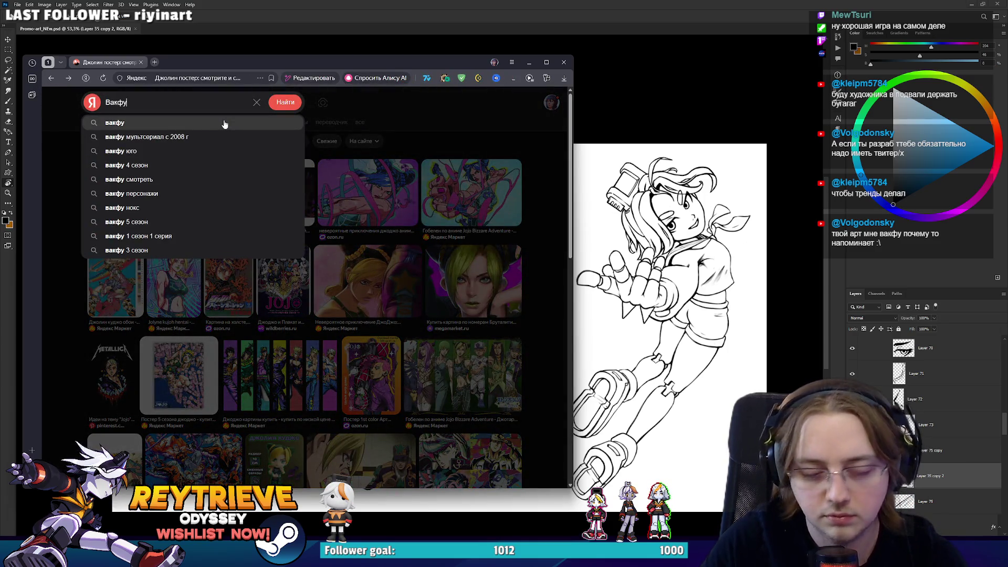
{"action": "key", "text": "Return"}
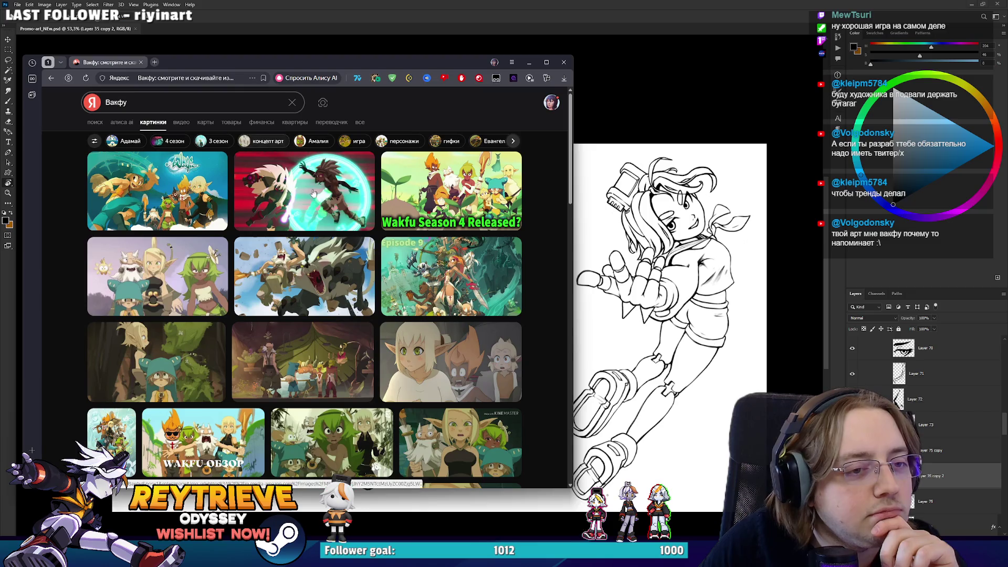
{"action": "scroll", "coordinate": [336, 200], "scroll_direction": "down", "scroll_amount": 3}
{"action": "scroll", "coordinate": [336, 200], "scroll_direction": "up", "scroll_amount": 3}
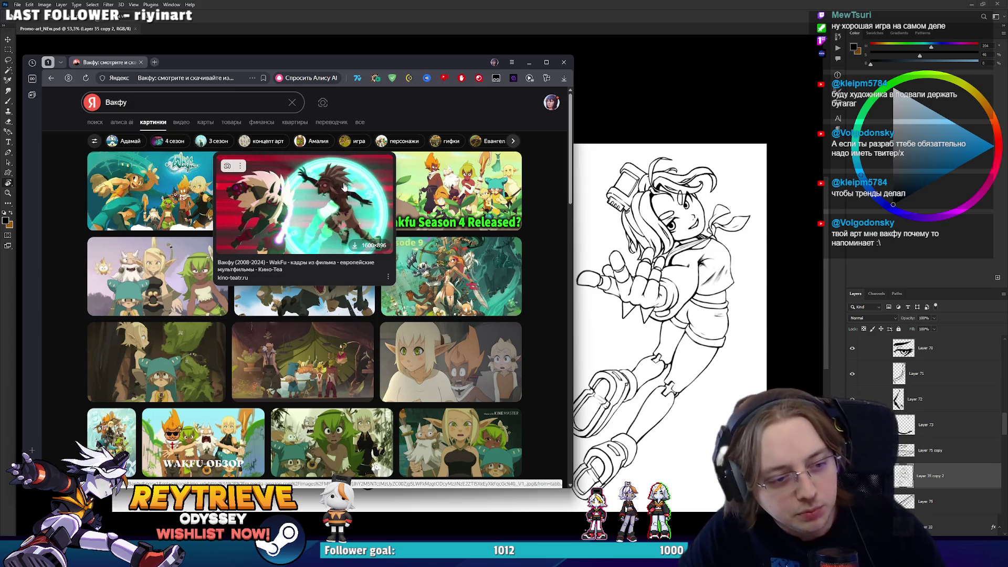
{"action": "scroll", "coordinate": [337, 197], "scroll_direction": "down", "scroll_amount": 3}
{"action": "scroll", "coordinate": [336, 190], "scroll_direction": "down", "scroll_amount": 1}
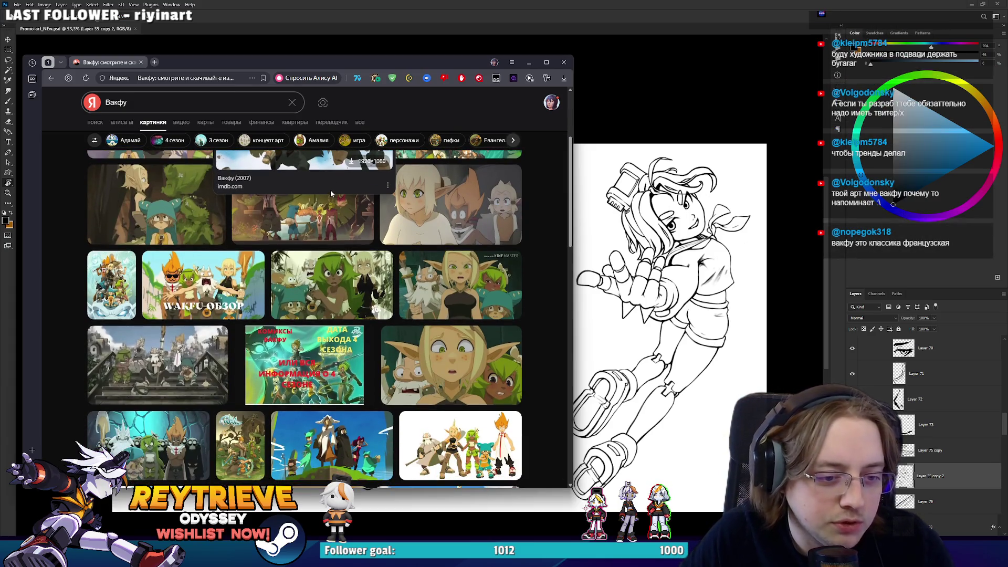
{"action": "scroll", "coordinate": [330, 189], "scroll_direction": "up", "scroll_amount": 4}
{"action": "scroll", "coordinate": [328, 189], "scroll_direction": "down", "scroll_amount": 3}
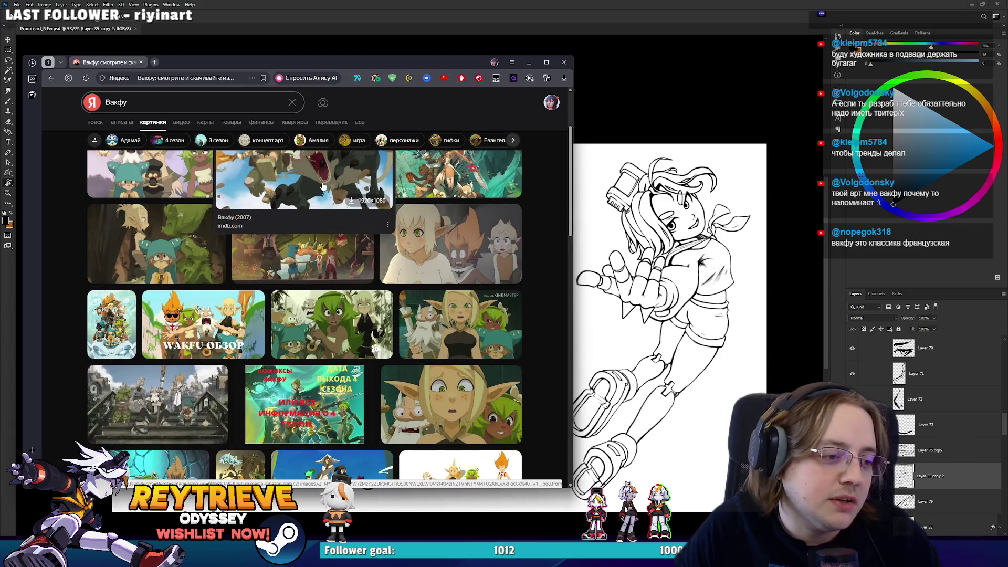
{"action": "scroll", "coordinate": [331, 185], "scroll_direction": "down", "scroll_amount": 2}
{"action": "scroll", "coordinate": [355, 188], "scroll_direction": "down", "scroll_amount": 4}
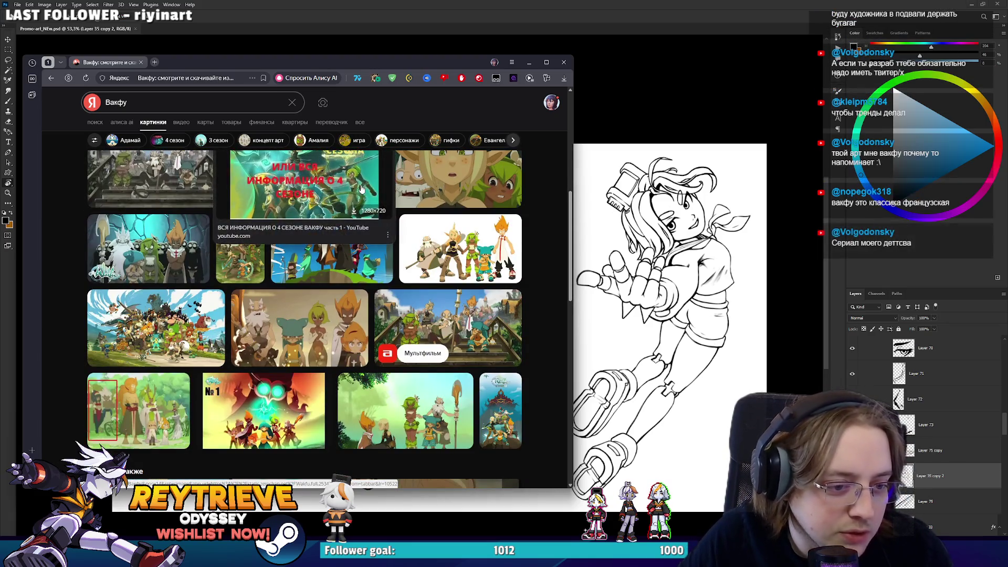
{"action": "scroll", "coordinate": [363, 192], "scroll_direction": "down", "scroll_amount": 6}
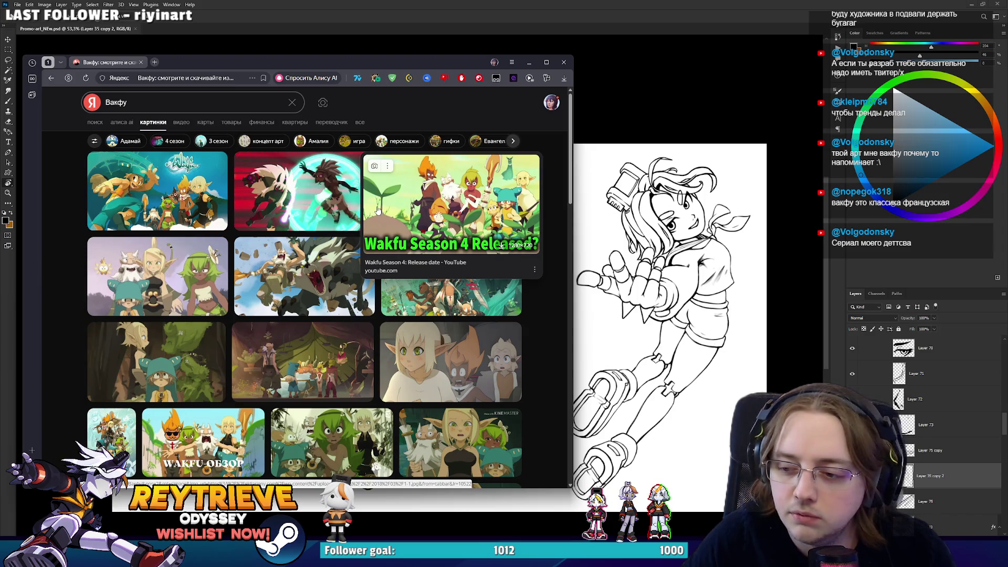
{"action": "left_click", "coordinate": [90, 104]}
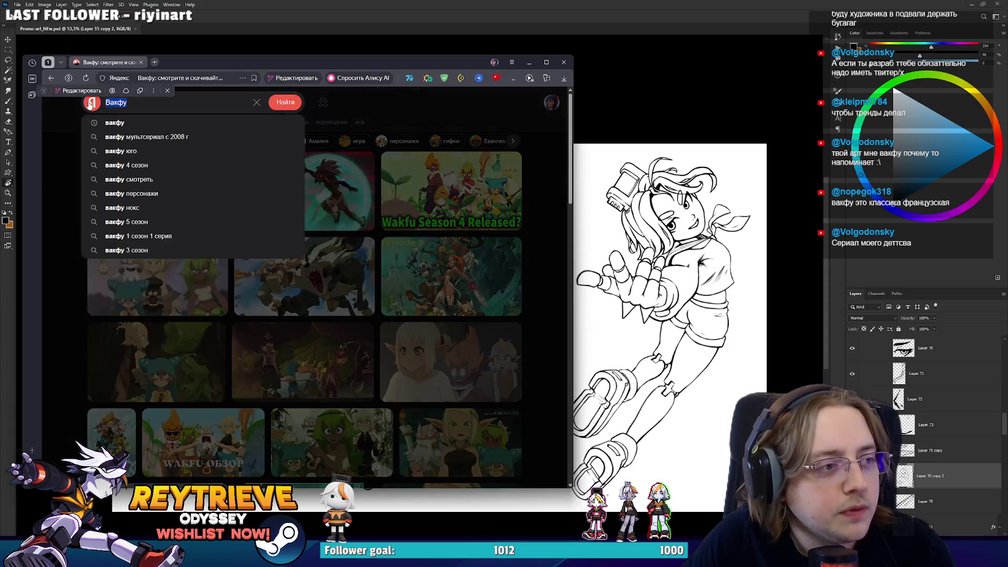
Search images for 'обан стар рейсерс' via the suggestion and maximize the browser
{"action": "type", "text": "Обан стар"}
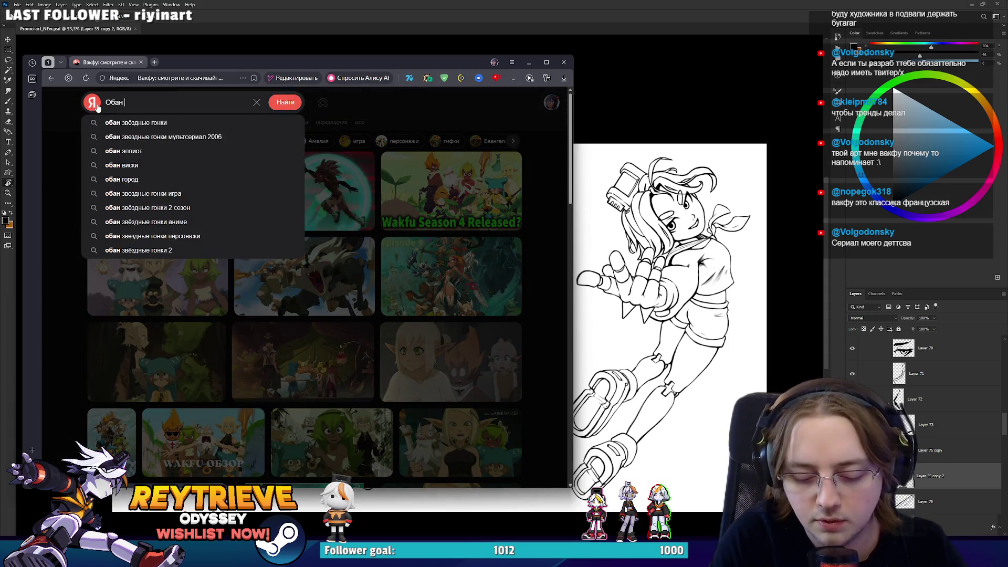
{"action": "left_click", "coordinate": [103, 122]}
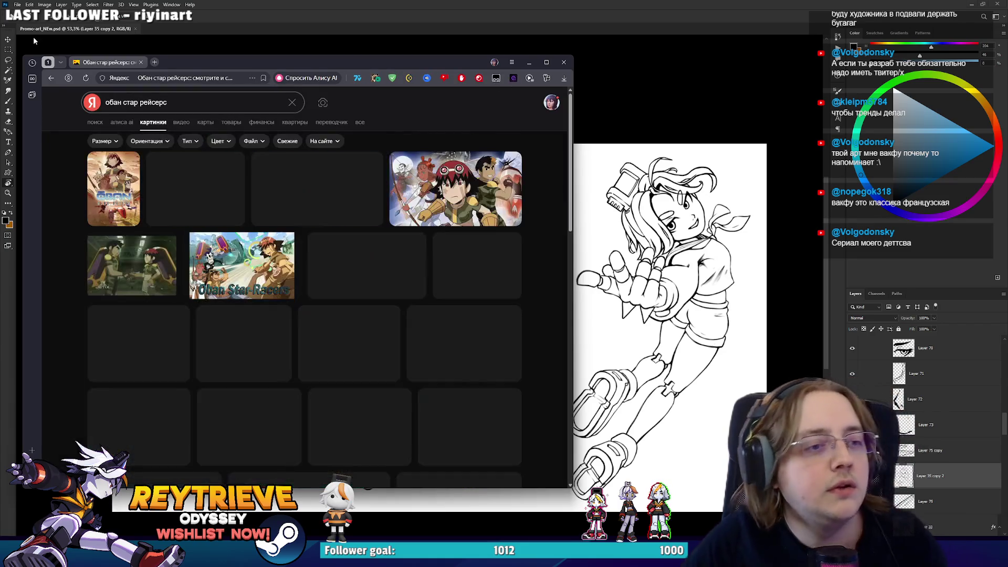
{"action": "left_click", "coordinate": [546, 62]}
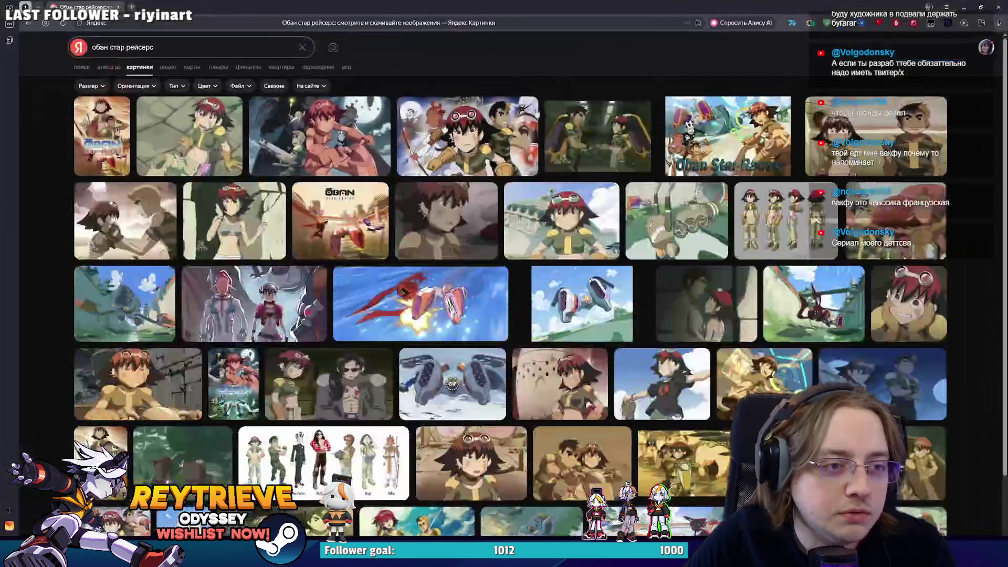
Step through several Oban Star Racers images in the viewer, including the poster and screenshots
{"action": "left_click", "coordinate": [210, 131]}
{"action": "left_click", "coordinate": [694, 257]}
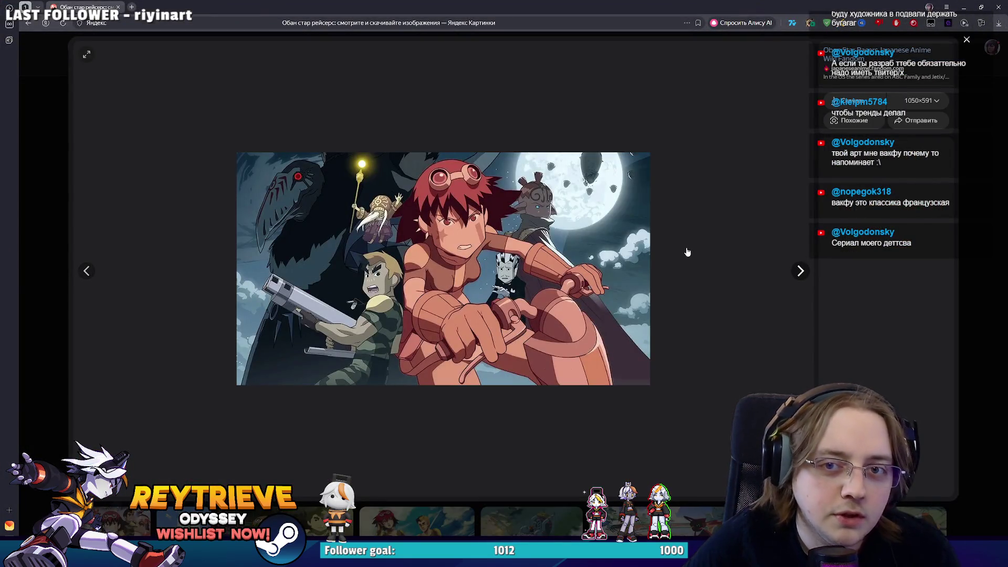
{"action": "left_click", "coordinate": [732, 265]}
{"action": "left_click", "coordinate": [723, 256]}
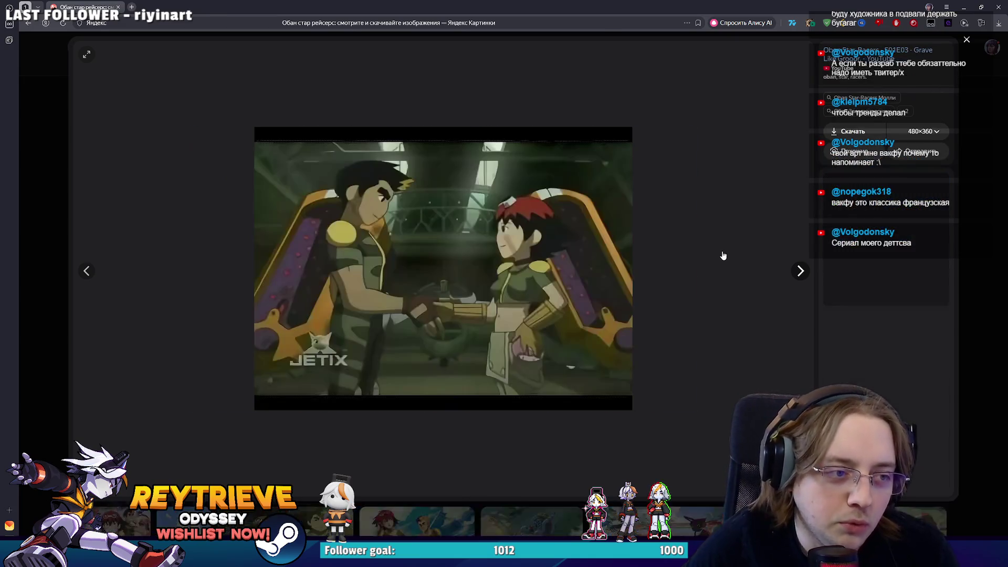
{"action": "left_click", "coordinate": [750, 262]}
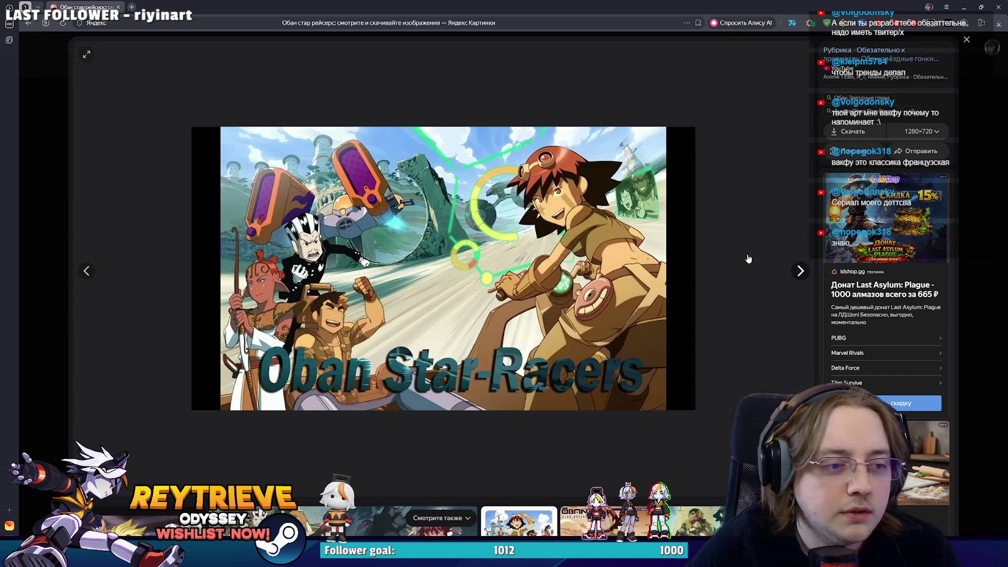
{"action": "left_click", "coordinate": [749, 259]}
{"action": "left_click", "coordinate": [745, 257]}
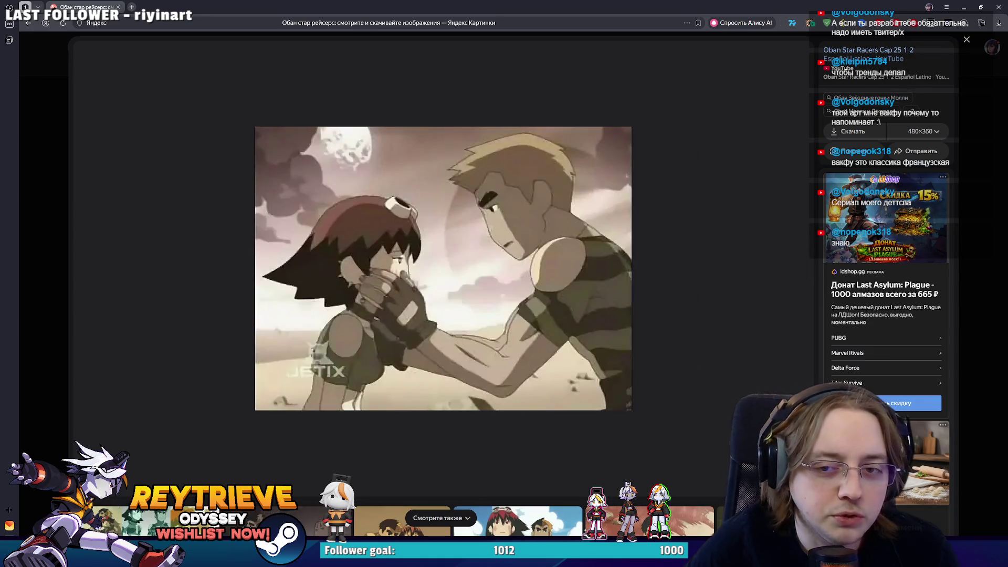
{"action": "left_click", "coordinate": [992, 233]}
View the Oban character lineup and the Oban Star Racers collage pictures
{"action": "scroll", "coordinate": [842, 290], "scroll_direction": "down", "scroll_amount": 2}
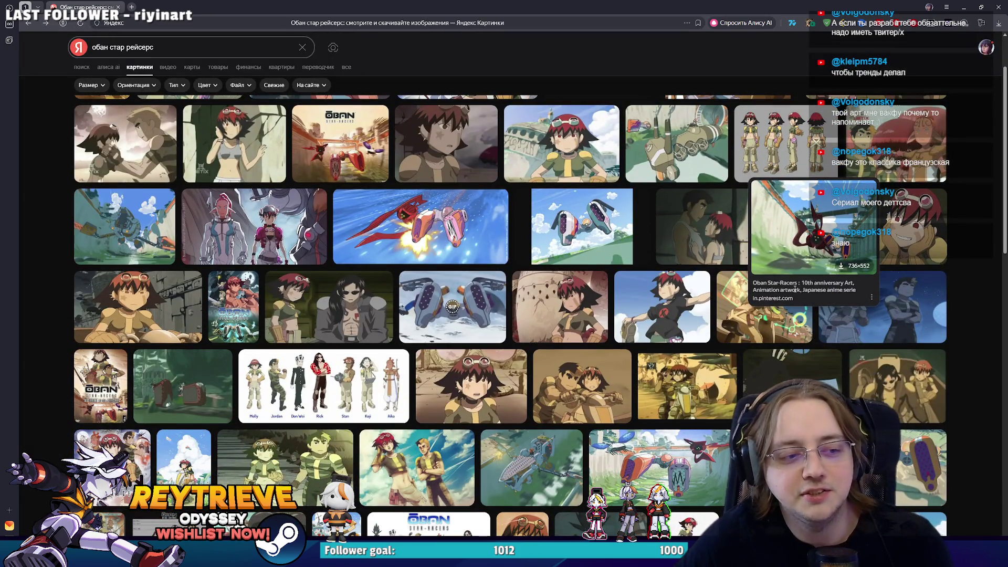
{"action": "left_click", "coordinate": [371, 398]}
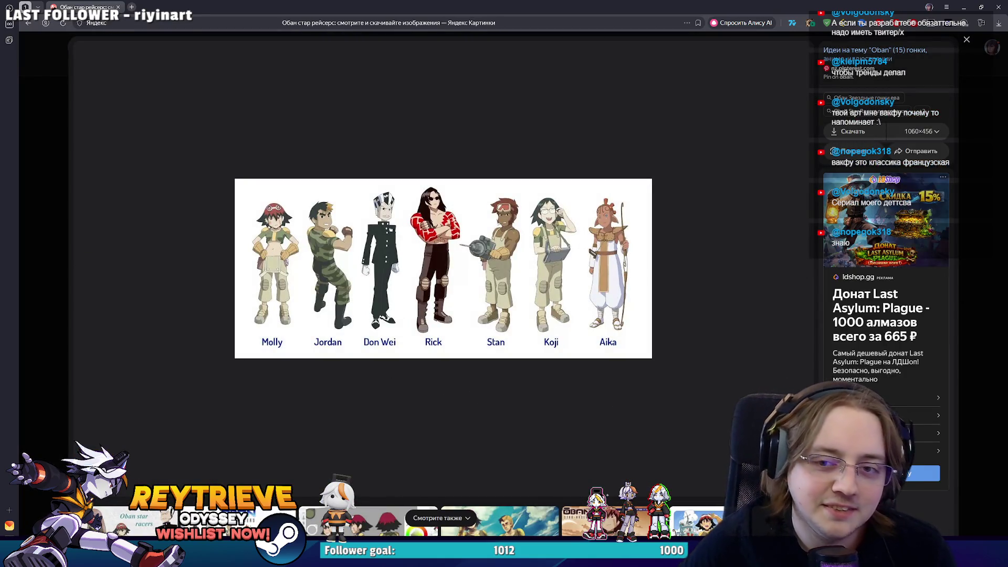
{"action": "left_click", "coordinate": [978, 278]}
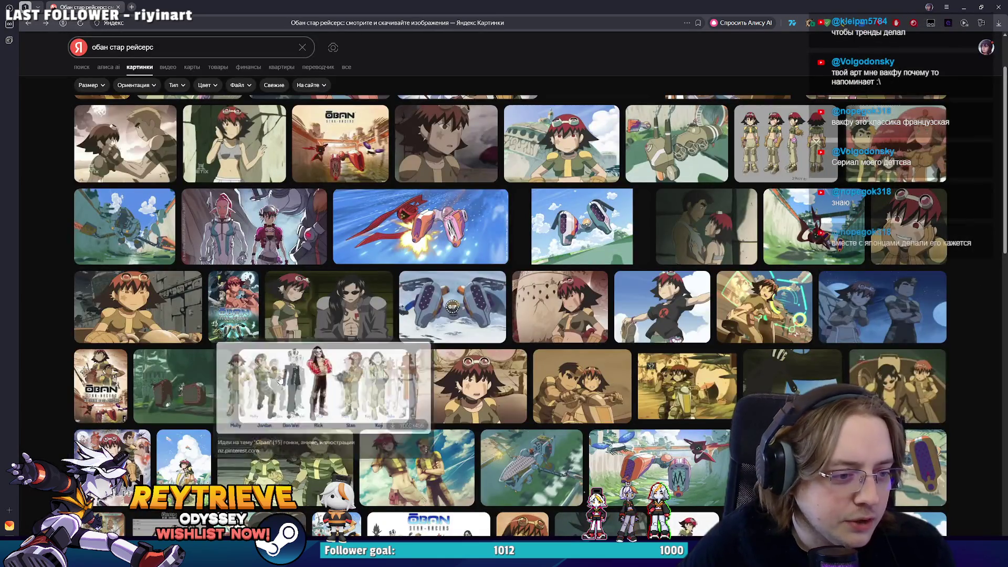
{"action": "left_click", "coordinate": [348, 374]}
{"action": "scroll", "coordinate": [357, 386], "scroll_direction": "down", "scroll_amount": 2}
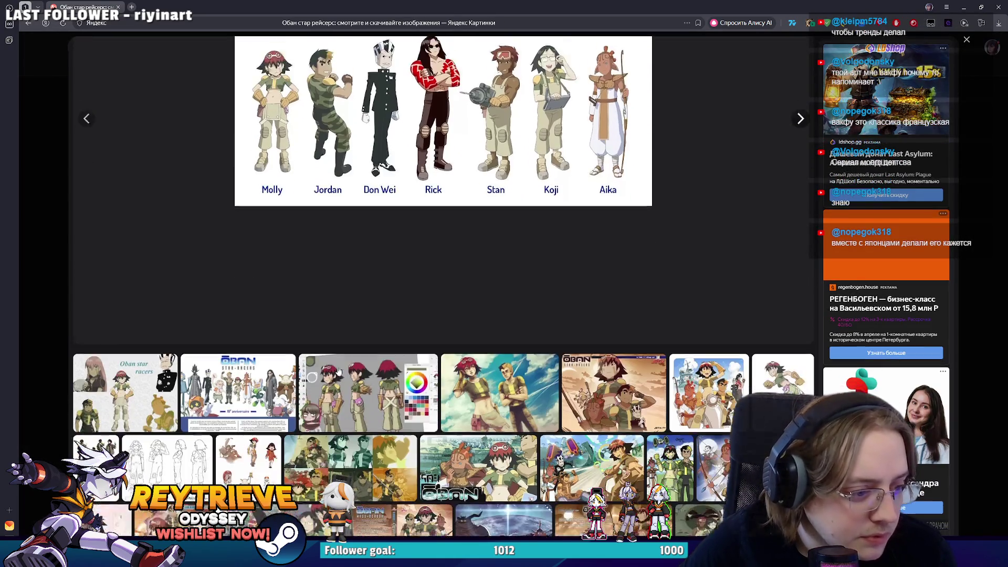
{"action": "left_click", "coordinate": [142, 357]}
{"action": "scroll", "coordinate": [437, 354], "scroll_direction": "down", "scroll_amount": 3}
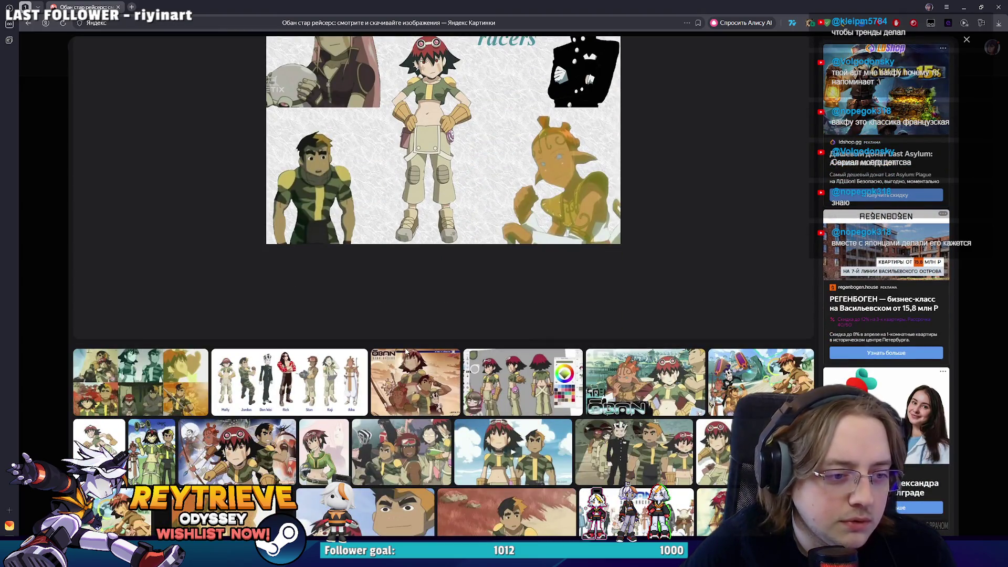
{"action": "scroll", "coordinate": [508, 361], "scroll_direction": "down", "scroll_amount": 1}
{"action": "scroll", "coordinate": [508, 362], "scroll_direction": "down", "scroll_amount": 1}
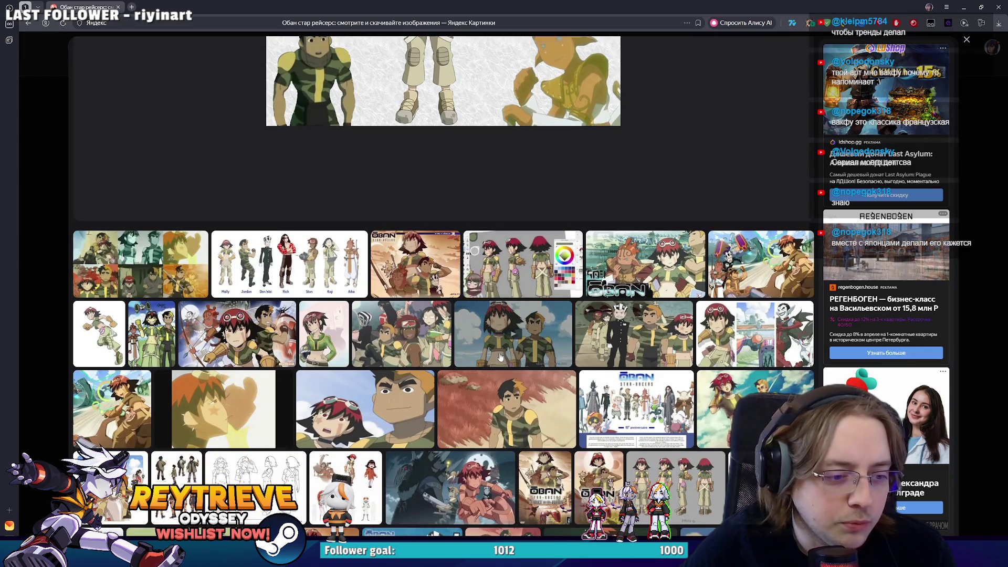
{"action": "scroll", "coordinate": [616, 362], "scroll_direction": "up", "scroll_amount": 5}
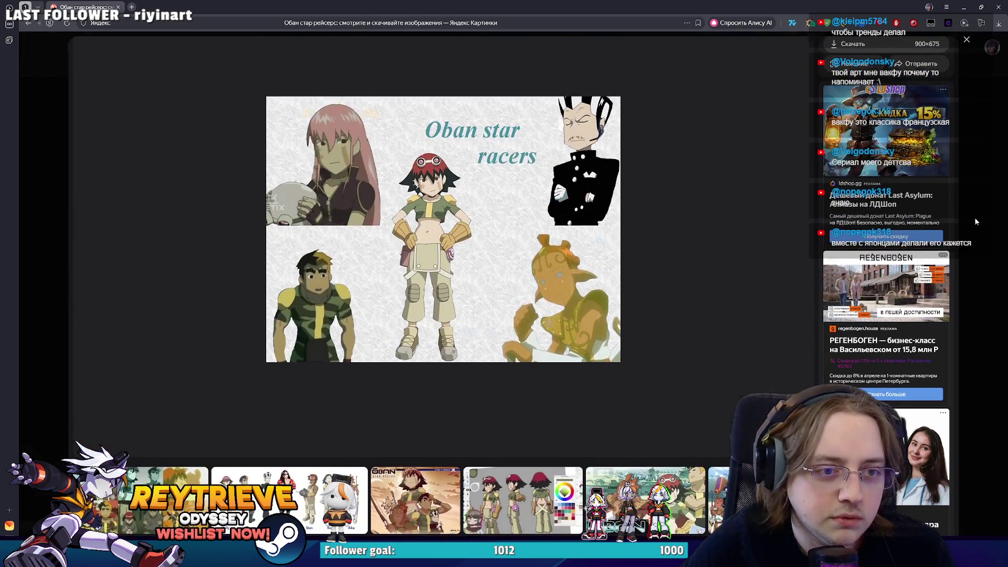
{"action": "key", "text": "Escape"}
Scroll further through the Oban results, then return to the Photoshop line art
{"action": "scroll", "coordinate": [831, 238], "scroll_direction": "down", "scroll_amount": 2}
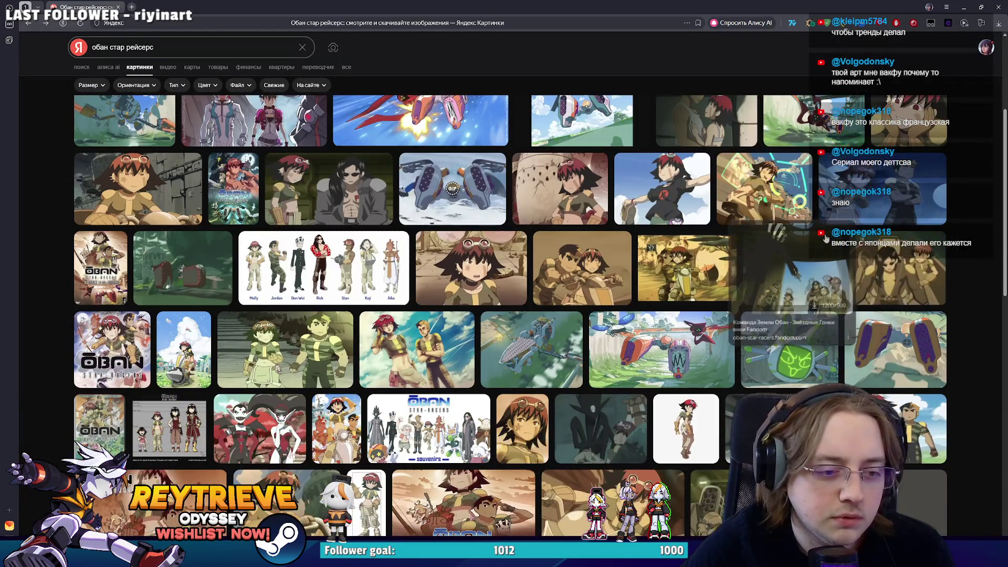
{"action": "scroll", "coordinate": [811, 241], "scroll_direction": "down", "scroll_amount": 2}
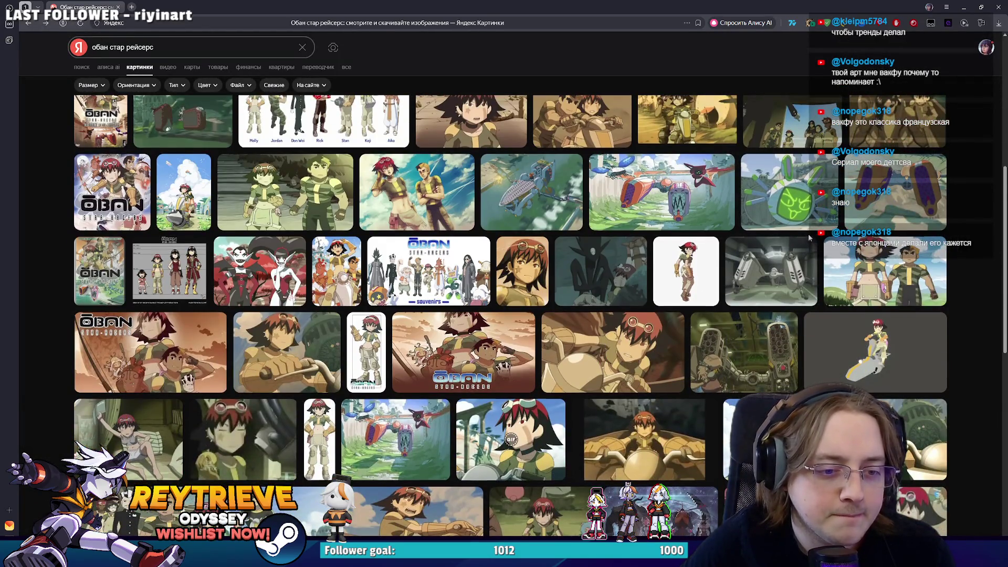
{"action": "scroll", "coordinate": [808, 238], "scroll_direction": "down", "scroll_amount": 1}
{"action": "scroll", "coordinate": [806, 236], "scroll_direction": "down", "scroll_amount": 2}
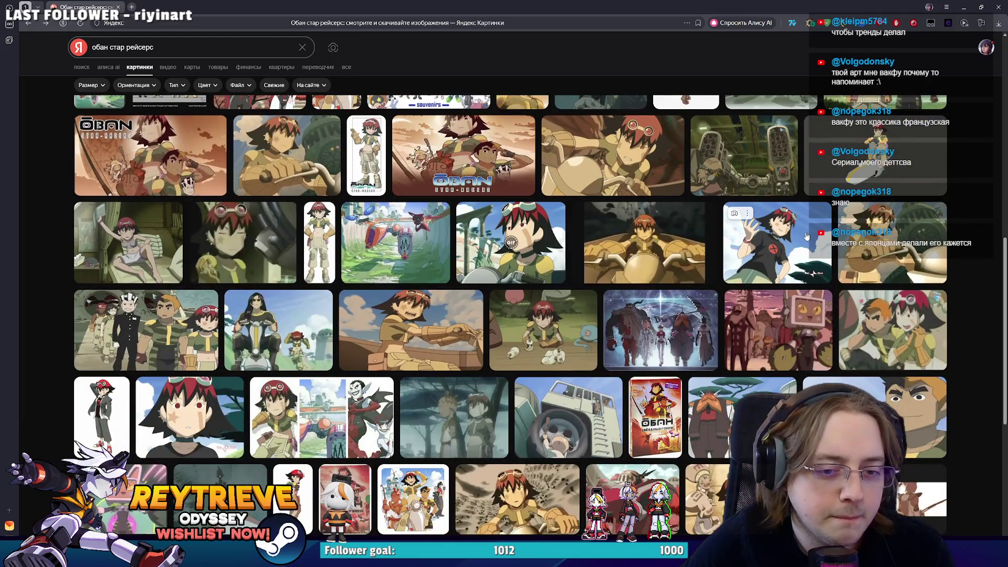
{"action": "scroll", "coordinate": [807, 236], "scroll_direction": "down", "scroll_amount": 2}
{"action": "scroll", "coordinate": [806, 237], "scroll_direction": "down", "scroll_amount": 1}
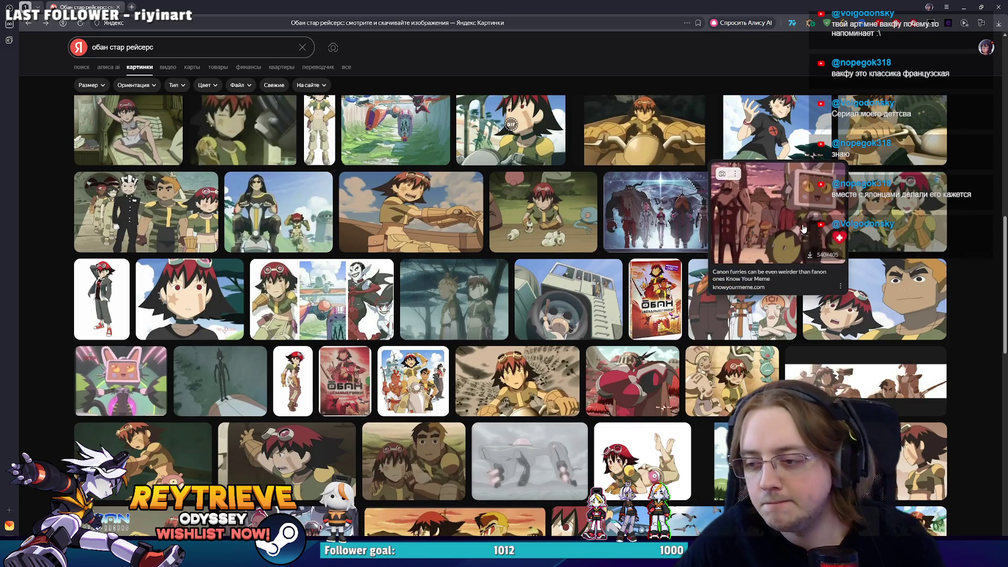
{"action": "scroll", "coordinate": [803, 228], "scroll_direction": "down", "scroll_amount": 3}
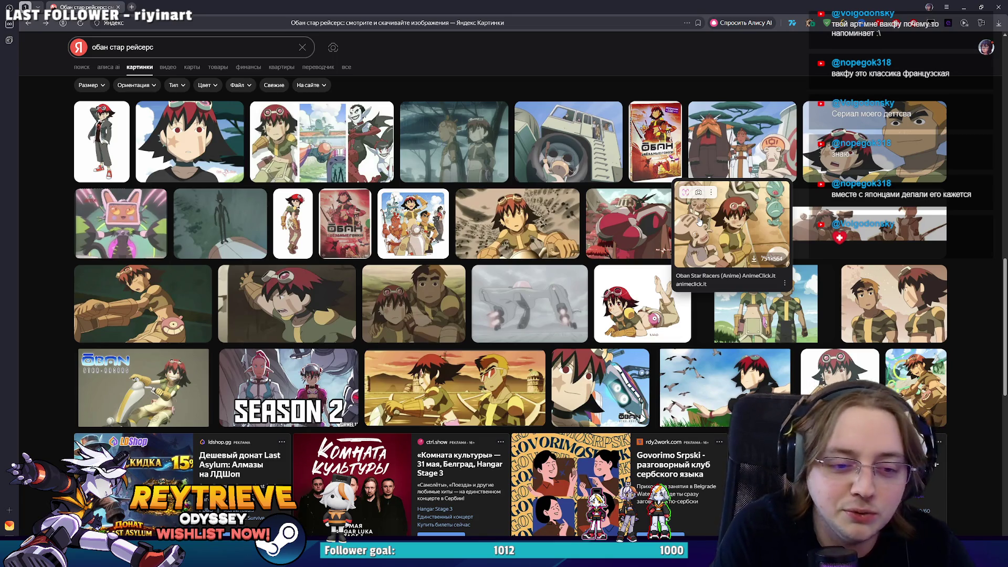
{"action": "scroll", "coordinate": [561, 204], "scroll_direction": "down", "scroll_amount": 5}
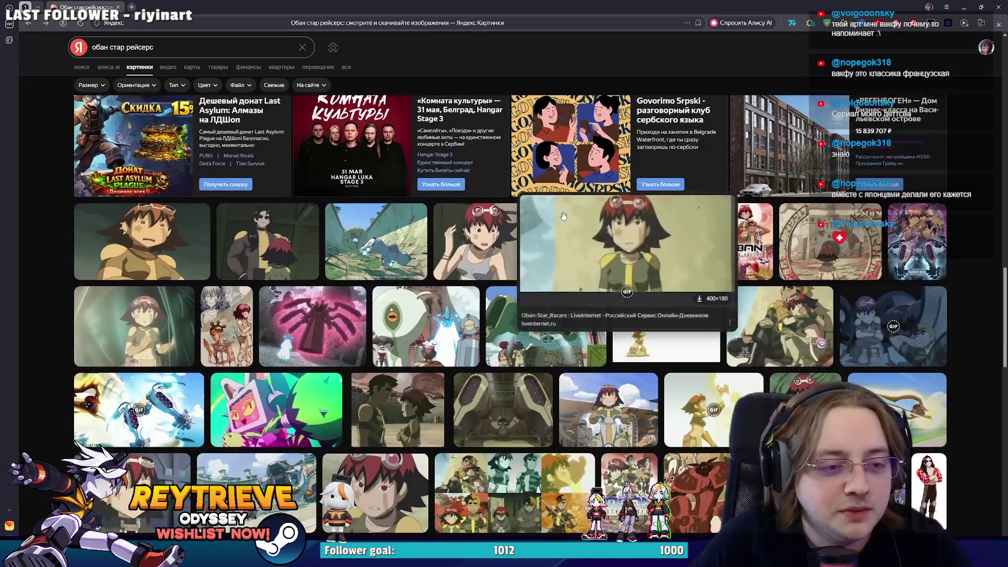
{"action": "scroll", "coordinate": [561, 204], "scroll_direction": "down", "scroll_amount": 2}
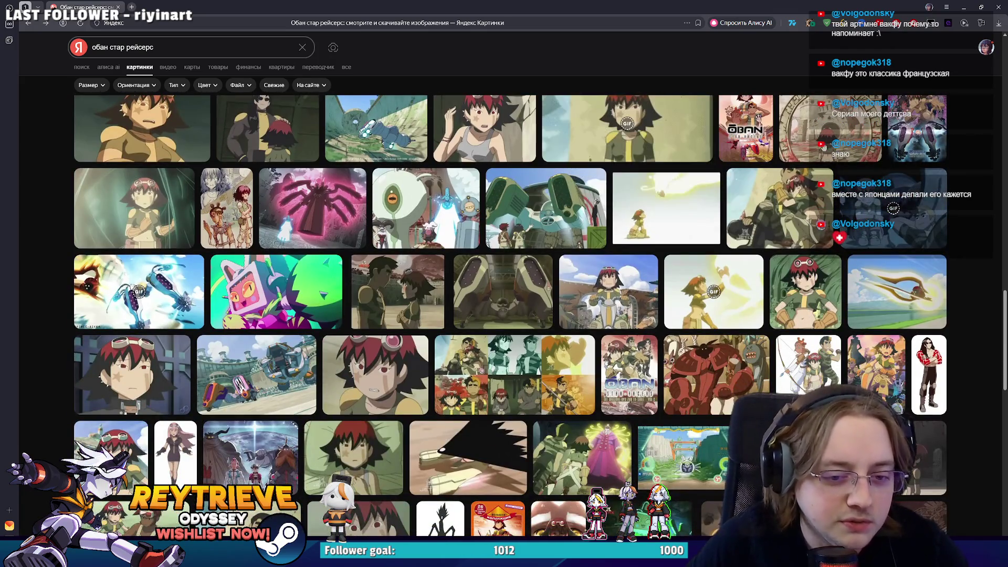
{"action": "left_click", "coordinate": [999, 8]}
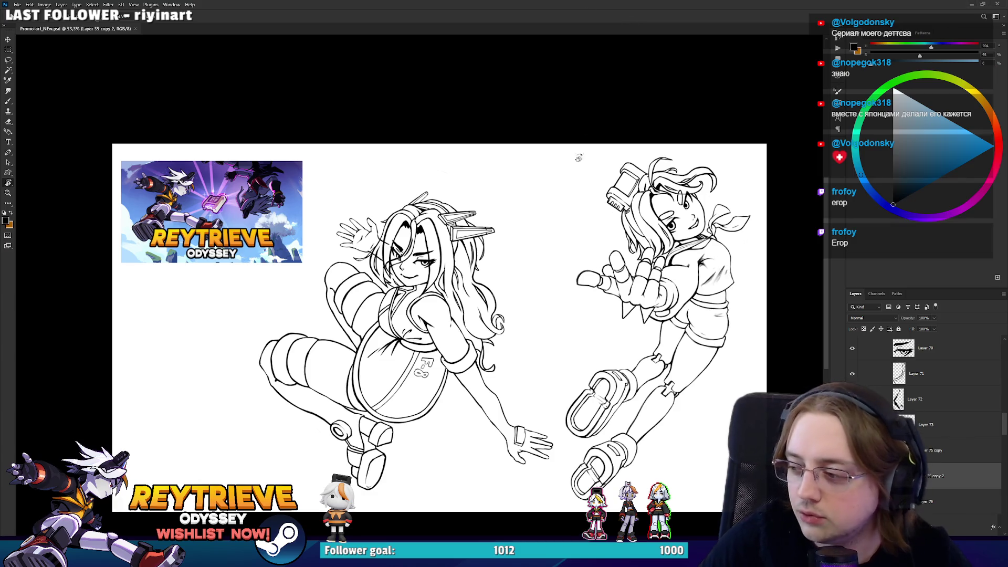
Zoom and pan the canvas to frame both girls, then switch to the Unreal Engine model
{"action": "scroll", "coordinate": [514, 312], "scroll_direction": "up", "scroll_amount": 3}
{"action": "mouse_move", "coordinate": [515, 362]}
{"action": "left_mouse_down"}
{"action": "mouse_move", "coordinate": [518, 336]}
{"action": "mouse_move", "coordinate": [512, 362]}
{"action": "left_mouse_up"}
{"action": "scroll", "coordinate": [519, 335], "scroll_direction": "down", "scroll_amount": 2}
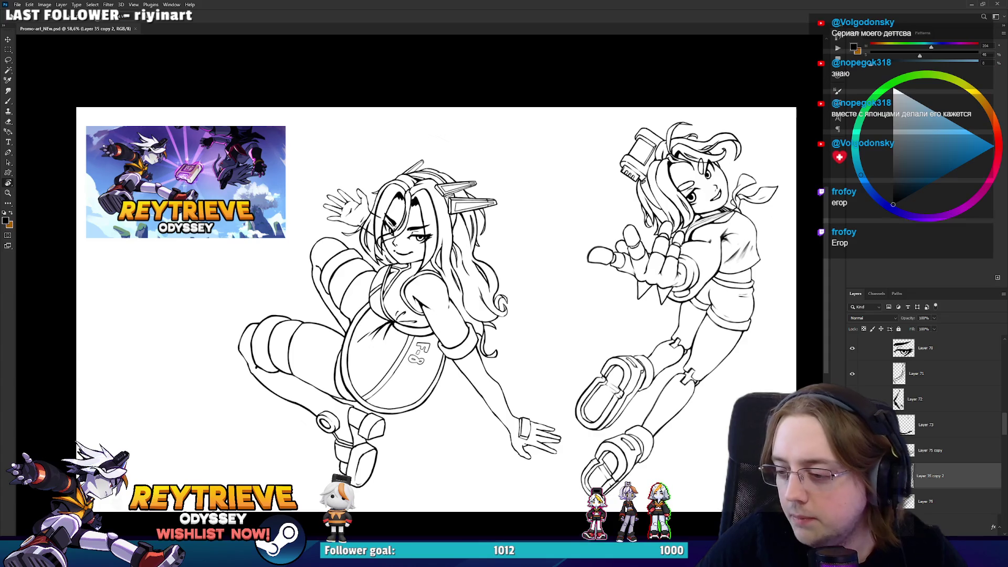
{"action": "key", "text": "alt+Tab"}
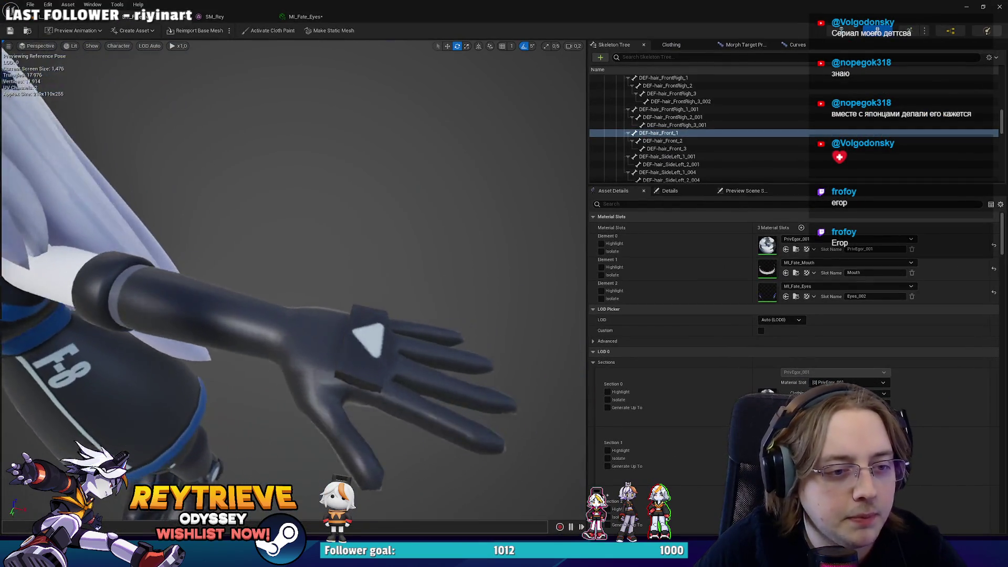
Orbit the Unreal viewport out from the hand to the full character, then return to Photoshop
{"action": "left_click_drag", "start_coordinate": [480, 257], "coordinate": [480, 257]}
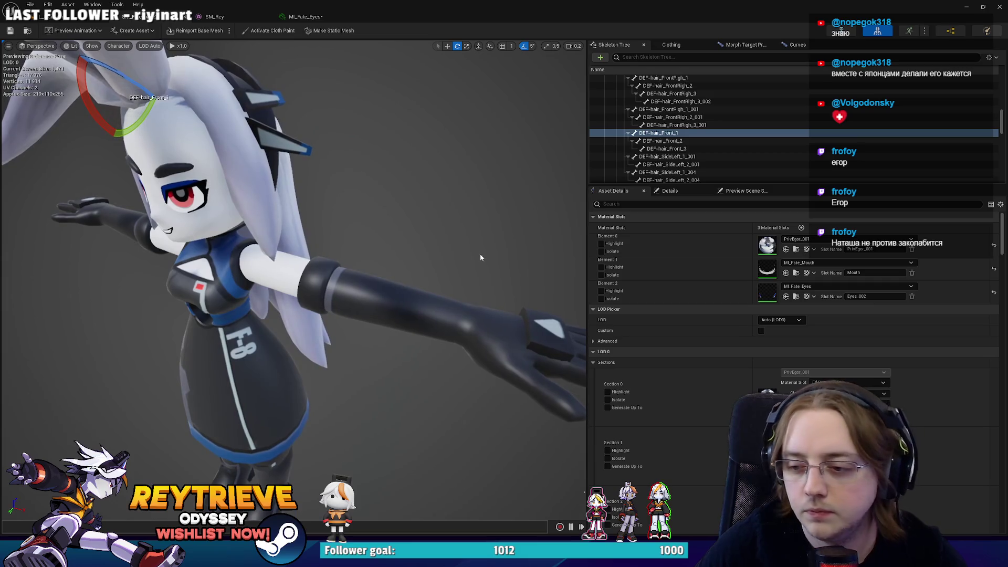
{"action": "key", "text": "alt+Tab"}
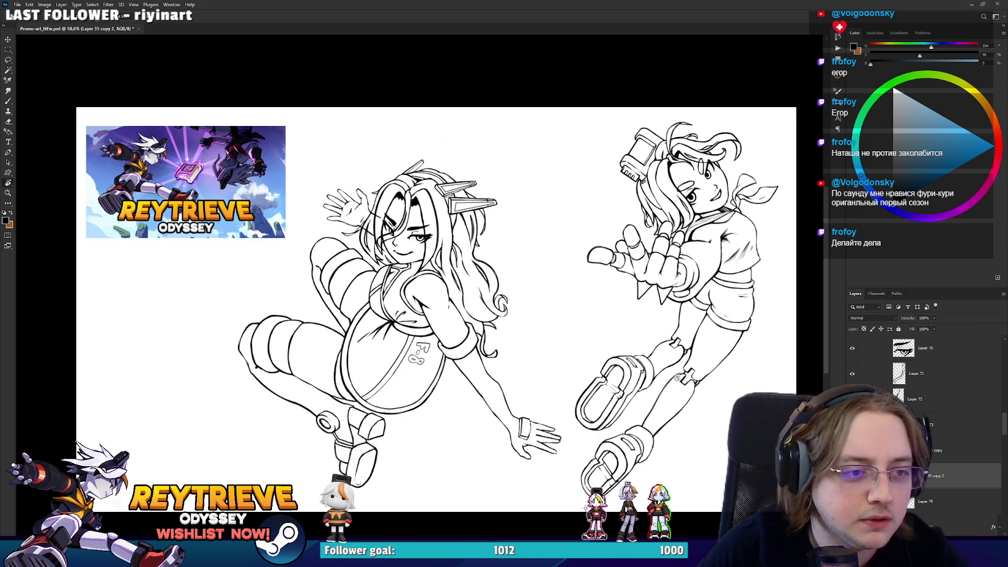
Make Layer 36 copy 2 active and pan the canvas onto the left girl
{"action": "scroll", "coordinate": [399, 328], "scroll_direction": "up", "scroll_amount": 1}
{"action": "key", "text": "v"}
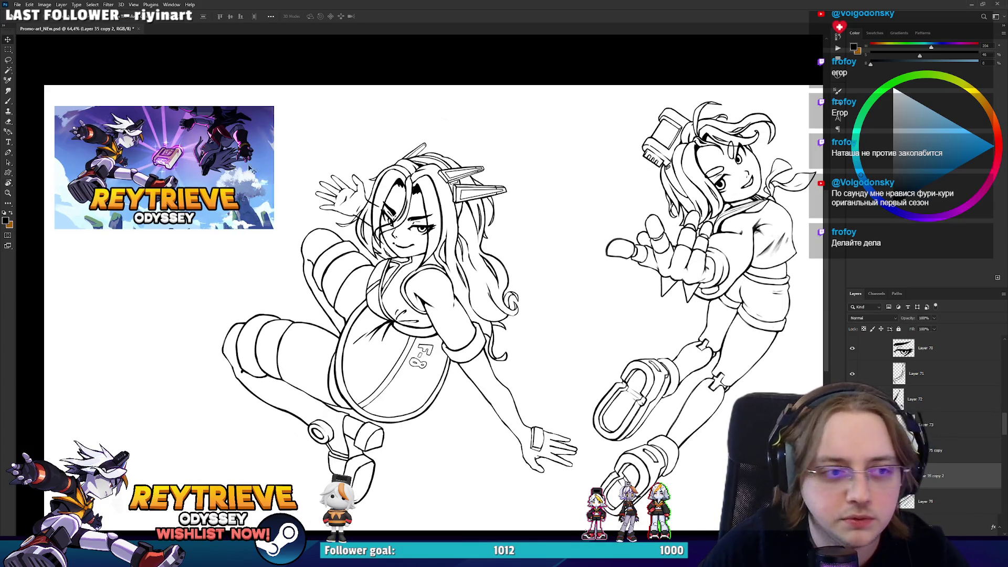
{"action": "left_click", "coordinate": [335, 186], "text": "ctrl"}
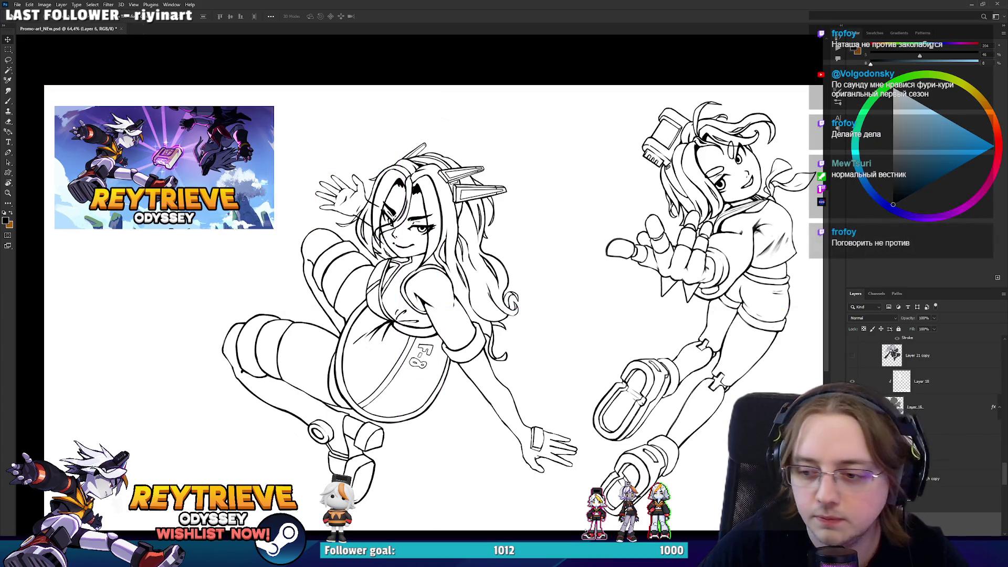
{"action": "scroll", "coordinate": [326, 189], "scroll_direction": "up", "scroll_amount": 10}
{"action": "scroll", "coordinate": [346, 214], "scroll_direction": "down", "scroll_amount": 3}
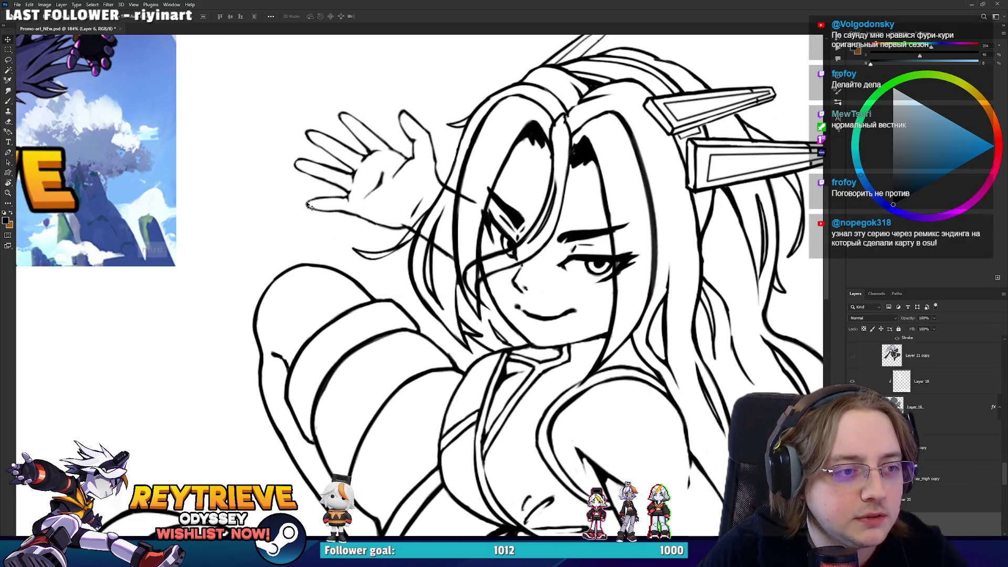
{"action": "left_click", "coordinate": [372, 231], "text": "ctrl"}
{"action": "scroll", "coordinate": [373, 231], "scroll_direction": "down", "scroll_amount": 1}
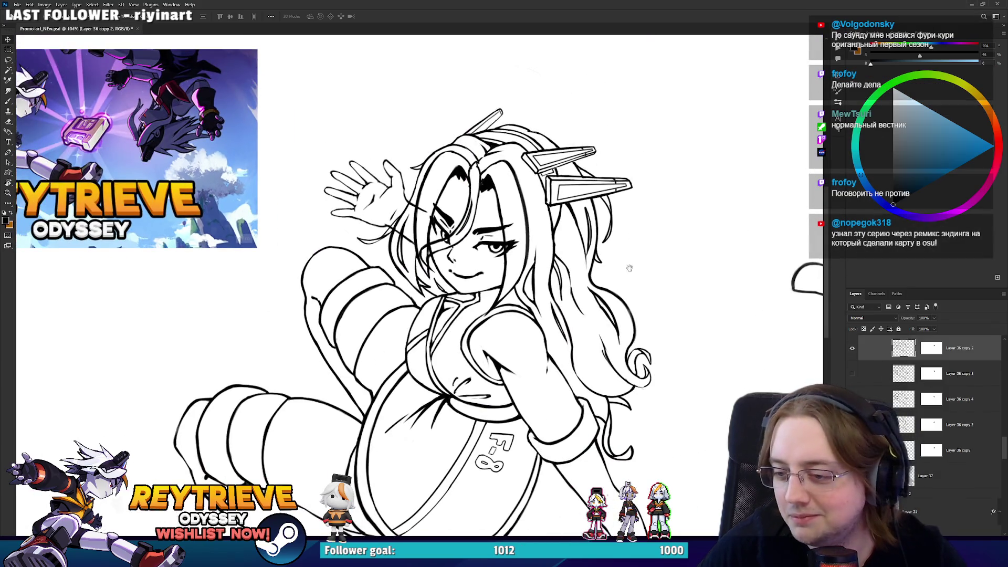
{"action": "left_click_drag", "start_coordinate": [629, 268], "coordinate": [615, 313]}
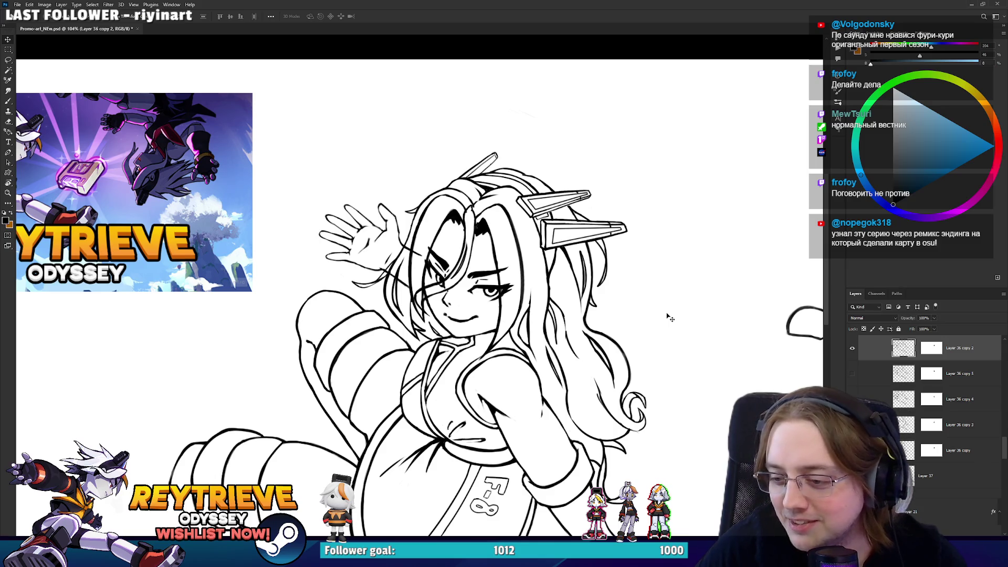
{"action": "left_click_drag", "start_coordinate": [667, 315], "coordinate": [684, 325]}
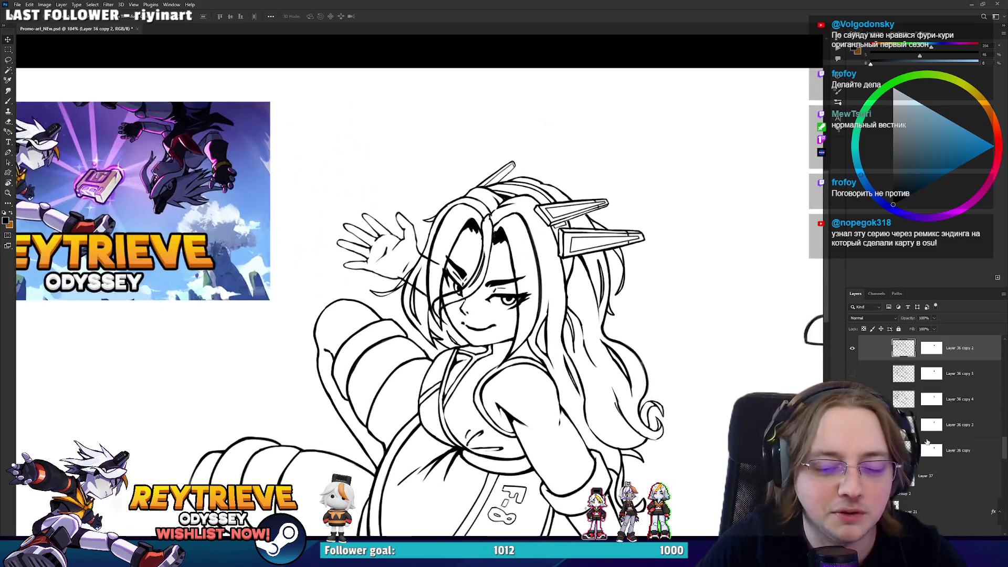
Target Layer 36 copy 2's mask with the Eraser, zoom on the face, then select Layer 35 copy 2
{"action": "left_click", "coordinate": [928, 347]}
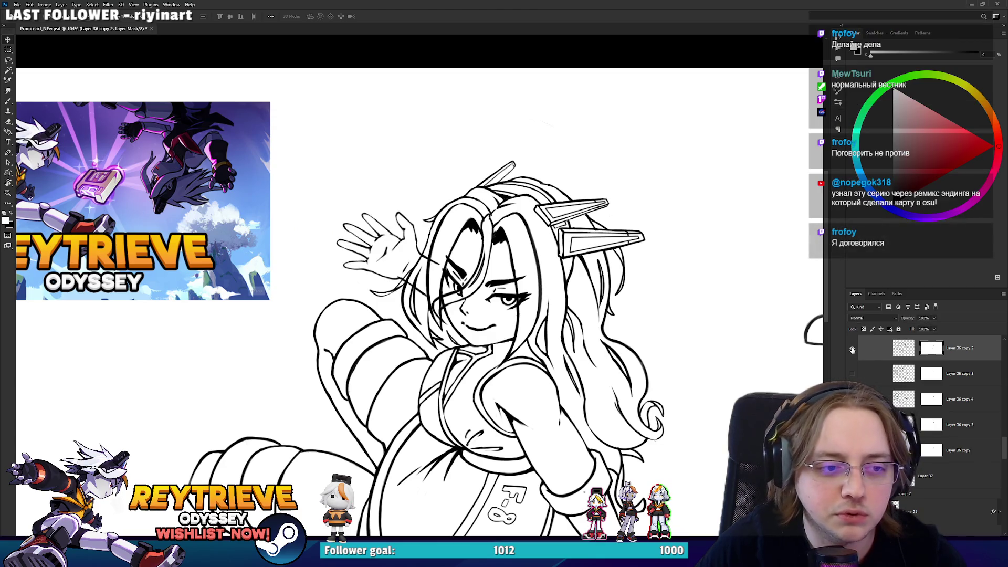
{"action": "scroll", "coordinate": [339, 238], "scroll_direction": "up", "scroll_amount": 3}
{"action": "key", "text": "e"}
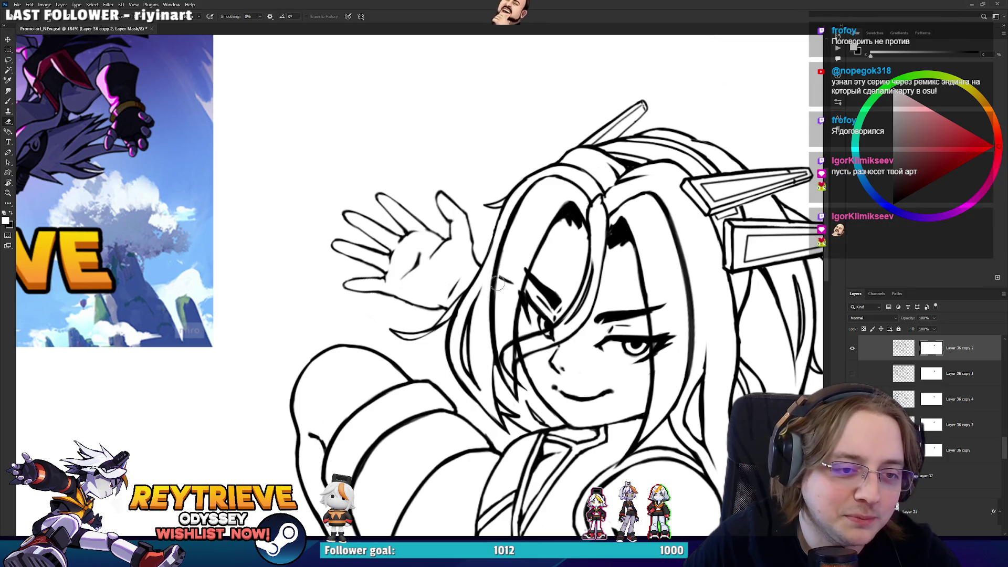
{"action": "scroll", "coordinate": [441, 251], "scroll_direction": "down", "scroll_amount": 6}
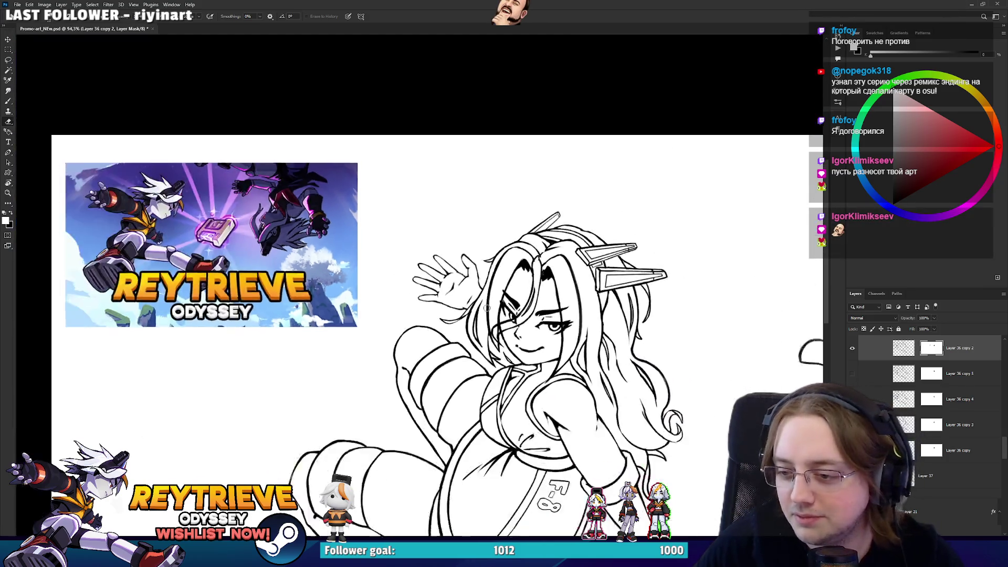
{"action": "scroll", "coordinate": [498, 263], "scroll_direction": "up", "scroll_amount": 5}
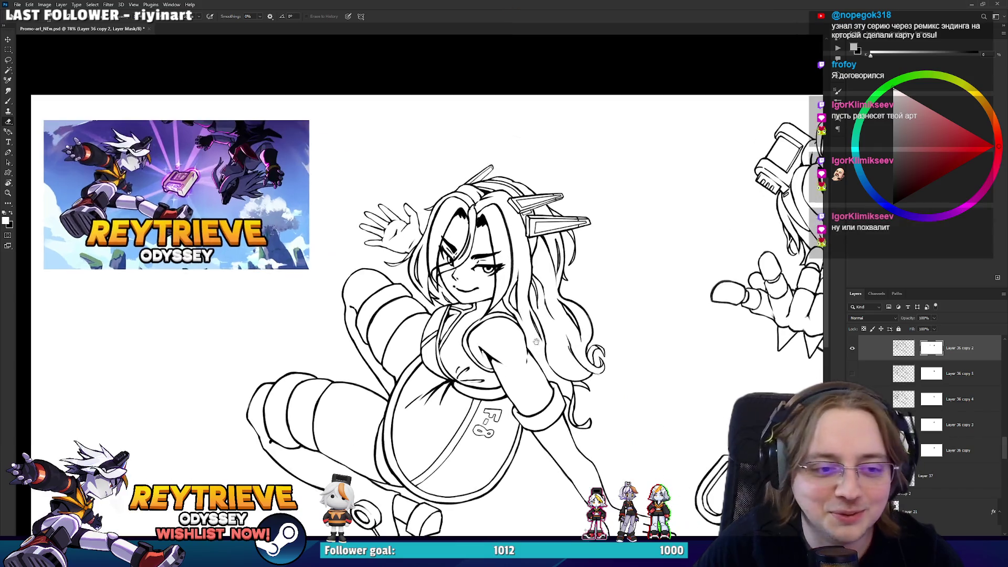
{"action": "scroll", "coordinate": [914, 413], "scroll_direction": "down", "scroll_amount": 5}
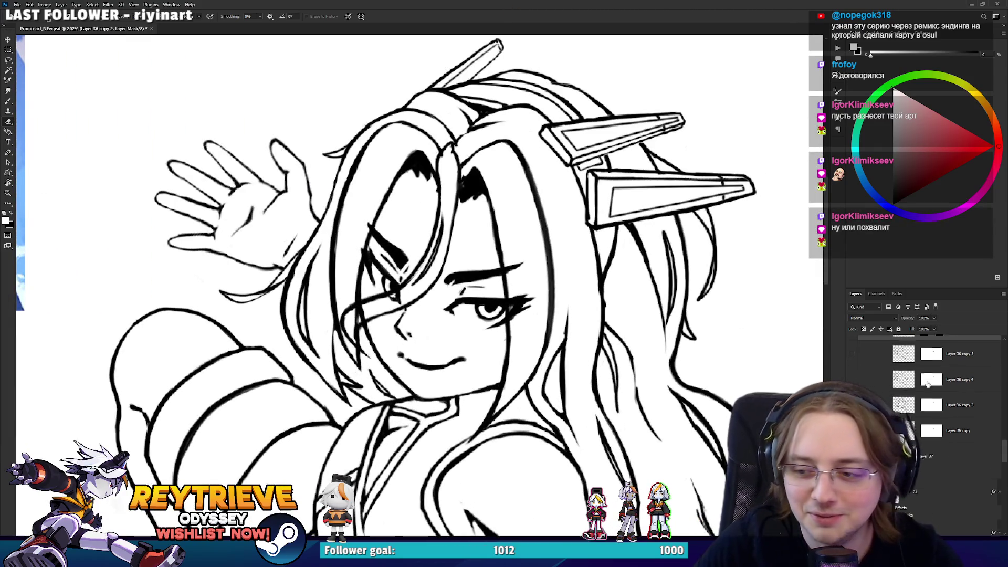
{"action": "scroll", "coordinate": [913, 412], "scroll_direction": "up", "scroll_amount": 5}
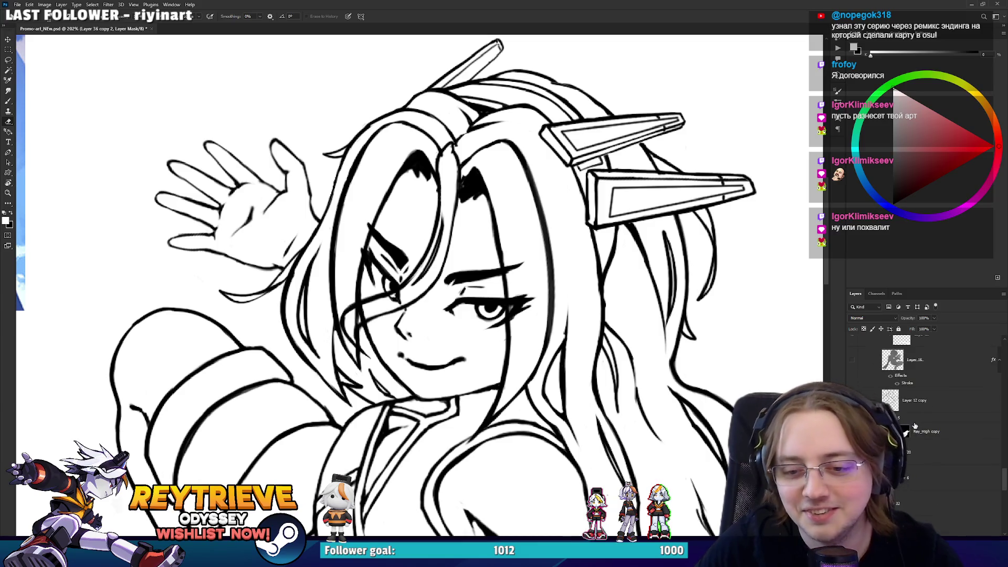
{"action": "scroll", "coordinate": [918, 461], "scroll_direction": "up", "scroll_amount": 3}
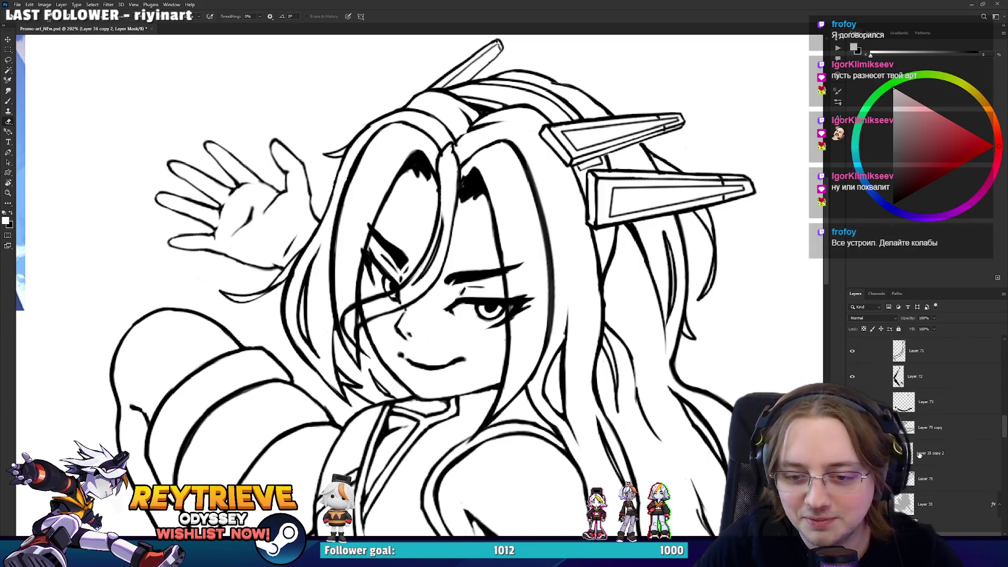
{"action": "left_click", "coordinate": [918, 454]}
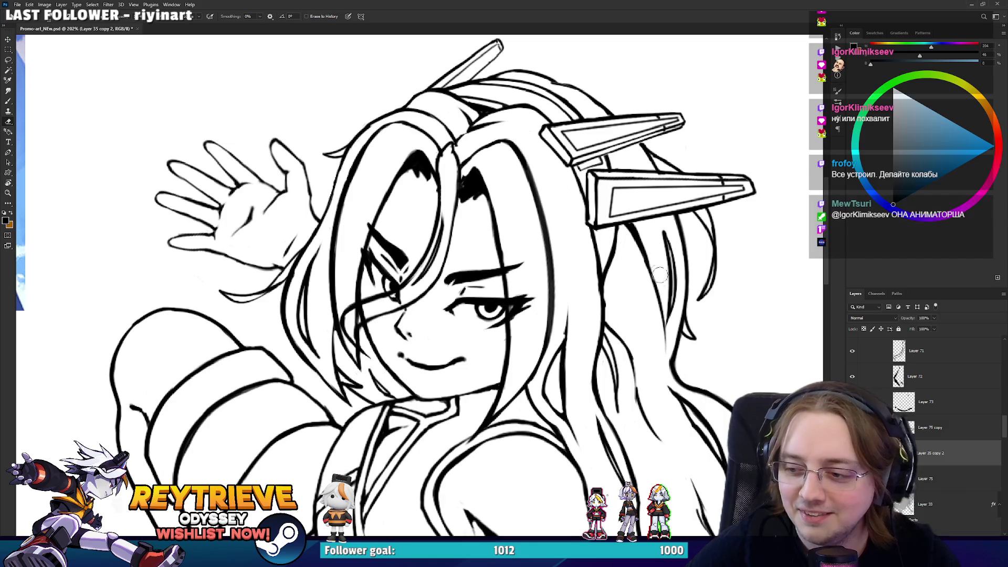
Bring the left girl's face and torso into view with the Brush active, tilting the canvas counter-clockwise
{"action": "left_click_drag", "start_coordinate": [625, 235], "coordinate": [600, 210]}
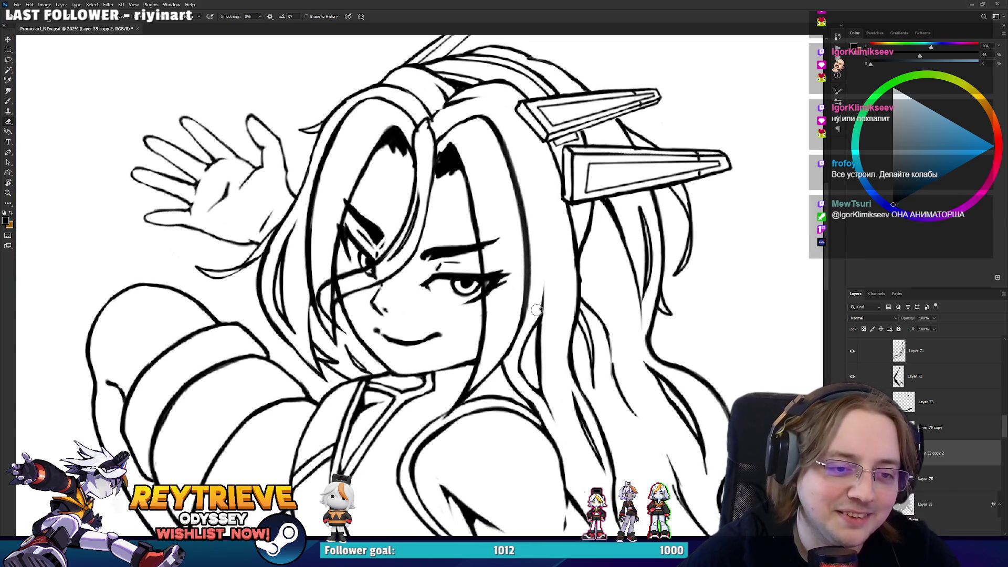
{"action": "left_click_drag", "start_coordinate": [588, 443], "coordinate": [593, 364]}
{"action": "key", "text": "b"}
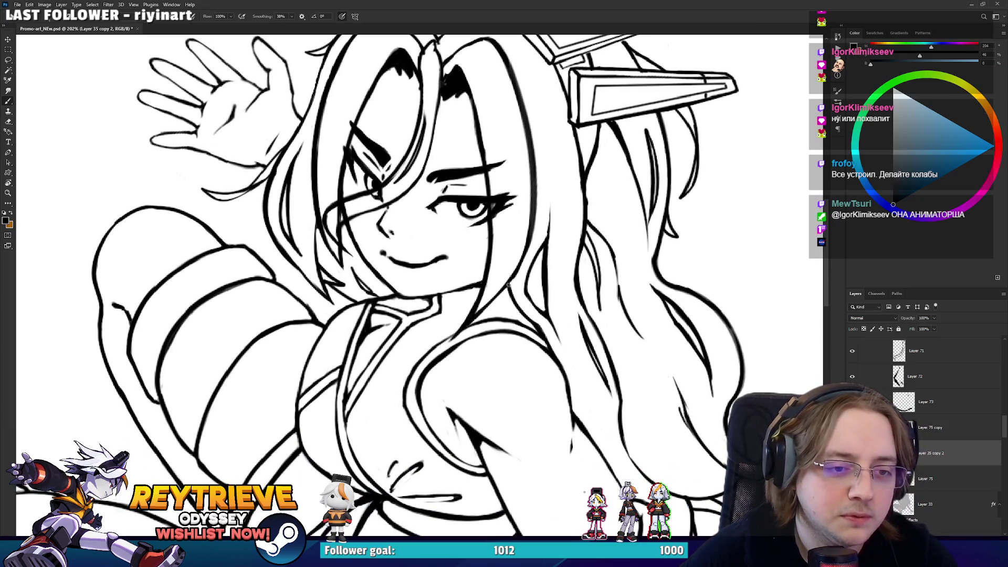
{"action": "scroll", "coordinate": [558, 188], "scroll_direction": "down", "scroll_amount": 5}
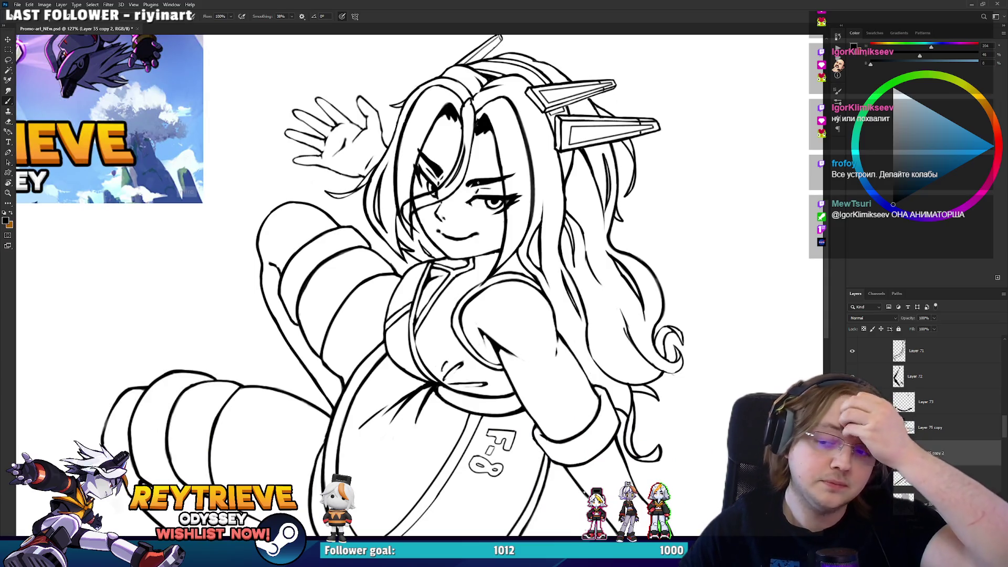
{"action": "scroll", "coordinate": [475, 184], "scroll_direction": "down", "scroll_amount": 2}
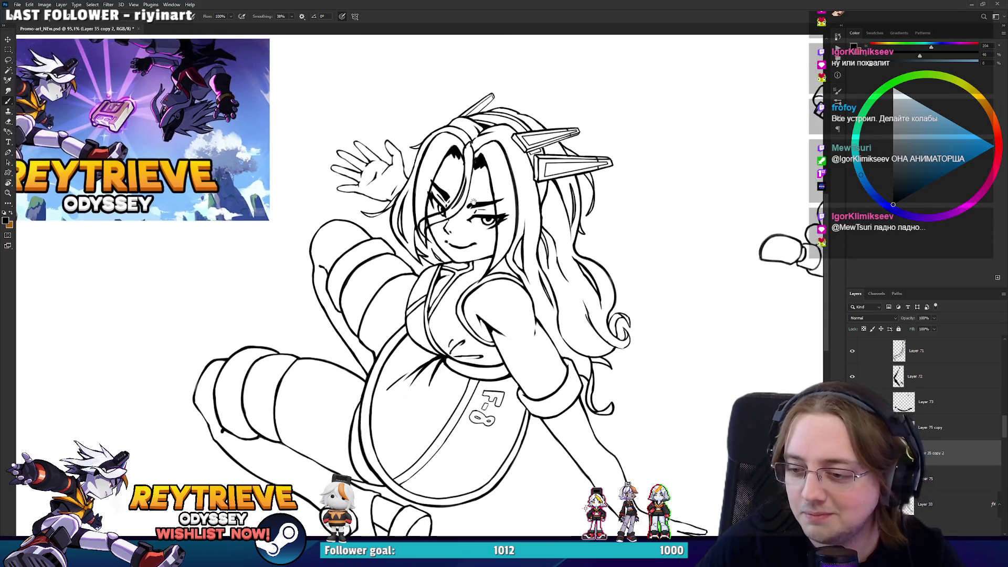
{"action": "scroll", "coordinate": [472, 197], "scroll_direction": "up", "scroll_amount": 4}
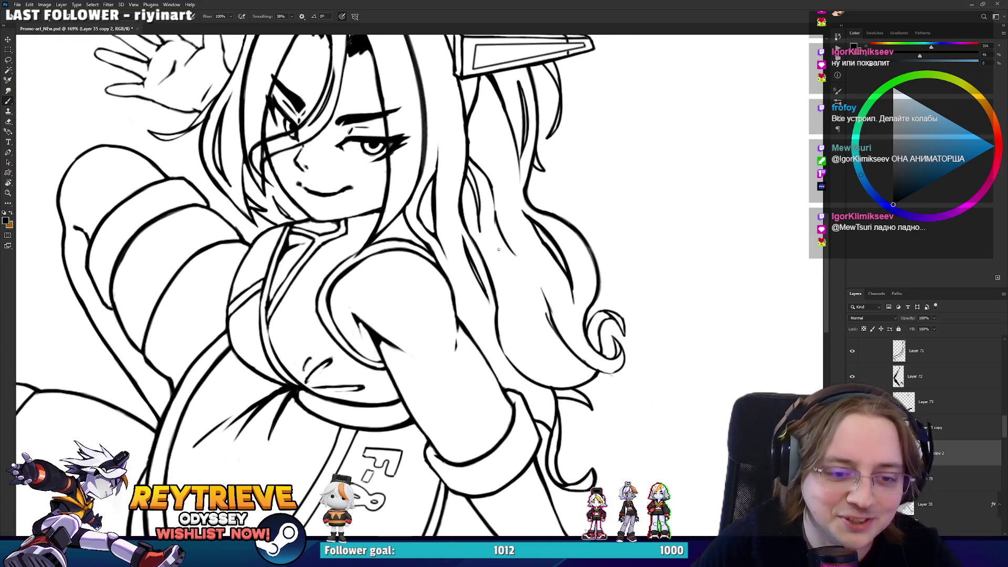
{"action": "key", "text": "r"}
{"action": "mouse_move", "coordinate": [496, 255]}
{"action": "left_mouse_down"}
{"action": "mouse_move", "coordinate": [417, 275]}
{"action": "mouse_move", "coordinate": [479, 496]}
{"action": "left_mouse_up"}
{"action": "key", "text": "e"}
{"action": "key", "text": "b"}
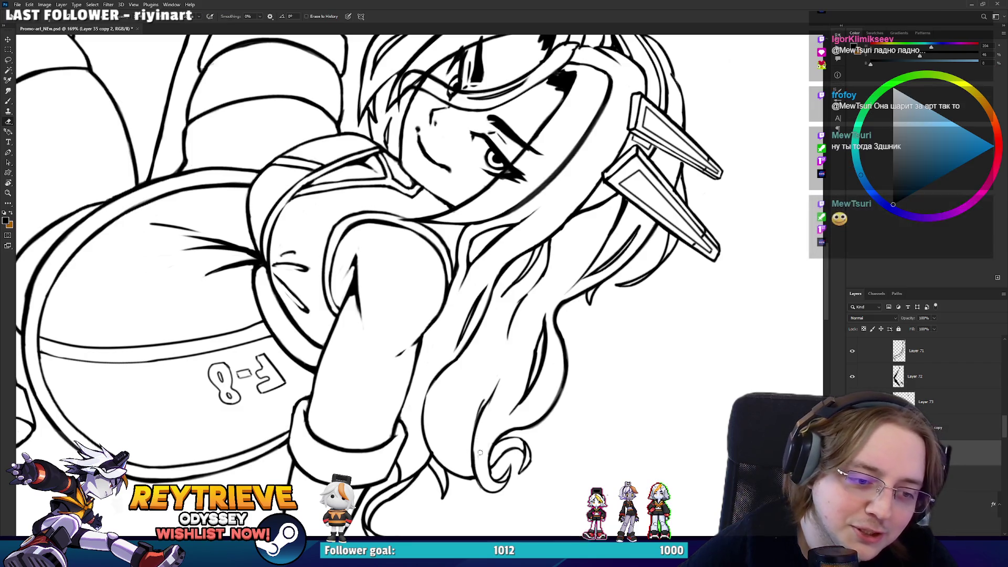
Tilt the canvas slightly to inspect the linework, then reset the rotation upright
{"action": "key", "text": "r"}
{"action": "left_click_drag", "start_coordinate": [479, 436], "coordinate": [501, 457]}
{"action": "scroll", "coordinate": [501, 457], "scroll_direction": "down", "scroll_amount": 3}
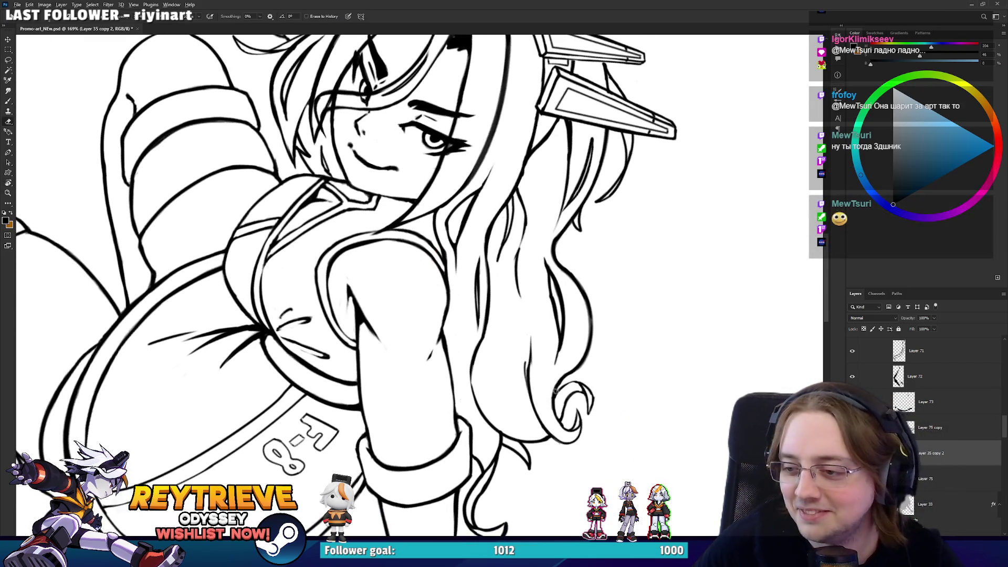
{"action": "scroll", "coordinate": [501, 458], "scroll_direction": "down", "scroll_amount": 3}
{"action": "key", "text": "Escape"}
{"action": "scroll", "coordinate": [494, 326], "scroll_direction": "up", "scroll_amount": 4}
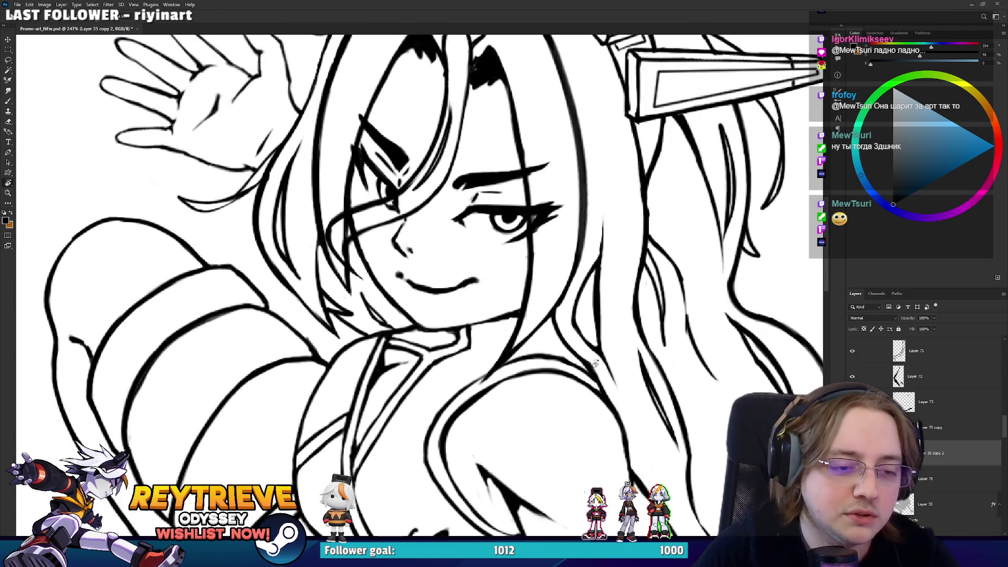
Rotate the view around the face again, reset it upright, and recentre on the left girl
{"action": "left_click_drag", "start_coordinate": [595, 363], "coordinate": [518, 336]}
{"action": "key", "text": "b"}
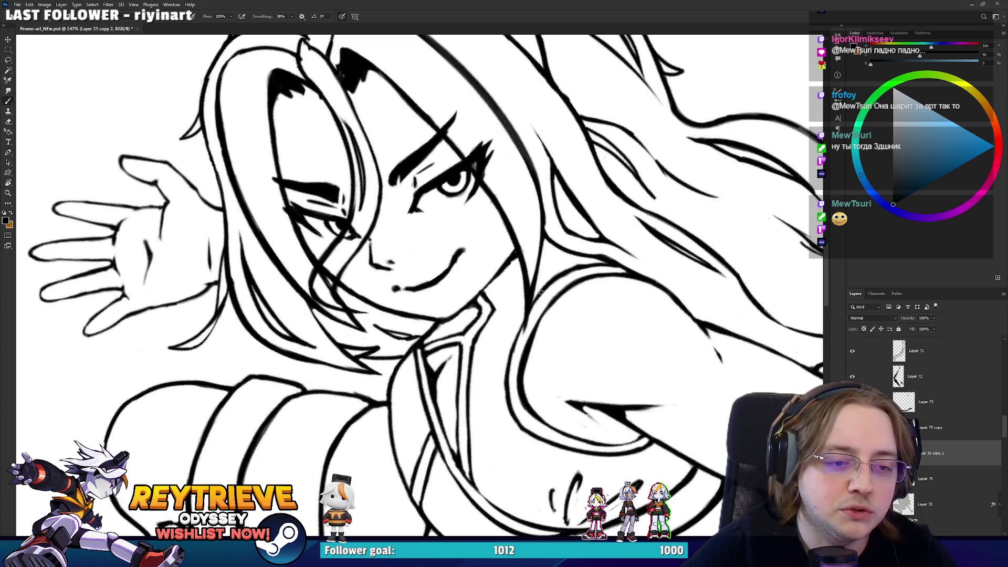
{"action": "scroll", "coordinate": [420, 283], "scroll_direction": "down", "scroll_amount": 5}
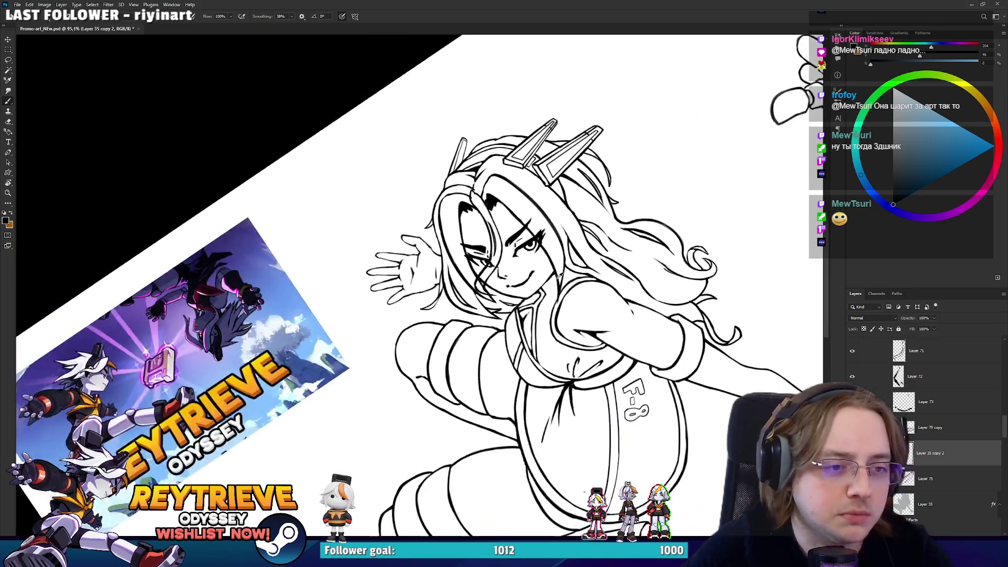
{"action": "key", "text": "r"}
{"action": "key", "text": "Escape"}
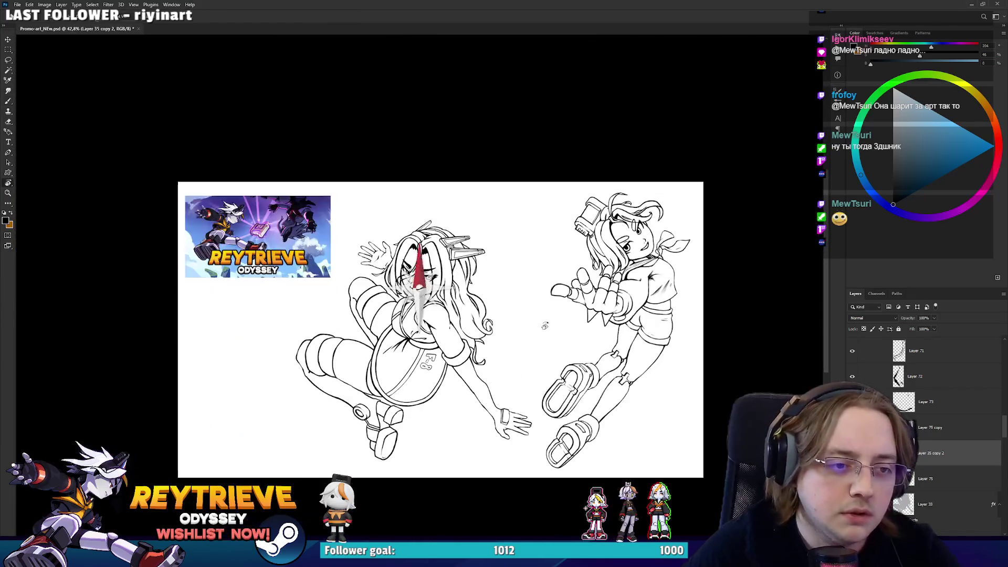
{"action": "scroll", "coordinate": [648, 412], "scroll_direction": "up", "scroll_amount": 5}
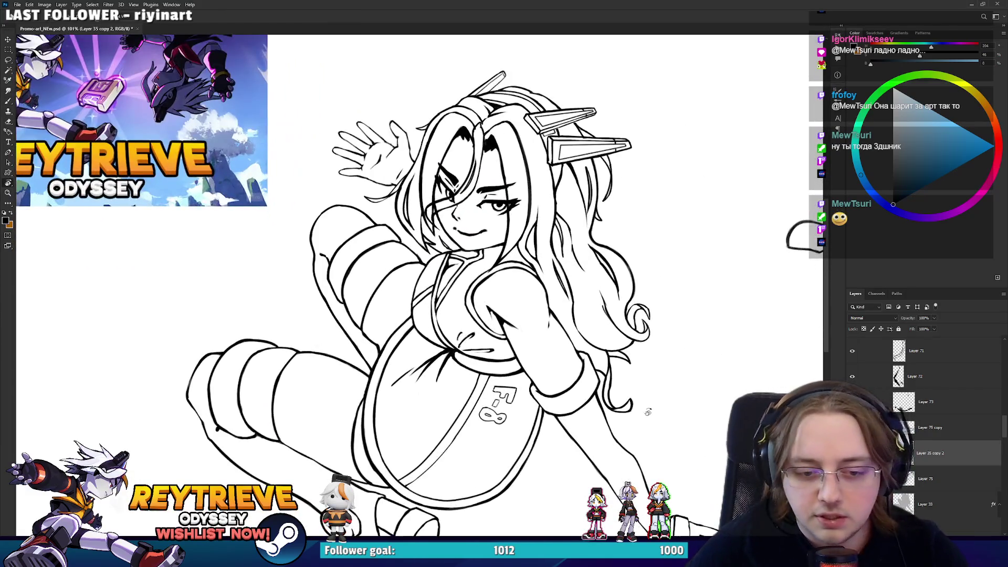
{"action": "mouse_move", "coordinate": [648, 412]}
{"action": "left_mouse_down"}
{"action": "mouse_move", "coordinate": [596, 299]}
{"action": "mouse_move", "coordinate": [636, 402]}
{"action": "left_mouse_up"}
{"action": "scroll", "coordinate": [945, 431], "scroll_direction": "down", "scroll_amount": 2}
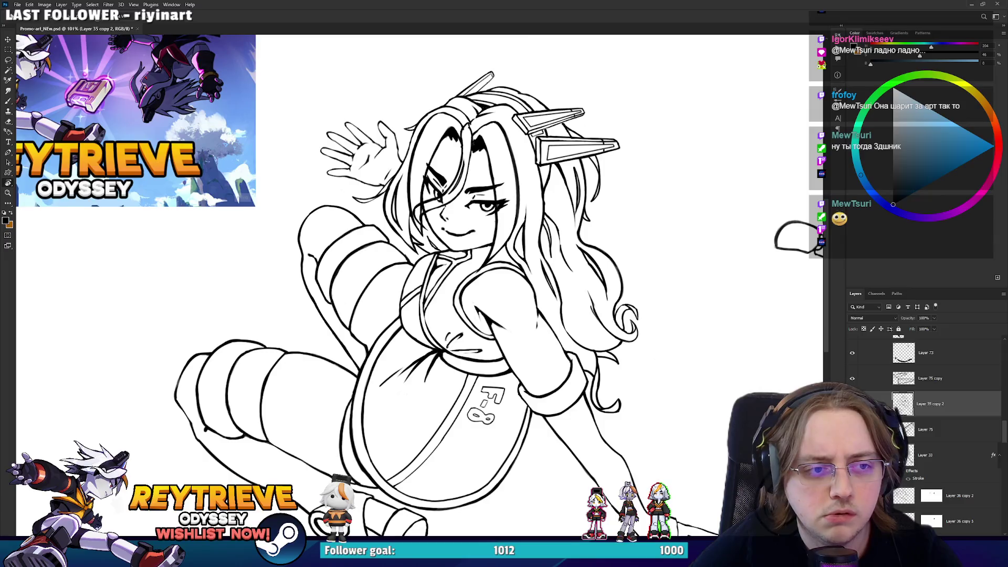
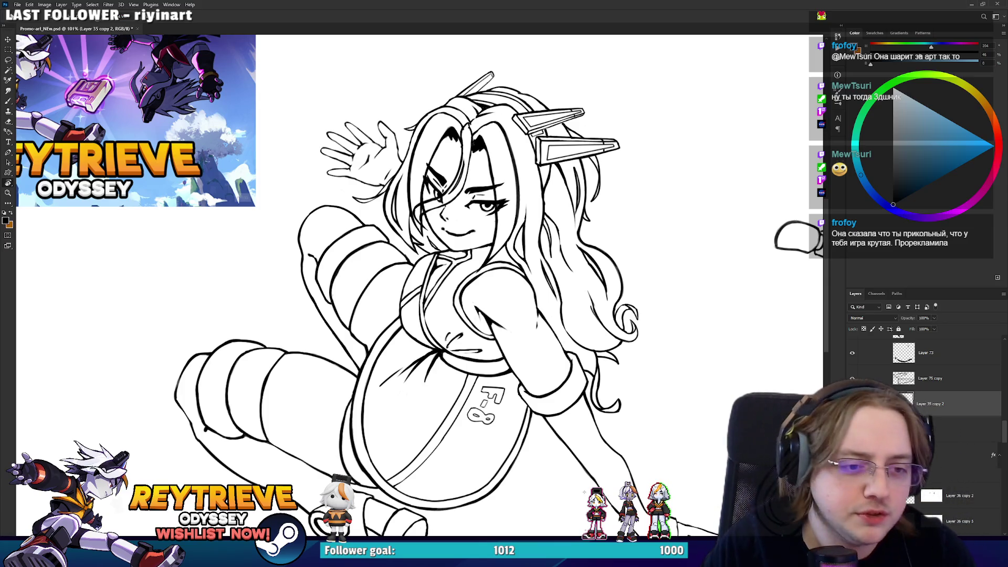
Move Layer 70's open eye and eyebrow about 70 px left and down on the face
{"action": "scroll", "coordinate": [445, 231], "scroll_direction": "down", "scroll_amount": 2}
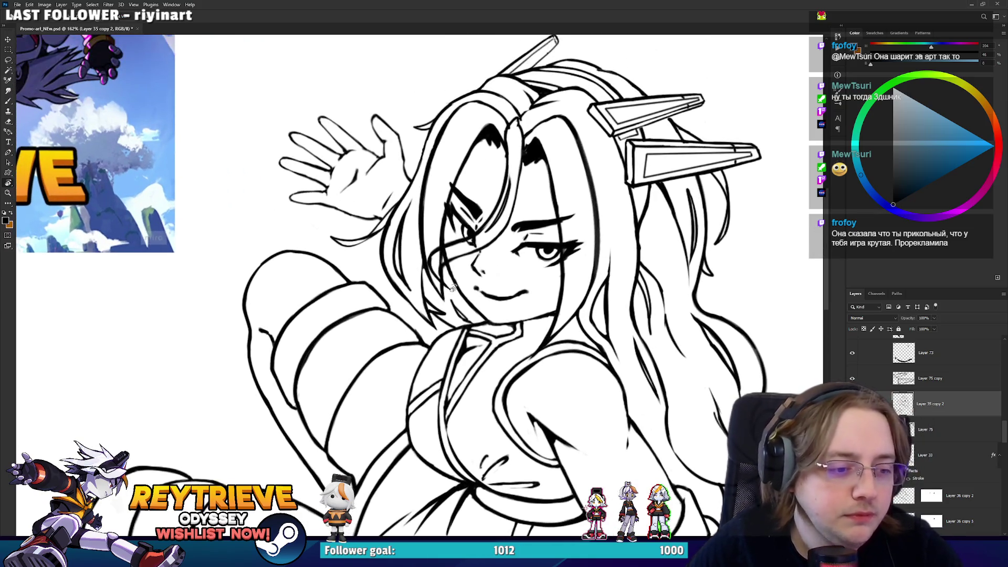
{"action": "scroll", "coordinate": [449, 284], "scroll_direction": "down", "scroll_amount": 2}
{"action": "scroll", "coordinate": [466, 298], "scroll_direction": "up", "scroll_amount": 3}
{"action": "scroll", "coordinate": [488, 338], "scroll_direction": "up", "scroll_amount": 3}
{"action": "scroll", "coordinate": [488, 338], "scroll_direction": "up", "scroll_amount": 3}
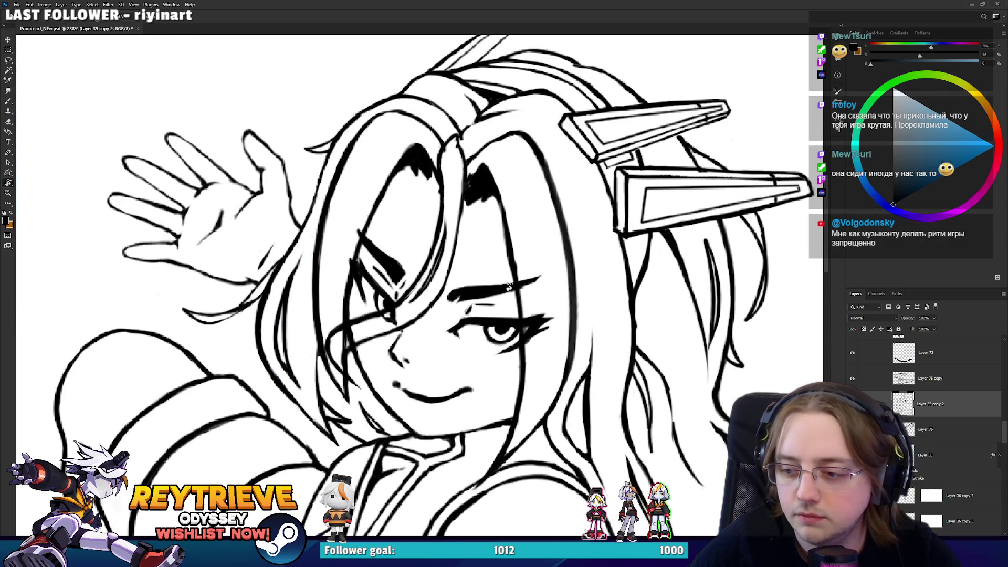
{"action": "key", "text": "v"}
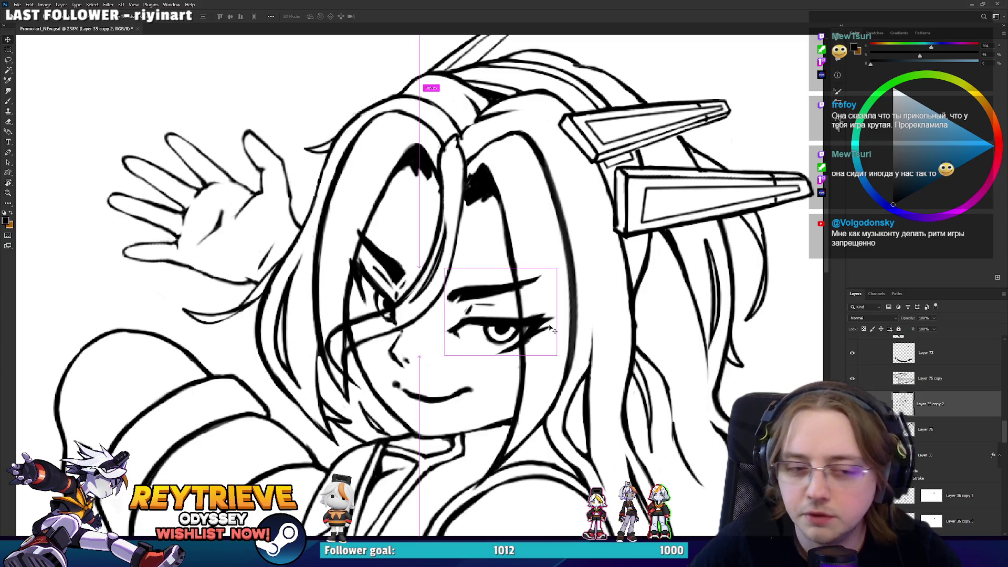
{"action": "left_click", "coordinate": [547, 319], "text": "ctrl"}
{"action": "left_click_drag", "start_coordinate": [547, 319], "coordinate": [508, 339]}
{"action": "scroll", "coordinate": [508, 339], "scroll_direction": "up", "scroll_amount": 4}
{"action": "key", "text": "e"}
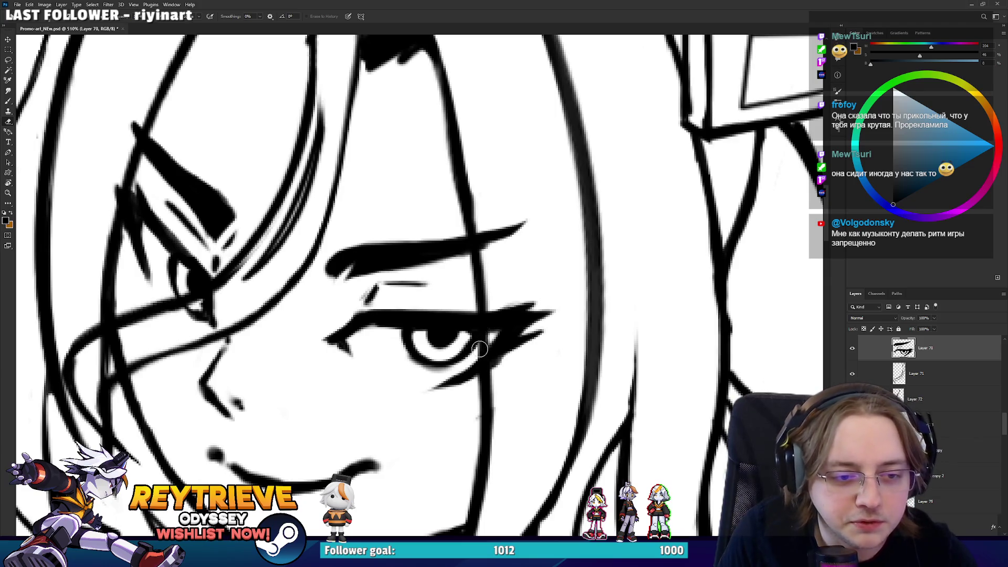
On Layer 35 copy 2, erase the stray line bits beside the flowing hair
{"action": "scroll", "coordinate": [433, 373], "scroll_direction": "down", "scroll_amount": 4}
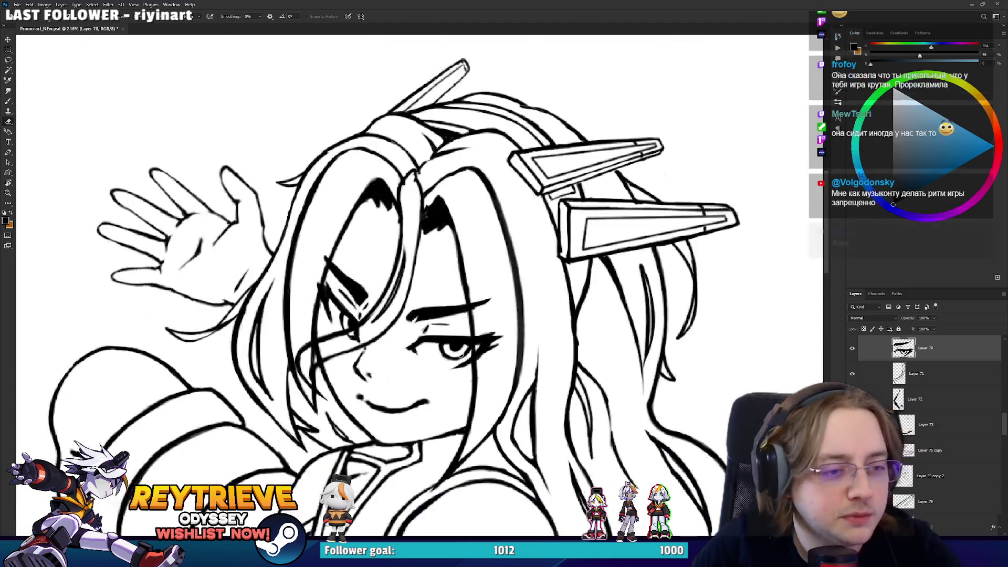
{"action": "scroll", "coordinate": [459, 322], "scroll_direction": "down", "scroll_amount": 4}
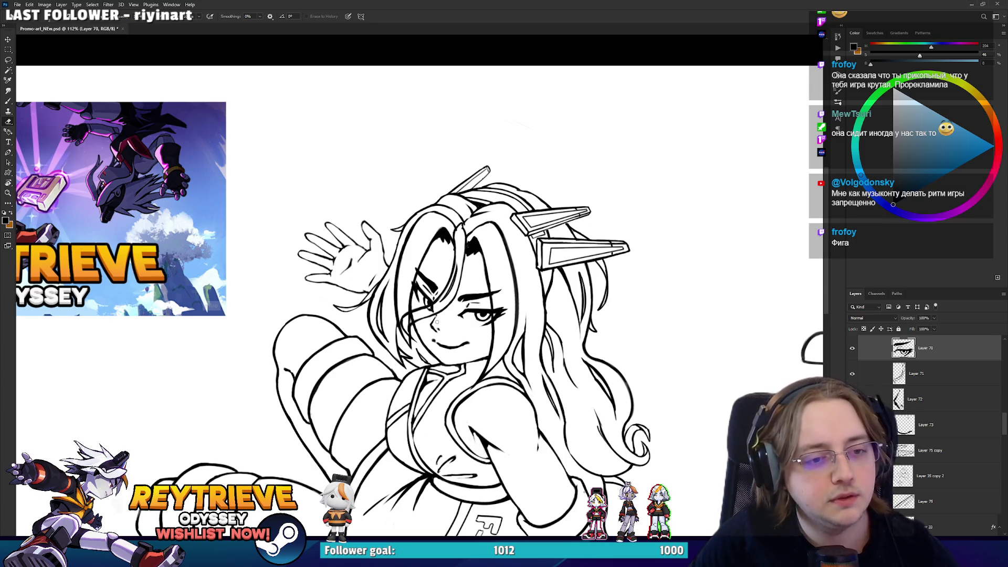
{"action": "scroll", "coordinate": [625, 429], "scroll_direction": "up", "scroll_amount": 4}
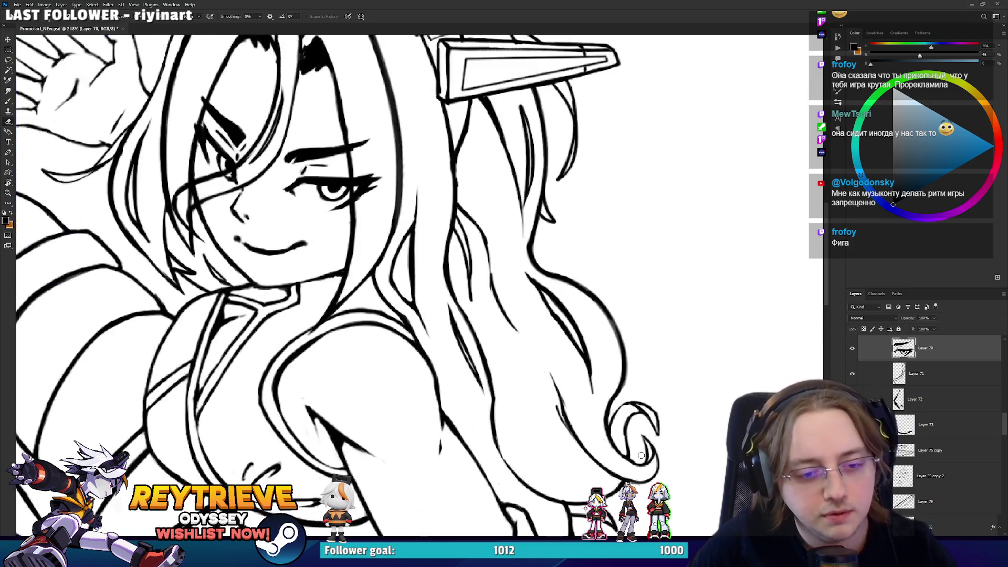
{"action": "left_click", "coordinate": [919, 485]}
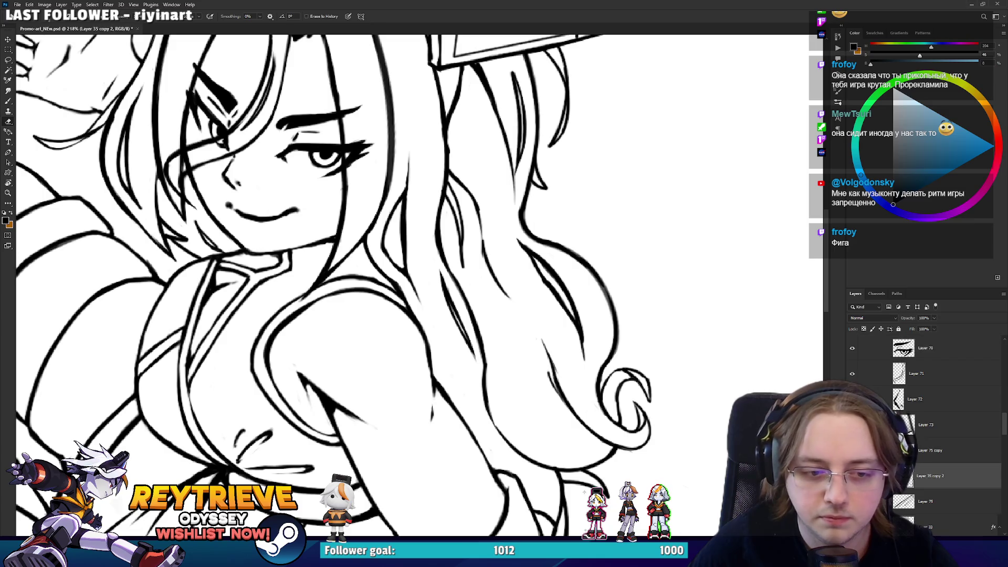
{"action": "scroll", "coordinate": [416, 292], "scroll_direction": "down", "scroll_amount": 1}
{"action": "left_click_drag", "start_coordinate": [547, 422], "coordinate": [534, 370]}
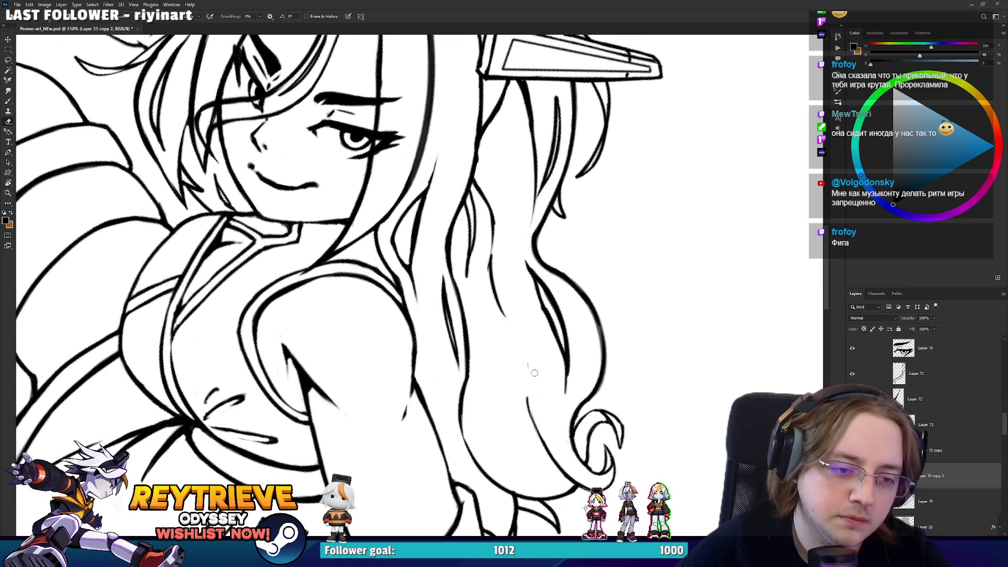
Redraw the hair's long outer edge line with the brush
{"action": "key", "text": "b"}
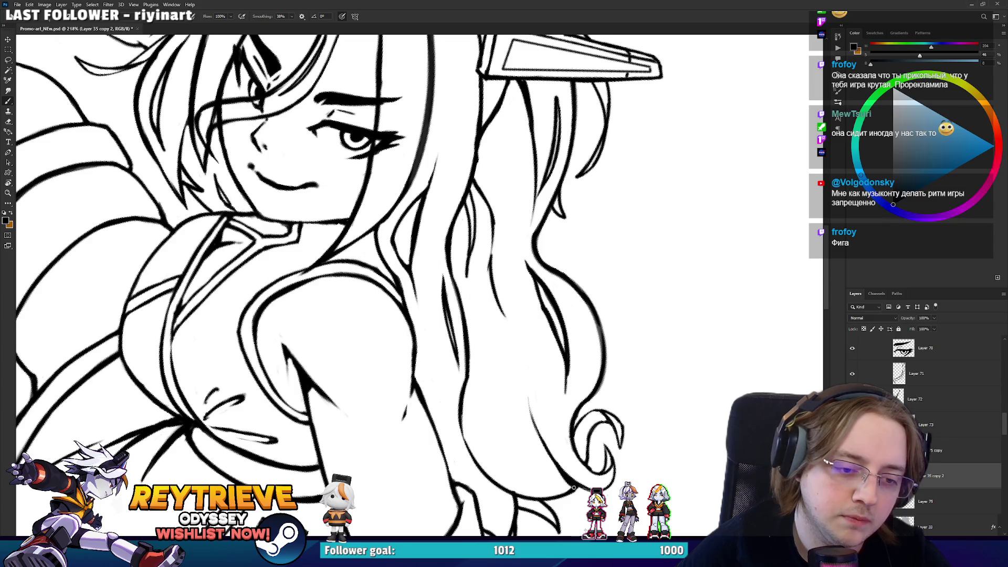
{"action": "mouse_move", "coordinate": [547, 450]}
{"action": "left_mouse_down"}
{"action": "mouse_move", "coordinate": [525, 362]}
{"action": "mouse_move", "coordinate": [556, 336]}
{"action": "mouse_move", "coordinate": [546, 221]}
{"action": "mouse_move", "coordinate": [524, 159]}
{"action": "mouse_move", "coordinate": [423, 187]}
{"action": "left_mouse_up"}
{"action": "key", "text": "r"}
{"action": "key", "text": "b"}
{"action": "key", "text": "Escape"}
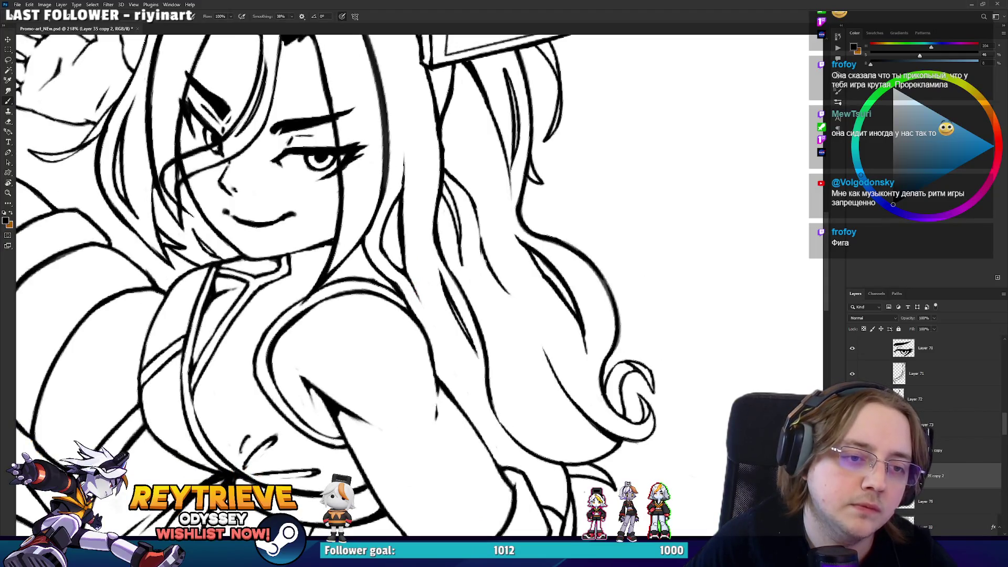
{"action": "key", "text": "e"}
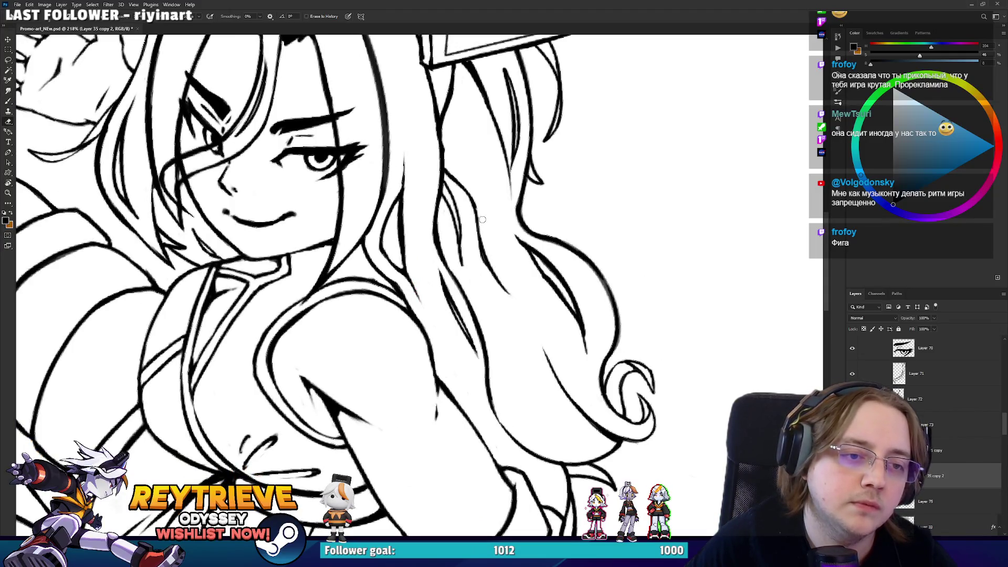
{"action": "scroll", "coordinate": [468, 208], "scroll_direction": "down", "scroll_amount": 10}
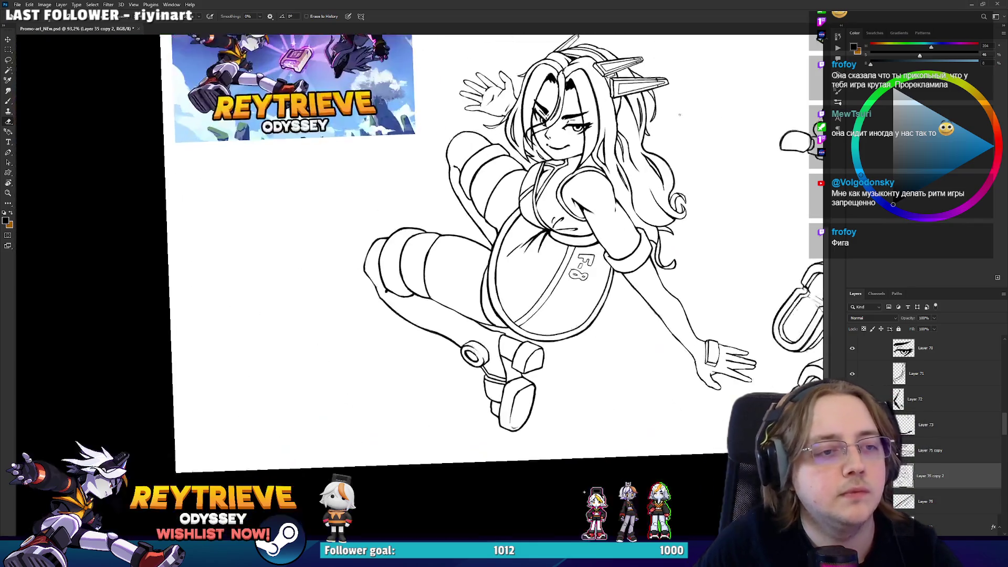
Zoom in on the headpiece and enlarge the black shadow shape in the hair beneath it
{"action": "scroll", "coordinate": [557, 177], "scroll_direction": "up", "scroll_amount": 5}
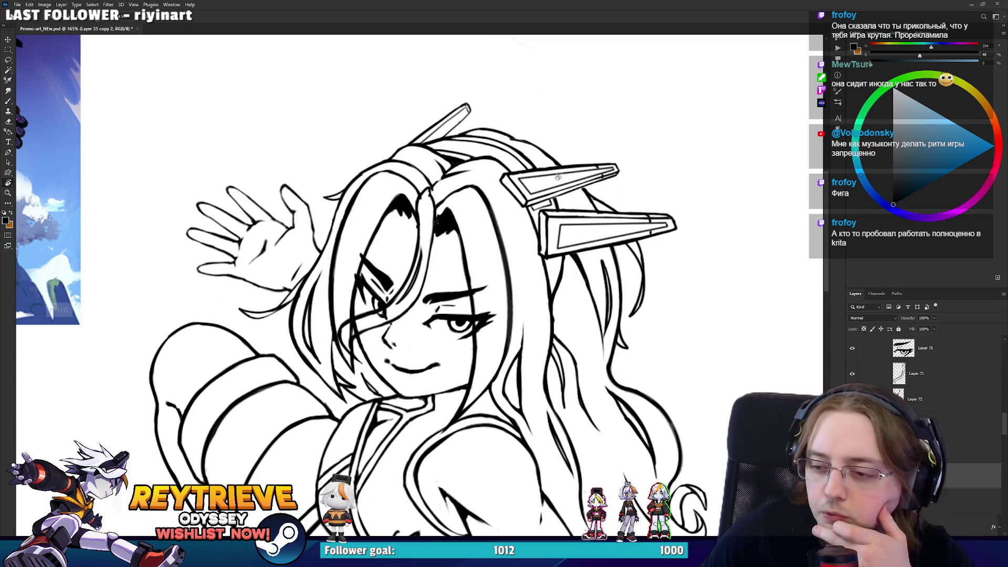
{"action": "scroll", "coordinate": [553, 174], "scroll_direction": "up", "scroll_amount": 5}
{"action": "key", "text": "b"}
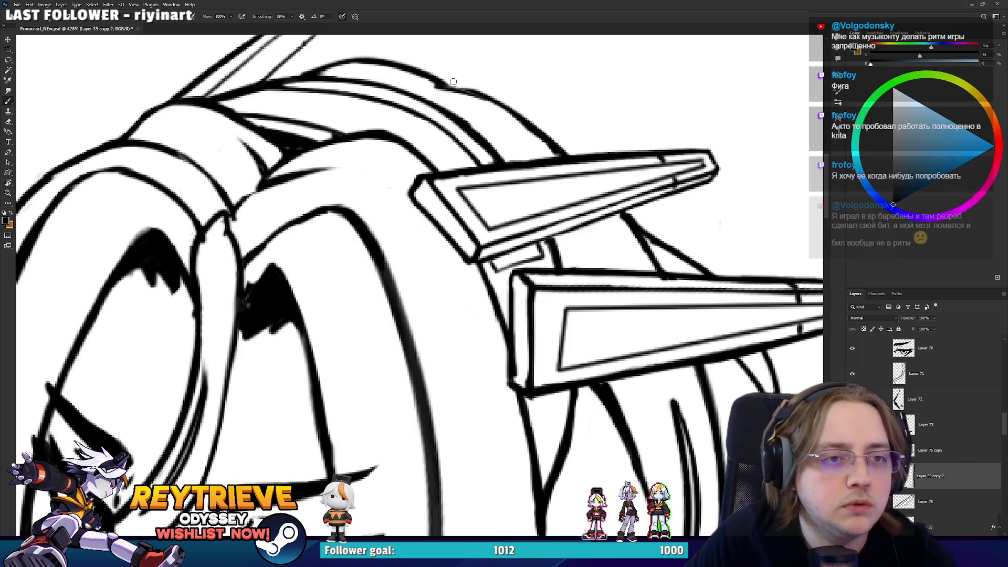
{"action": "scroll", "coordinate": [524, 158], "scroll_direction": "down", "scroll_amount": 8}
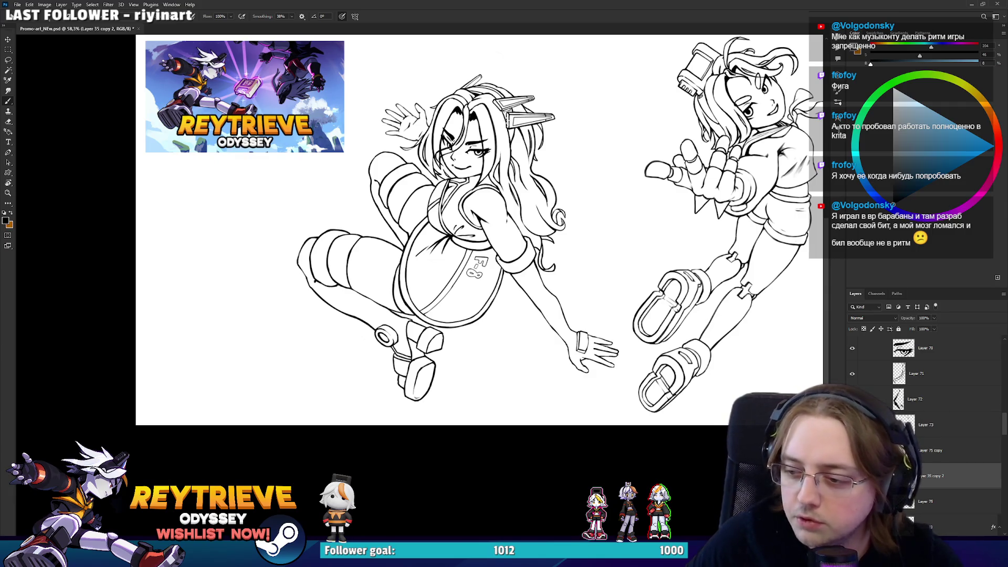
{"action": "scroll", "coordinate": [493, 116], "scroll_direction": "up", "scroll_amount": 8}
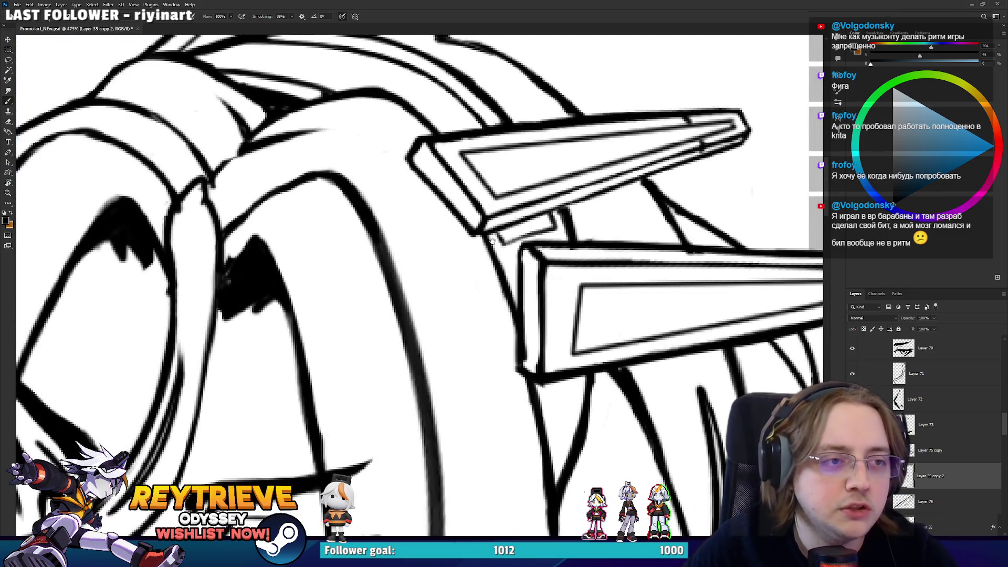
{"action": "left_click_drag", "start_coordinate": [271, 110], "coordinate": [362, 236]}
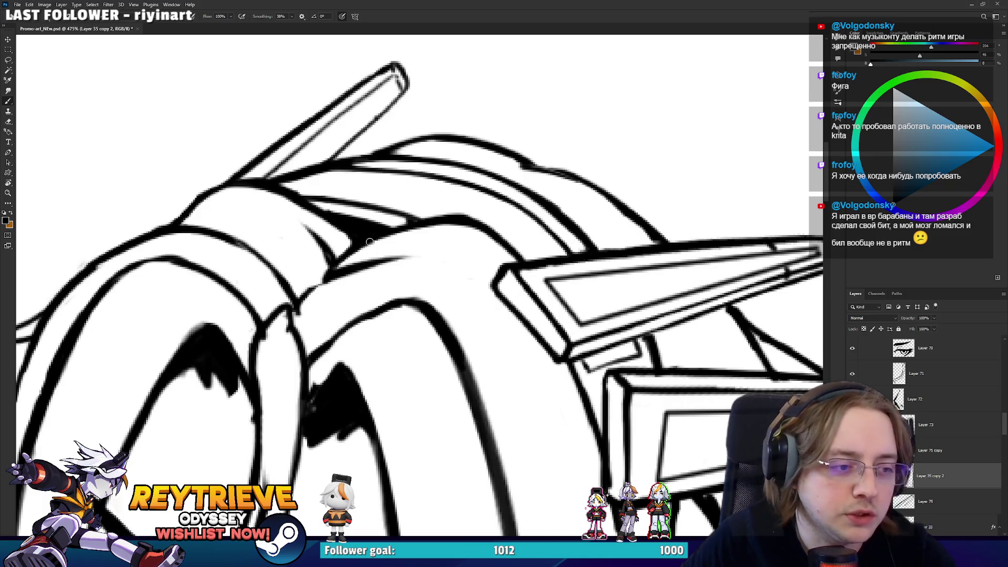
{"action": "left_click_drag", "start_coordinate": [340, 404], "coordinate": [410, 338]}
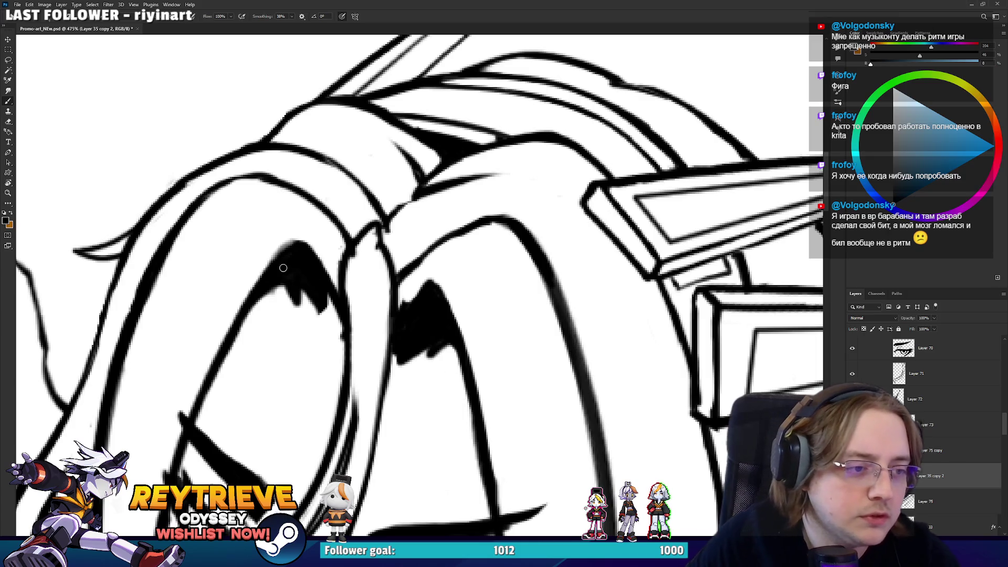
{"action": "left_click_drag", "start_coordinate": [285, 248], "coordinate": [271, 262]}
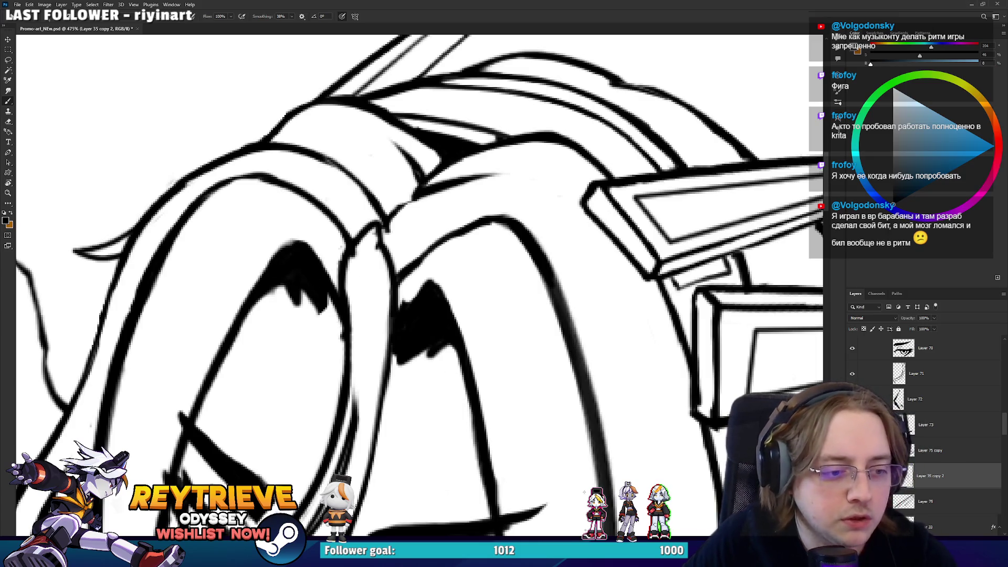
{"action": "scroll", "coordinate": [292, 244], "scroll_direction": "down", "scroll_amount": 5}
{"action": "scroll", "coordinate": [407, 237], "scroll_direction": "up", "scroll_amount": 5}
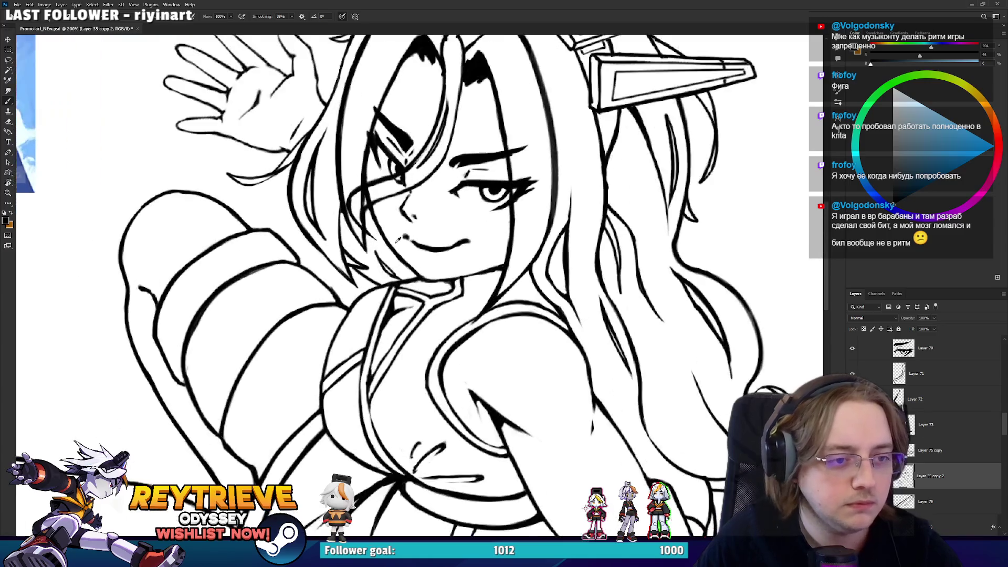
{"action": "scroll", "coordinate": [407, 237], "scroll_direction": "down", "scroll_amount": 1}
Save the artwork with Ctrl+S
{"action": "key", "text": "e"}
{"action": "scroll", "coordinate": [442, 303], "scroll_direction": "down", "scroll_amount": 4}
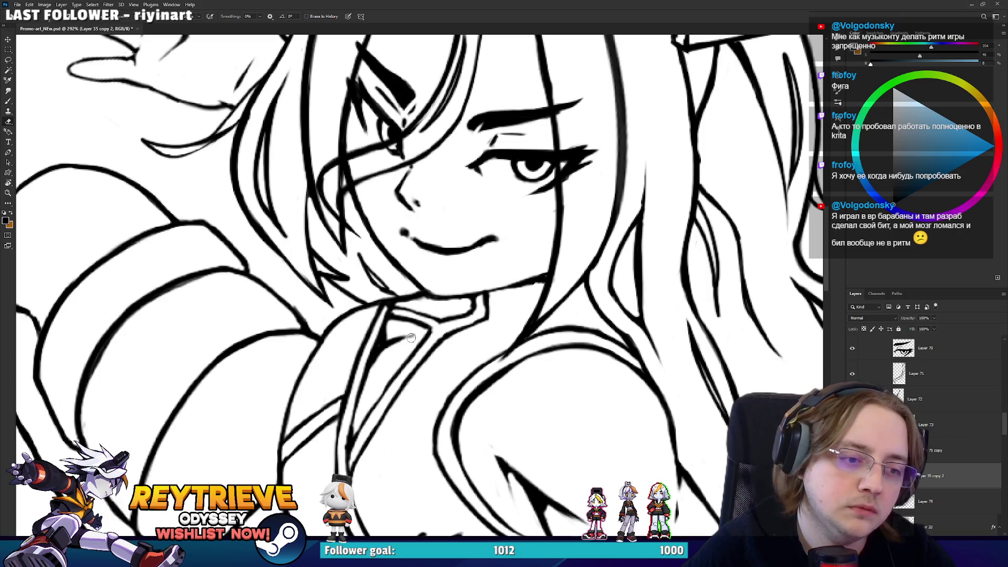
{"action": "scroll", "coordinate": [545, 212], "scroll_direction": "down", "scroll_amount": 5}
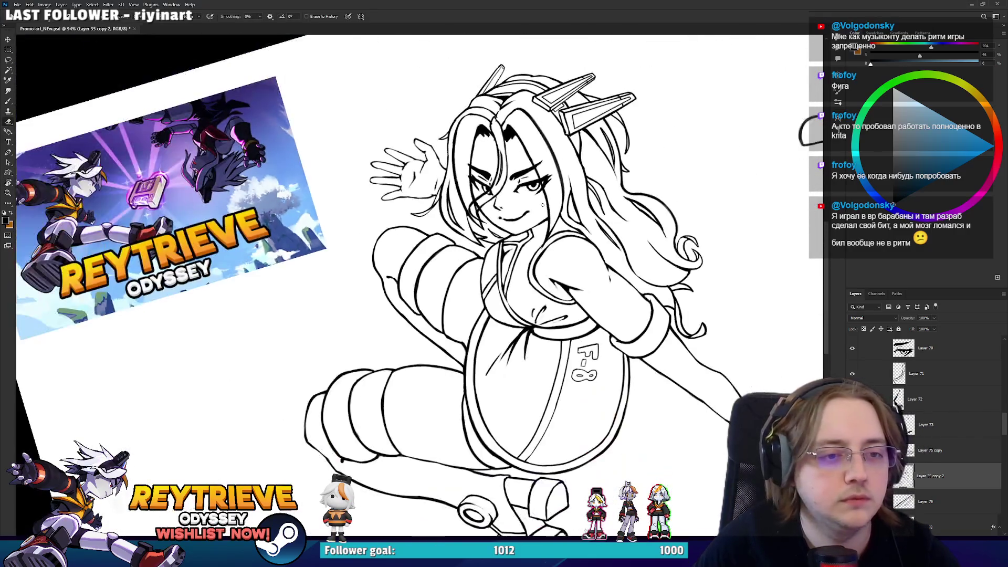
{"action": "scroll", "coordinate": [488, 276], "scroll_direction": "up", "scroll_amount": 3}
{"action": "key", "text": "ctrl+s"}
{"action": "scroll", "coordinate": [539, 373], "scroll_direction": "up", "scroll_amount": 3}
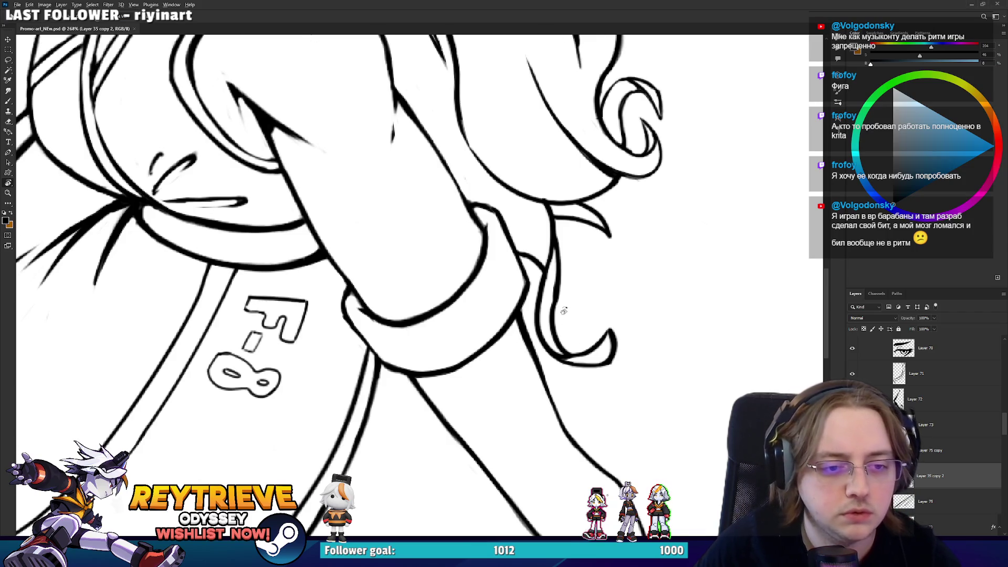
Erase the watch's top corner and bottom edge, then retrace both sides of its triangle emblem
{"action": "scroll", "coordinate": [563, 310], "scroll_direction": "down", "scroll_amount": 5}
{"action": "scroll", "coordinate": [517, 351], "scroll_direction": "up", "scroll_amount": 3}
{"action": "key", "text": "e"}
{"action": "left_click_drag", "start_coordinate": [480, 337], "coordinate": [496, 331]}
{"action": "scroll", "coordinate": [488, 347], "scroll_direction": "down", "scroll_amount": 3}
{"action": "left_click_drag", "start_coordinate": [462, 371], "coordinate": [486, 405]}
{"action": "key", "text": "b"}
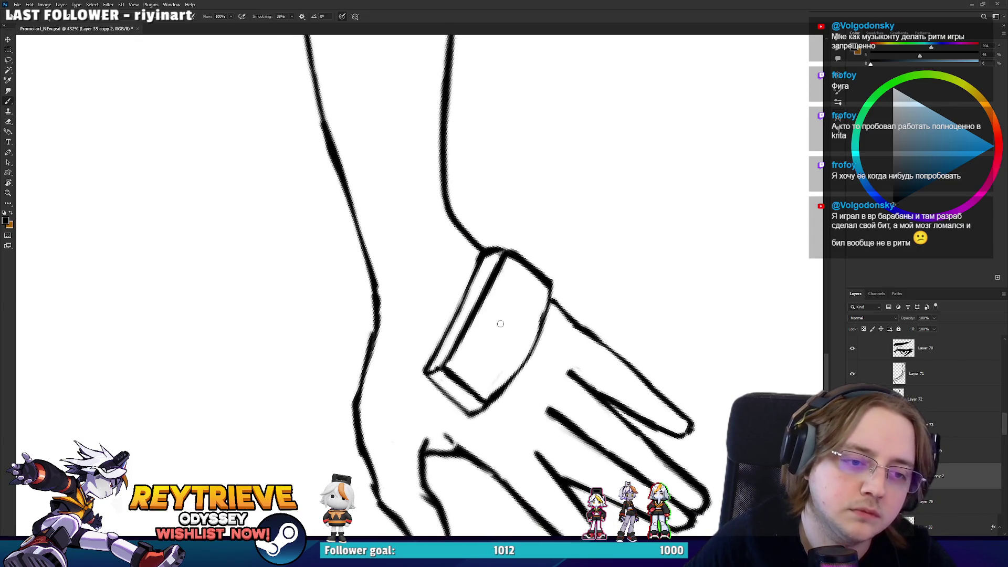
{"action": "left_click_drag", "start_coordinate": [507, 359], "coordinate": [489, 313]}
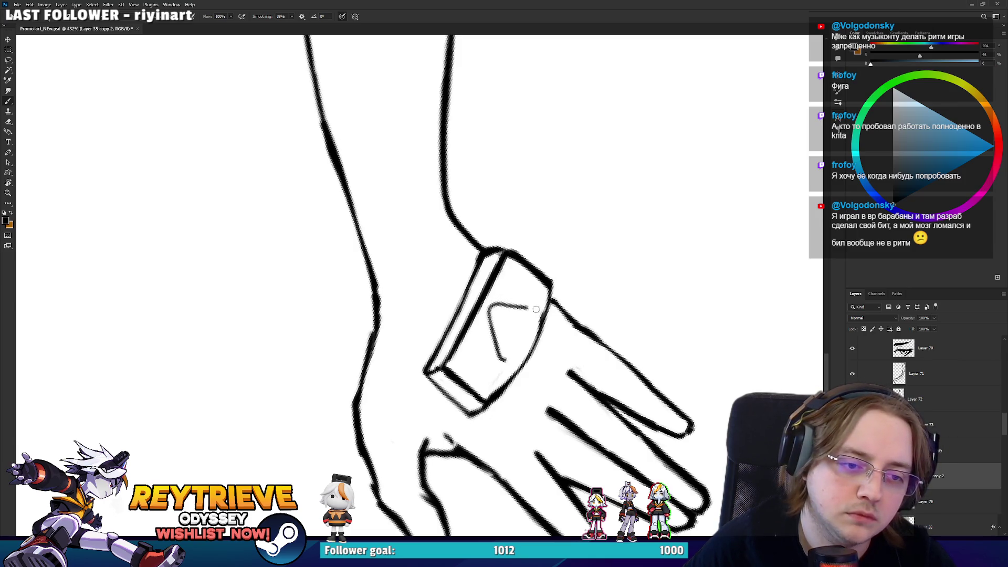
{"action": "left_click_drag", "start_coordinate": [512, 357], "coordinate": [538, 307]}
Rotate the view so the hand points right and redraw the watch's right edge
{"action": "key", "text": "e"}
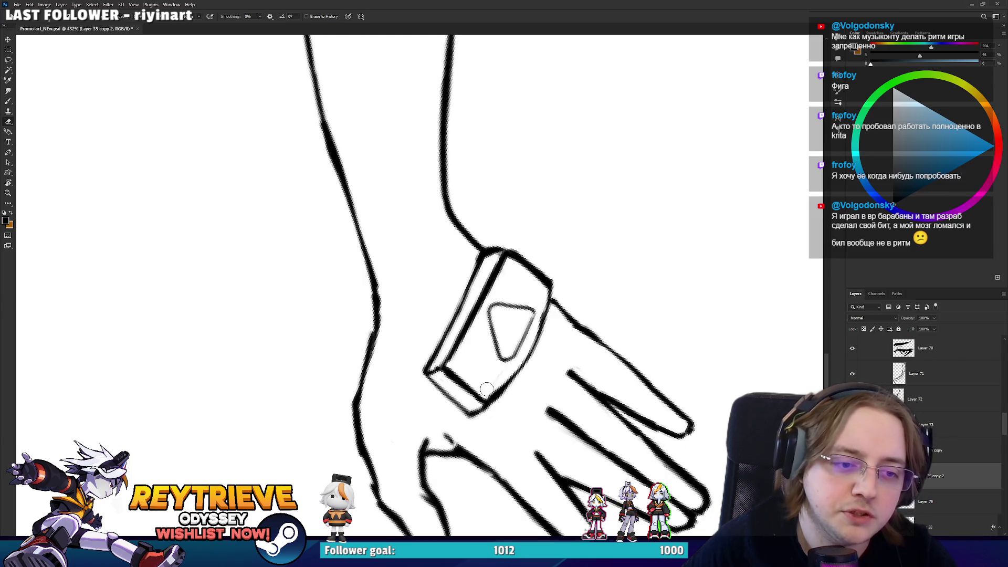
{"action": "key", "text": "r"}
{"action": "mouse_move", "coordinate": [492, 388]}
{"action": "left_mouse_down"}
{"action": "mouse_move", "coordinate": [442, 408]}
{"action": "mouse_move", "coordinate": [339, 381]}
{"action": "mouse_move", "coordinate": [317, 357]}
{"action": "left_mouse_up"}
{"action": "key", "text": "b"}
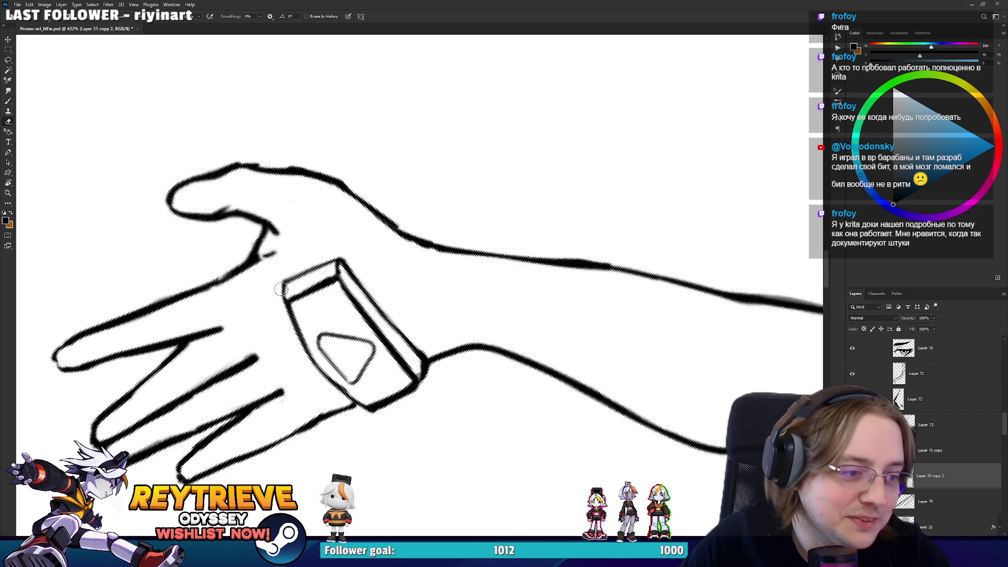
{"action": "key", "text": "e"}
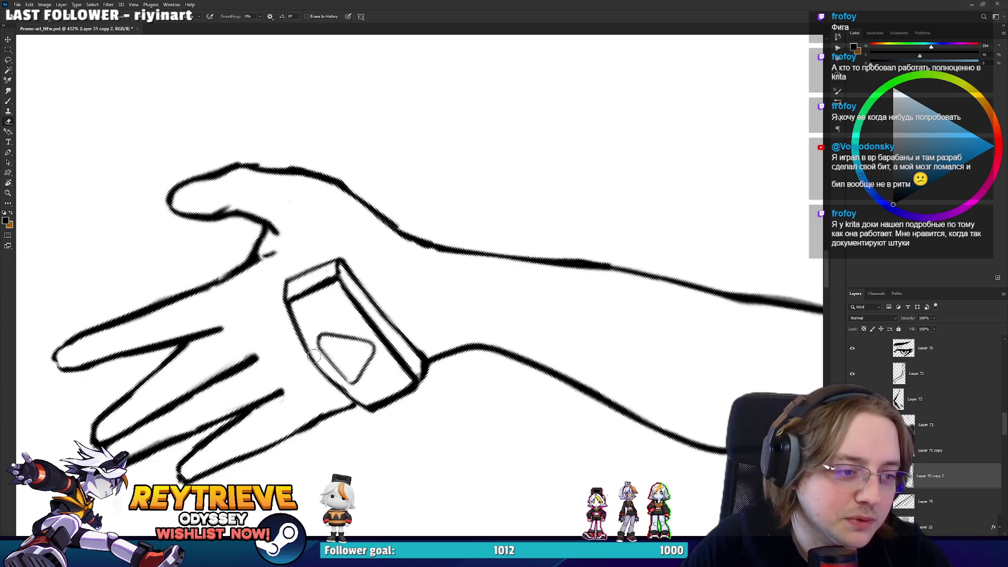
{"action": "key", "text": "r"}
{"action": "mouse_move", "coordinate": [298, 309]}
{"action": "left_mouse_down"}
{"action": "mouse_move", "coordinate": [419, 247]}
{"action": "mouse_move", "coordinate": [539, 275]}
{"action": "left_mouse_up"}
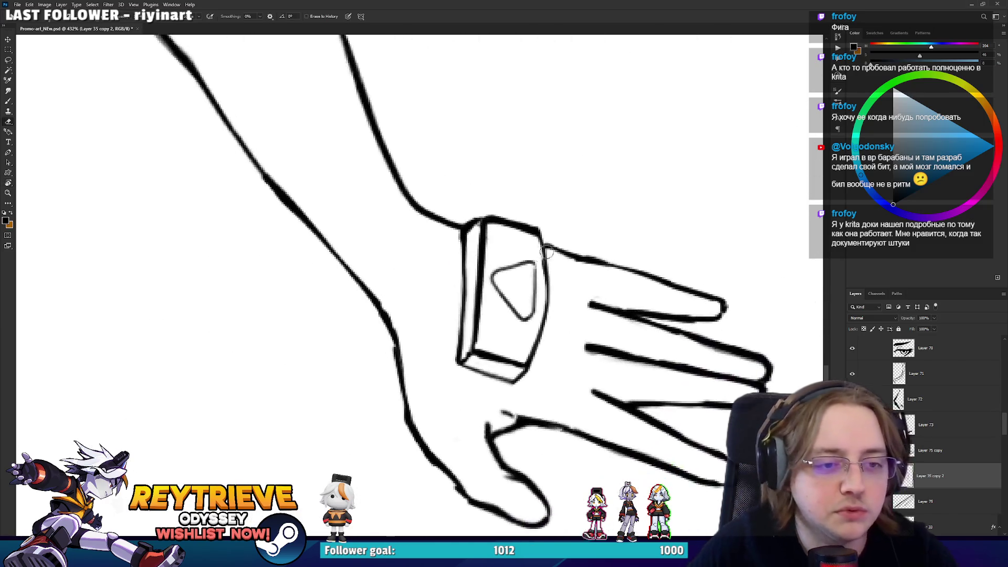
{"action": "key", "text": "b"}
{"action": "left_click_drag", "start_coordinate": [539, 228], "coordinate": [548, 287]}
{"action": "key", "text": "ctrl+z"}
{"action": "left_click_drag", "start_coordinate": [539, 227], "coordinate": [549, 290]}
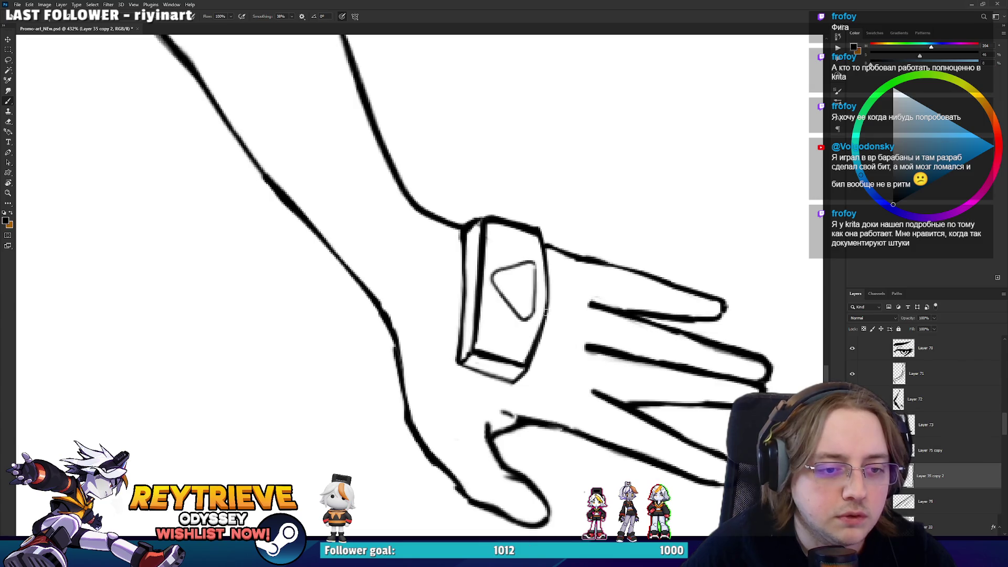
Pan along the wristband and return the canvas rotation to upright
{"action": "key", "text": "e"}
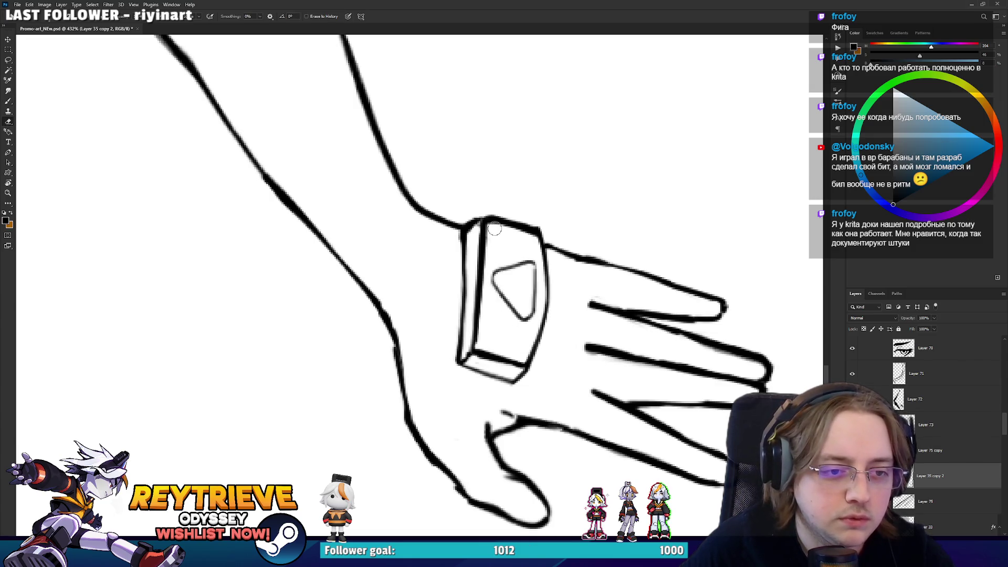
{"action": "mouse_move", "coordinate": [496, 250]}
{"action": "left_mouse_down"}
{"action": "mouse_move", "coordinate": [523, 315]}
{"action": "mouse_move", "coordinate": [517, 326]}
{"action": "mouse_move", "coordinate": [502, 280]}
{"action": "left_mouse_up"}
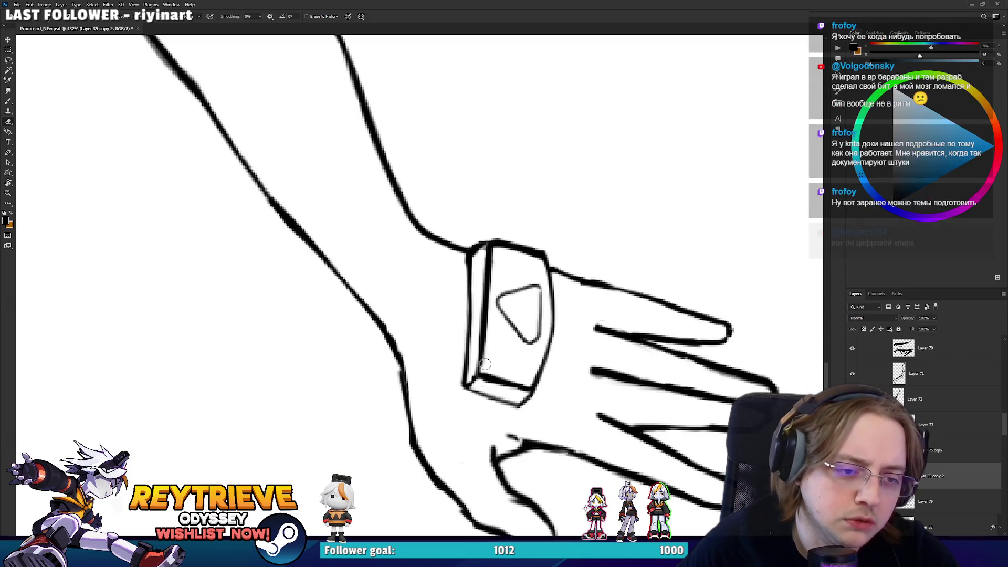
{"action": "key", "text": "r"}
{"action": "mouse_move", "coordinate": [488, 304]}
{"action": "left_mouse_down"}
{"action": "mouse_move", "coordinate": [517, 190]}
{"action": "mouse_move", "coordinate": [429, 214]}
{"action": "mouse_move", "coordinate": [504, 241]}
{"action": "mouse_move", "coordinate": [515, 355]}
{"action": "mouse_move", "coordinate": [502, 187]}
{"action": "mouse_move", "coordinate": [526, 341]}
{"action": "mouse_move", "coordinate": [534, 248]}
{"action": "mouse_move", "coordinate": [535, 333]}
{"action": "mouse_move", "coordinate": [562, 338]}
{"action": "mouse_move", "coordinate": [580, 247]}
{"action": "mouse_move", "coordinate": [558, 308]}
{"action": "left_mouse_up"}
{"action": "key", "text": "b"}
{"action": "key", "text": "r"}
{"action": "key", "text": "e"}
{"action": "key", "text": "r"}
{"action": "key", "text": "r"}
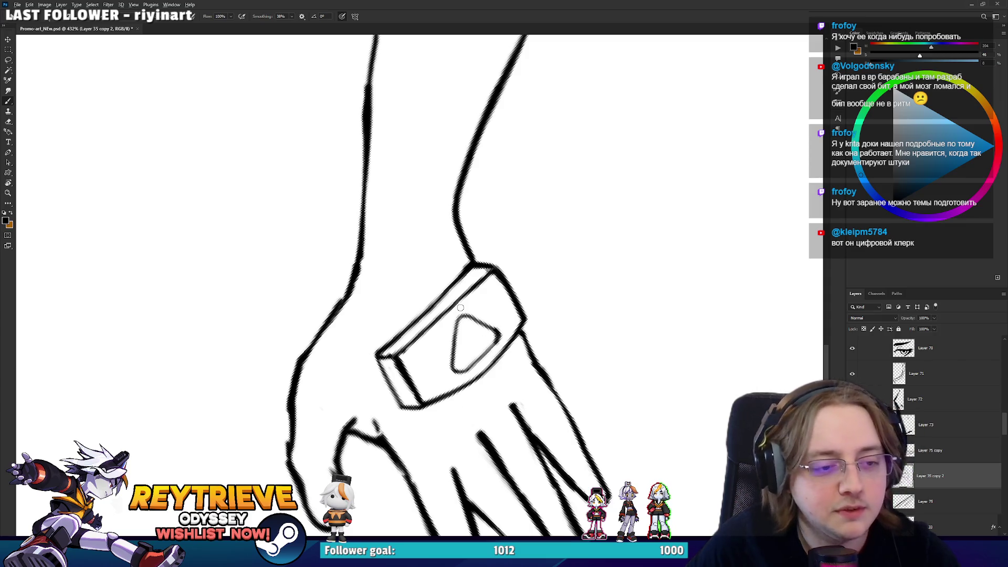
Zoom in on the wristband, erase its right edge and redraw it as a dark line
{"action": "scroll", "coordinate": [460, 307], "scroll_direction": "down", "scroll_amount": 5}
{"action": "key", "text": "r"}
{"action": "mouse_move", "coordinate": [460, 308]}
{"action": "left_mouse_down"}
{"action": "mouse_move", "coordinate": [433, 293]}
{"action": "mouse_move", "coordinate": [454, 266]}
{"action": "left_mouse_up"}
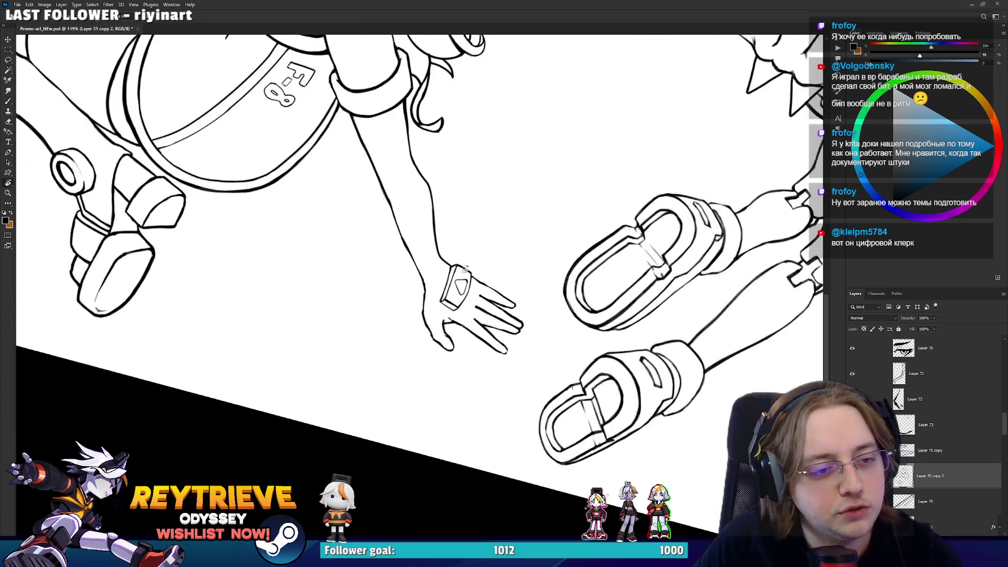
{"action": "scroll", "coordinate": [454, 266], "scroll_direction": "up", "scroll_amount": 8}
{"action": "mouse_move", "coordinate": [331, 222]}
{"action": "left_mouse_down"}
{"action": "mouse_move", "coordinate": [441, 294]}
{"action": "mouse_move", "coordinate": [462, 264]}
{"action": "left_mouse_up"}
{"action": "key", "text": "e"}
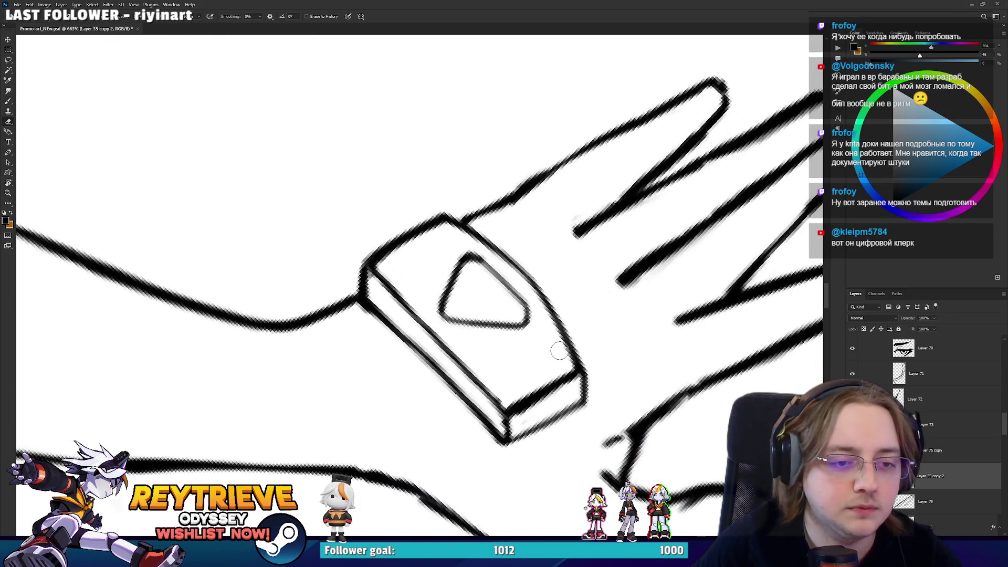
{"action": "left_click_drag", "start_coordinate": [541, 296], "coordinate": [578, 364]}
{"action": "key", "text": "b"}
{"action": "mouse_move", "coordinate": [539, 293]}
{"action": "left_mouse_down"}
{"action": "mouse_move", "coordinate": [590, 361]}
{"action": "mouse_move", "coordinate": [562, 270]}
{"action": "left_mouse_up"}
Erase another part of the wristband's right edge and tilt the view to inspect it
{"action": "key", "text": "e"}
{"action": "mouse_move", "coordinate": [531, 317]}
{"action": "left_mouse_down"}
{"action": "mouse_move", "coordinate": [549, 294]}
{"action": "mouse_move", "coordinate": [544, 334]}
{"action": "left_mouse_up"}
{"action": "key", "text": "b"}
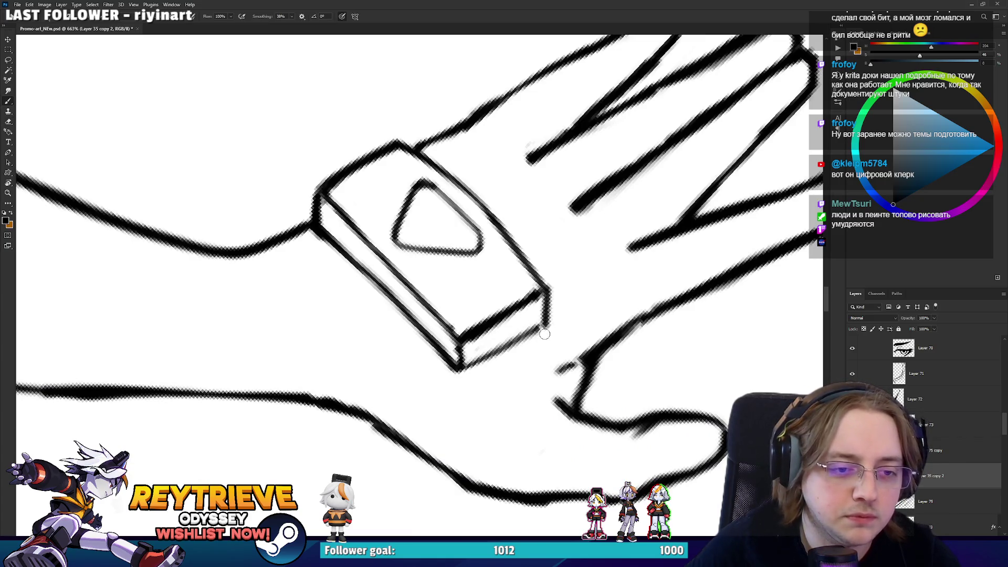
{"action": "key", "text": "e"}
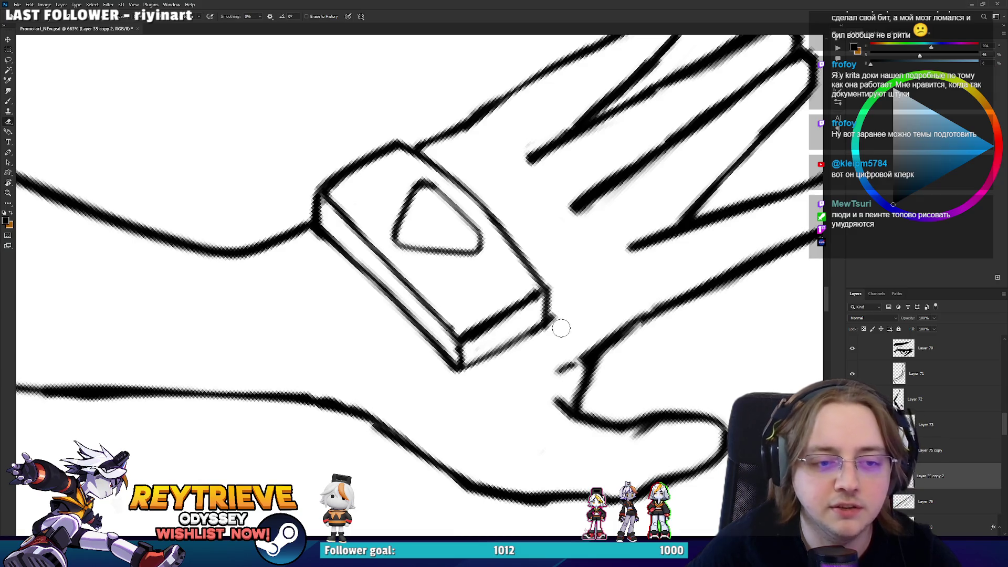
{"action": "key", "text": "r"}
{"action": "mouse_move", "coordinate": [527, 311]}
{"action": "left_mouse_down"}
{"action": "mouse_move", "coordinate": [558, 264]}
{"action": "mouse_move", "coordinate": [499, 299]}
{"action": "left_mouse_up"}
{"action": "key", "text": "r"}
{"action": "mouse_move", "coordinate": [529, 242]}
{"action": "left_mouse_down"}
{"action": "mouse_move", "coordinate": [557, 290]}
{"action": "mouse_move", "coordinate": [488, 407]}
{"action": "left_mouse_up"}
{"action": "scroll", "coordinate": [460, 414], "scroll_direction": "down", "scroll_amount": 10}
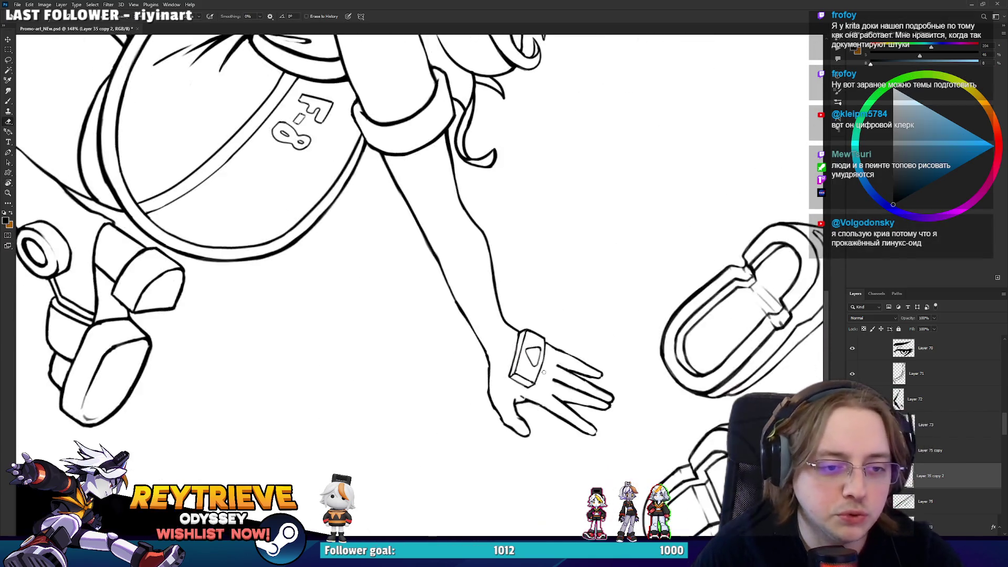
{"action": "key", "text": "r"}
{"action": "left_click_drag", "start_coordinate": [451, 252], "coordinate": [421, 287]}
Zoom out and save the artwork with Ctrl+S
{"action": "scroll", "coordinate": [512, 289], "scroll_direction": "up", "scroll_amount": 8}
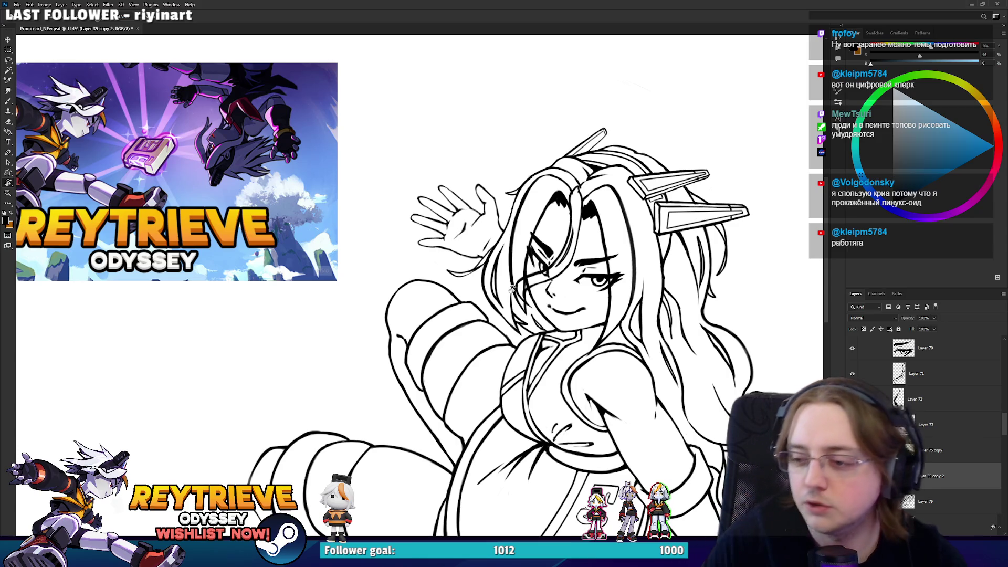
{"action": "scroll", "coordinate": [530, 270], "scroll_direction": "down", "scroll_amount": 2}
{"action": "scroll", "coordinate": [531, 263], "scroll_direction": "up", "scroll_amount": 6}
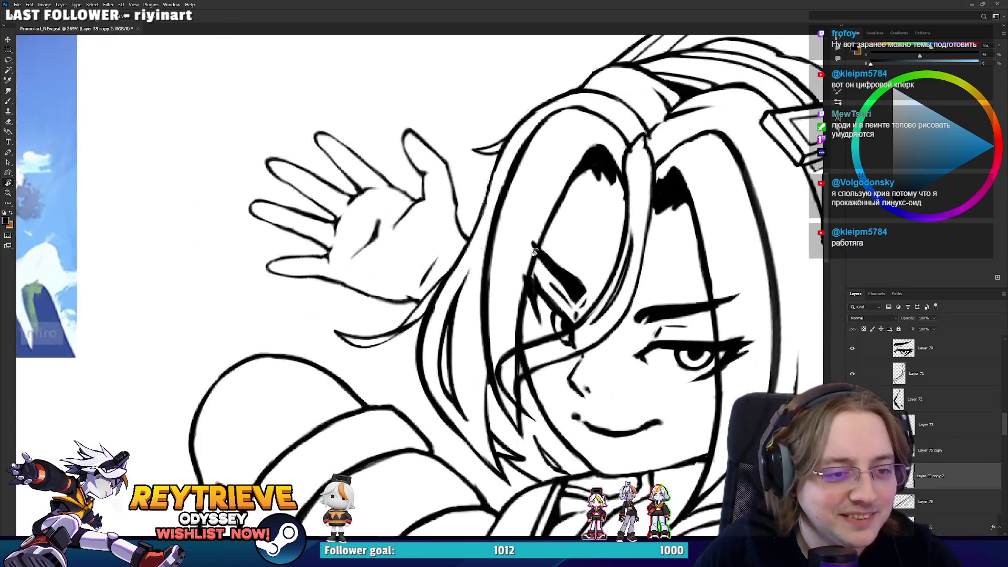
{"action": "scroll", "coordinate": [532, 251], "scroll_direction": "down", "scroll_amount": 4}
{"action": "scroll", "coordinate": [530, 278], "scroll_direction": "up", "scroll_amount": 3}
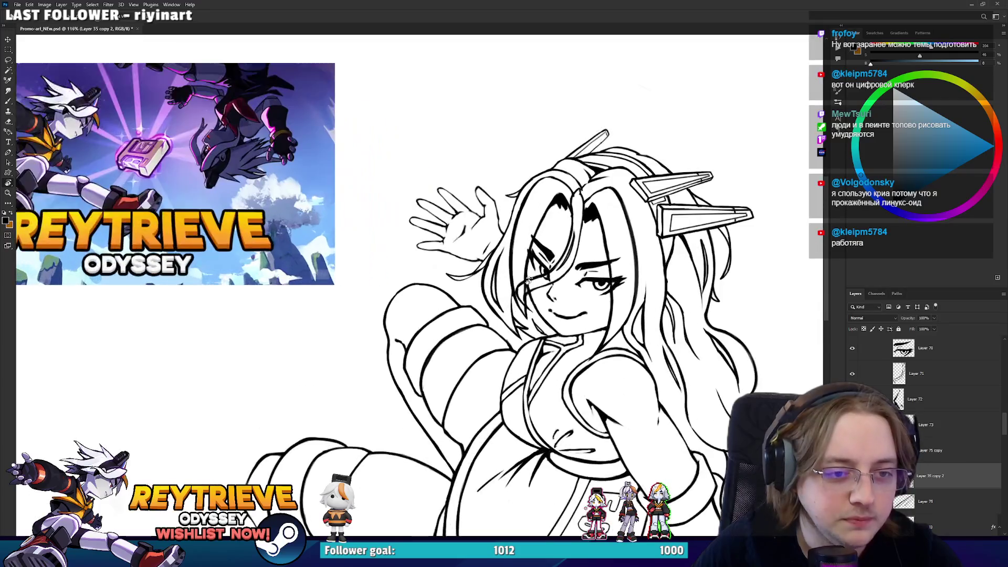
{"action": "scroll", "coordinate": [530, 278], "scroll_direction": "down", "scroll_amount": 4}
{"action": "scroll", "coordinate": [531, 284], "scroll_direction": "up", "scroll_amount": 3}
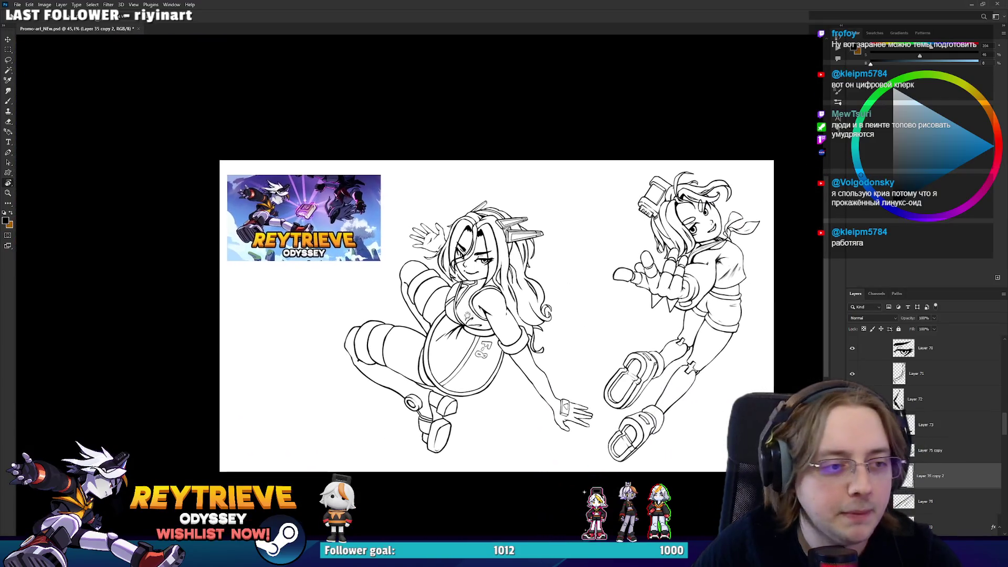
{"action": "scroll", "coordinate": [449, 313], "scroll_direction": "up", "scroll_amount": 1}
{"action": "key", "text": "ctrl+s"}
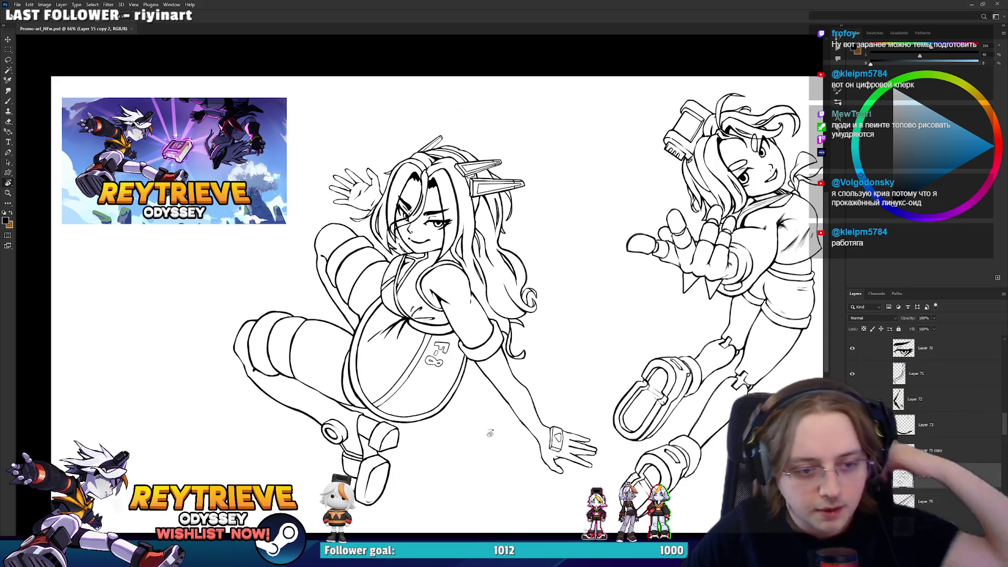
{"action": "scroll", "coordinate": [537, 478], "scroll_direction": "up", "scroll_amount": 5}
Redraw the forearm outline just above the wrist
{"action": "key", "text": "e"}
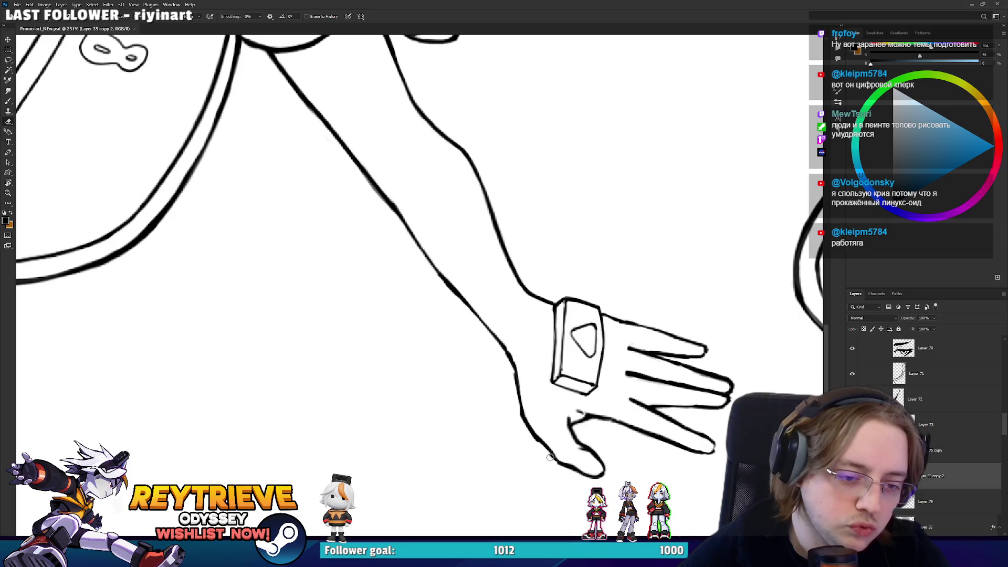
{"action": "key", "text": "b"}
{"action": "left_click_drag", "start_coordinate": [522, 418], "coordinate": [501, 344]}
{"action": "key", "text": "e"}
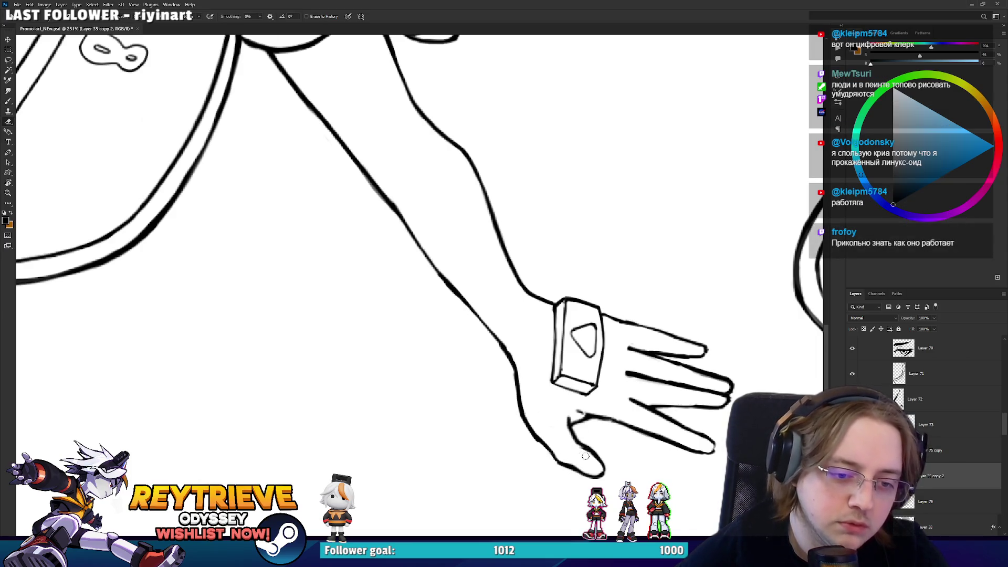
{"action": "mouse_move", "coordinate": [590, 456]}
{"action": "left_mouse_down"}
{"action": "mouse_move", "coordinate": [516, 465]}
{"action": "mouse_move", "coordinate": [478, 426]}
{"action": "left_mouse_up"}
Rotate the canvas to lay the arm horizontal and touch up the fingertip outlines
{"action": "key", "text": "r"}
{"action": "left_click_drag", "start_coordinate": [588, 377], "coordinate": [635, 250]}
{"action": "key", "text": "b"}
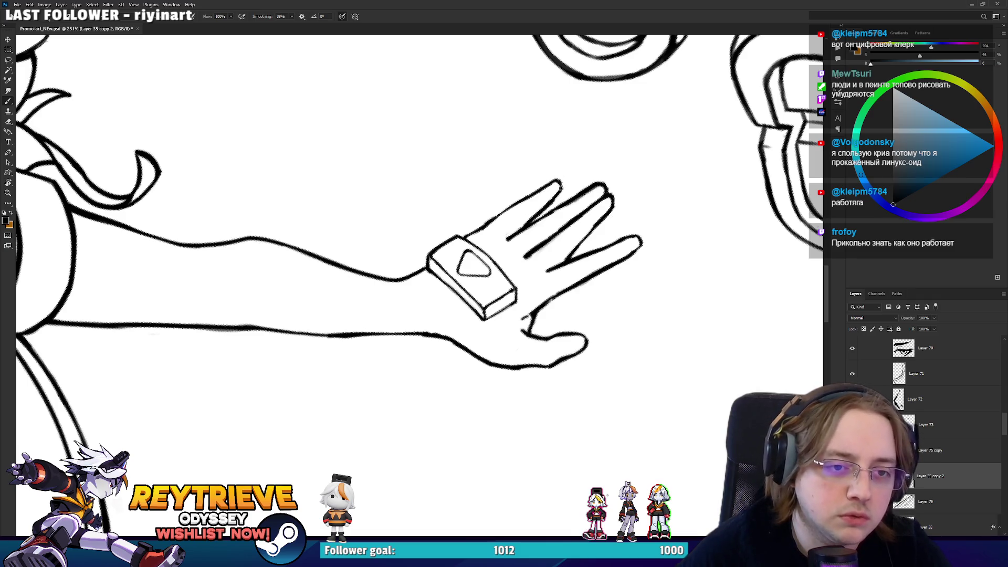
{"action": "key", "text": "r"}
{"action": "left_click_drag", "start_coordinate": [585, 194], "coordinate": [546, 140]}
{"action": "key", "text": "e"}
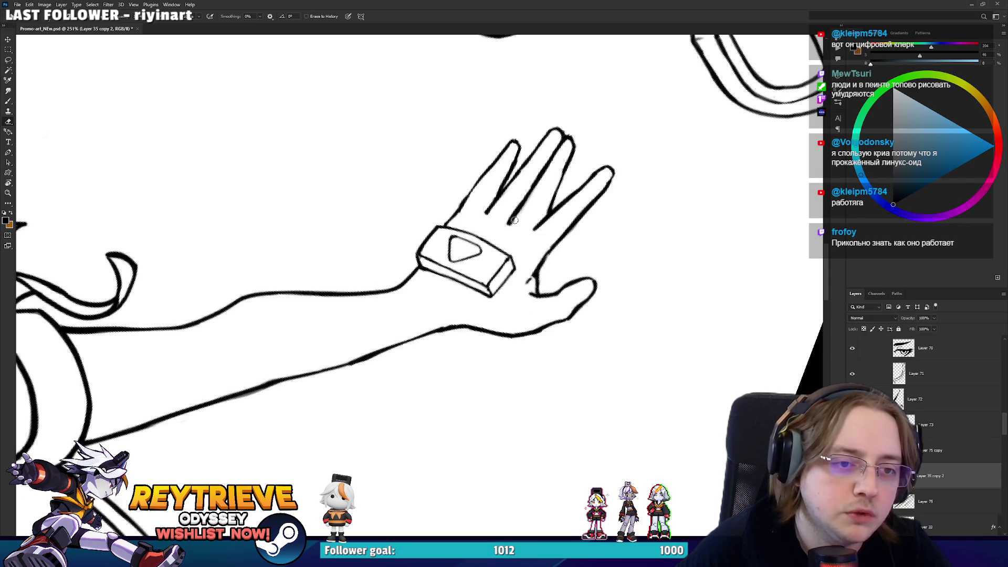
{"action": "key", "text": "b"}
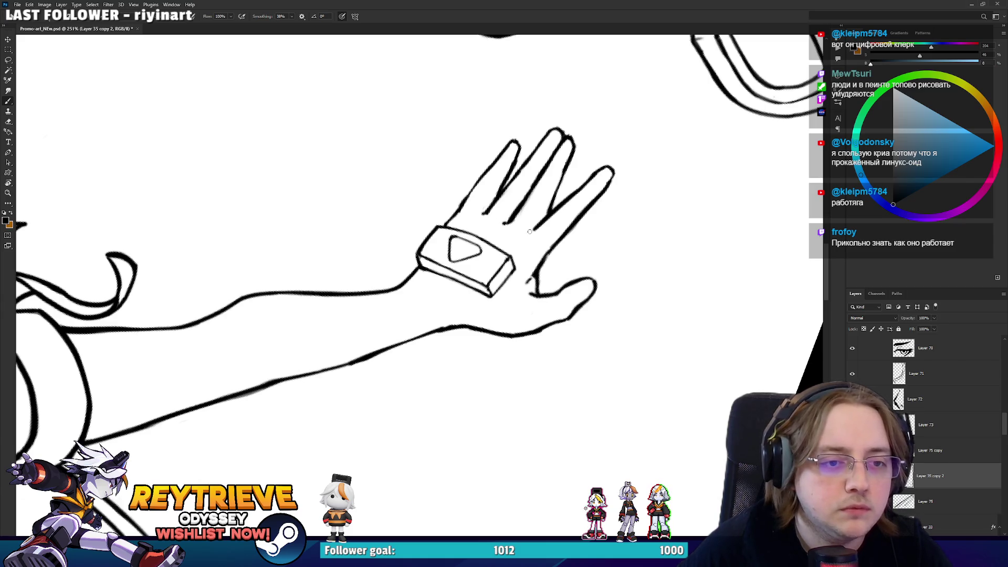
{"action": "scroll", "coordinate": [540, 227], "scroll_direction": "down", "scroll_amount": 6}
{"action": "key", "text": "r"}
{"action": "scroll", "coordinate": [511, 310], "scroll_direction": "down", "scroll_amount": 4}
Ink a short stroke along the outfit's chest line
{"action": "scroll", "coordinate": [490, 352], "scroll_direction": "up", "scroll_amount": 6}
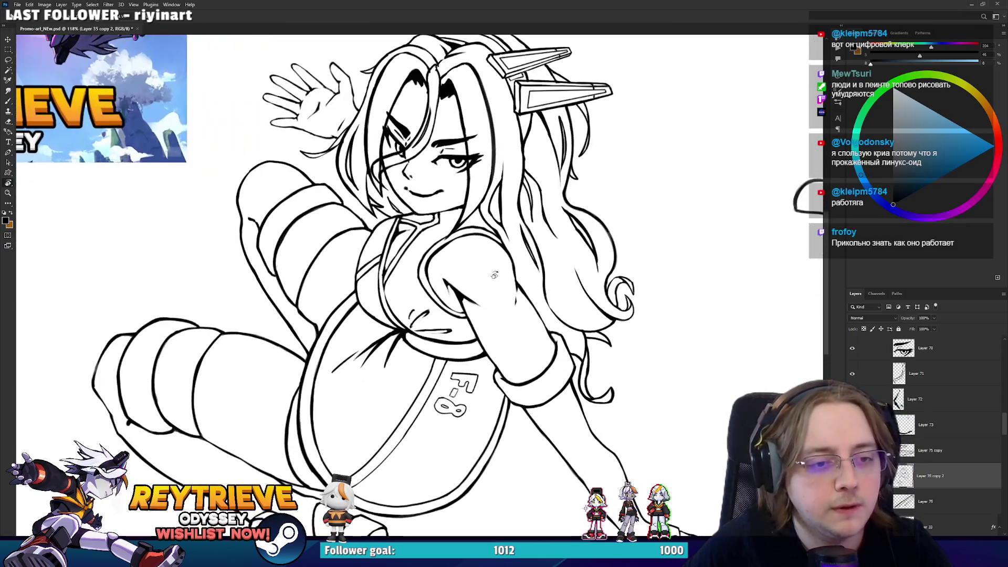
{"action": "scroll", "coordinate": [446, 324], "scroll_direction": "up", "scroll_amount": 3}
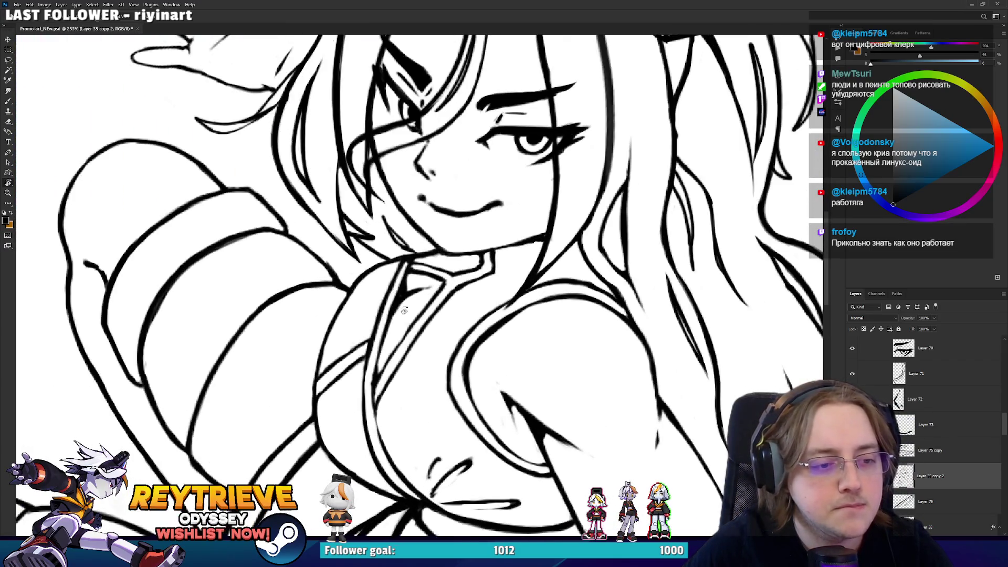
{"action": "key", "text": "b"}
{"action": "left_click_drag", "start_coordinate": [382, 443], "coordinate": [369, 414]}
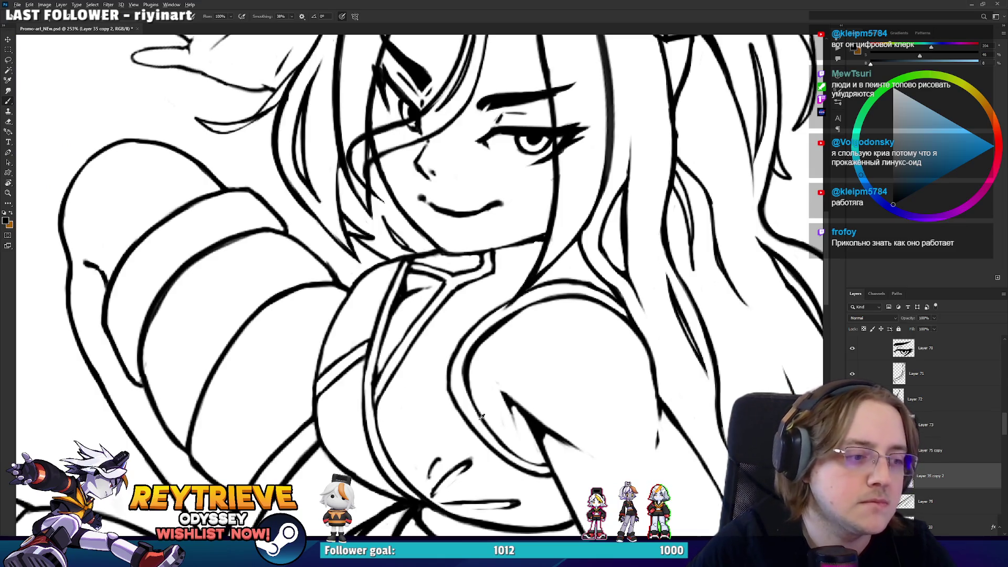
Step through Layer 75 copy to Layer 70, panning across the hair ornament
{"action": "scroll", "coordinate": [479, 420], "scroll_direction": "down", "scroll_amount": 5}
{"action": "scroll", "coordinate": [500, 303], "scroll_direction": "up", "scroll_amount": 1}
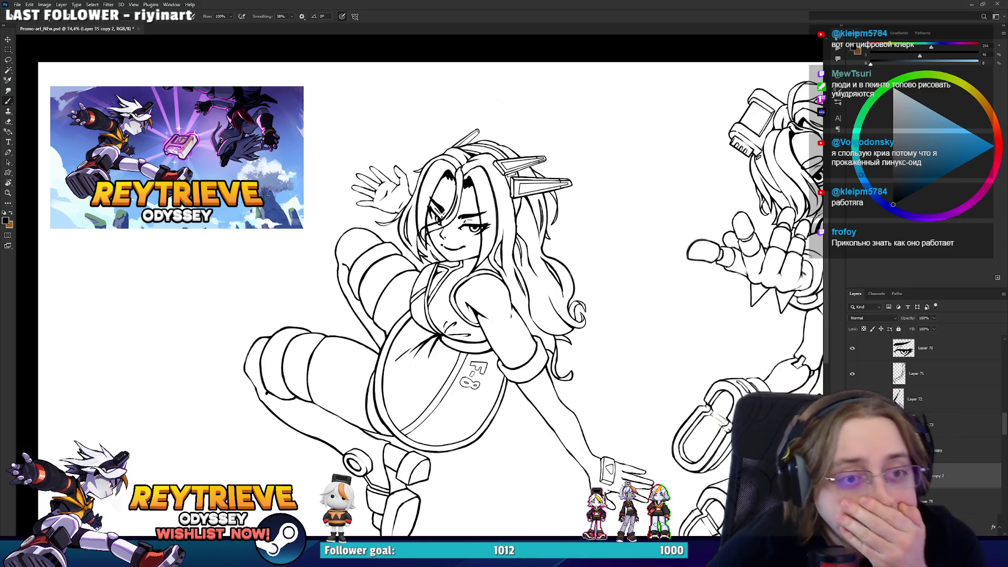
{"action": "scroll", "coordinate": [530, 163], "scroll_direction": "up", "scroll_amount": 6}
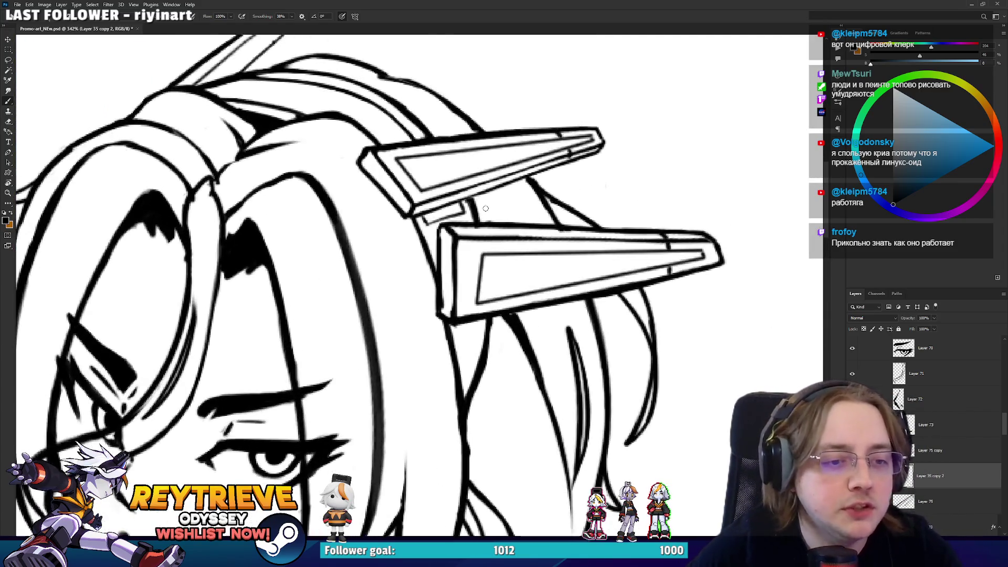
{"action": "key", "text": "alt+bracketright"}
{"action": "left_click_drag", "start_coordinate": [557, 265], "coordinate": [591, 310]}
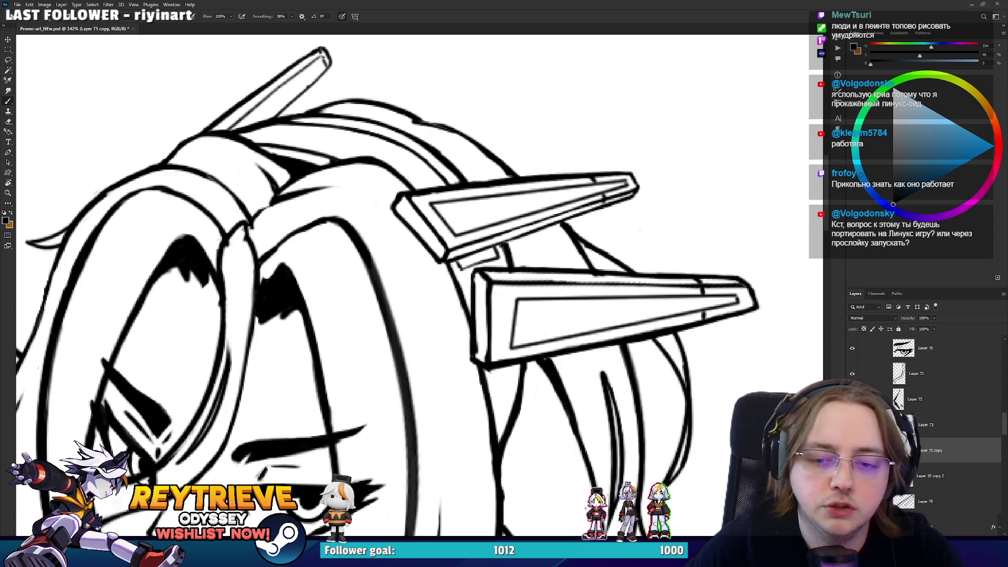
{"action": "key", "text": "alt+bracketright"}
{"action": "key", "text": "alt+bracketright"}
{"action": "key", "text": "alt+bracketright"}
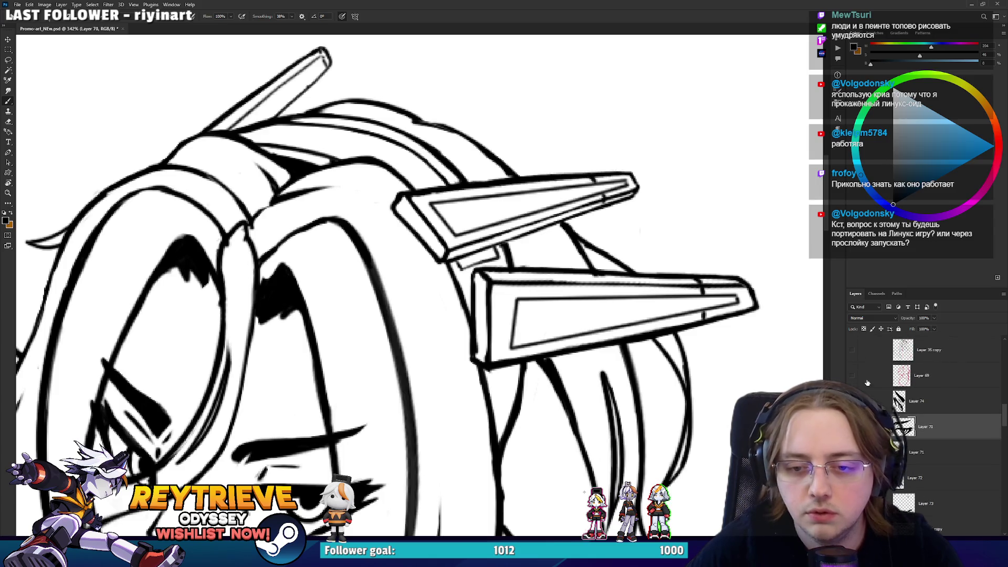
Move Layer 74 between Layer 71 and Layer 73, then merge Layer 73 into it
{"action": "scroll", "coordinate": [509, 413], "scroll_direction": "down", "scroll_amount": 4}
{"action": "scroll", "coordinate": [509, 413], "scroll_direction": "up", "scroll_amount": 2}
{"action": "key", "text": "alt+bracketright"}
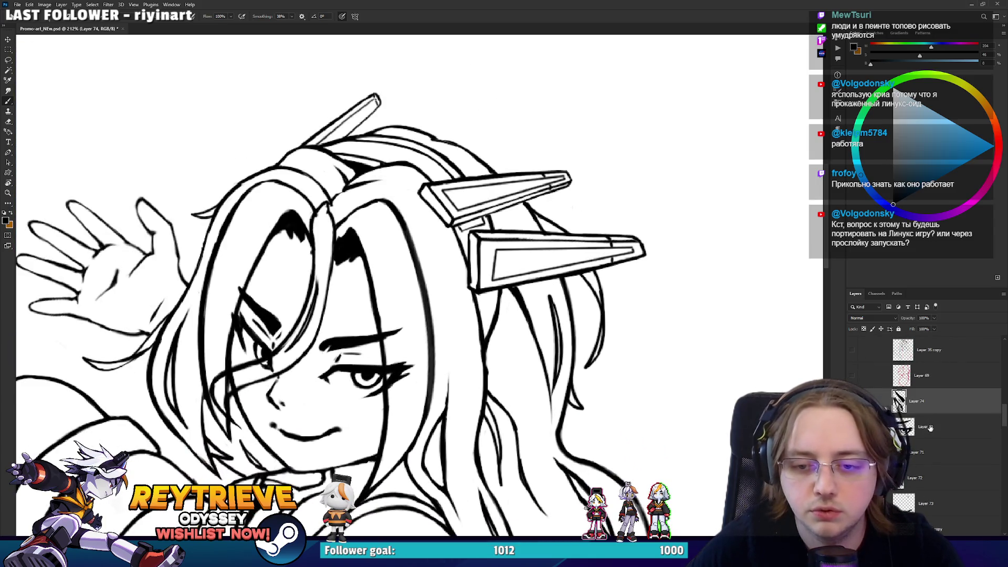
{"action": "left_click", "coordinate": [922, 478], "text": "shift"}
{"action": "left_click_drag", "start_coordinate": [934, 415], "coordinate": [943, 441]}
{"action": "left_click", "coordinate": [938, 445]}
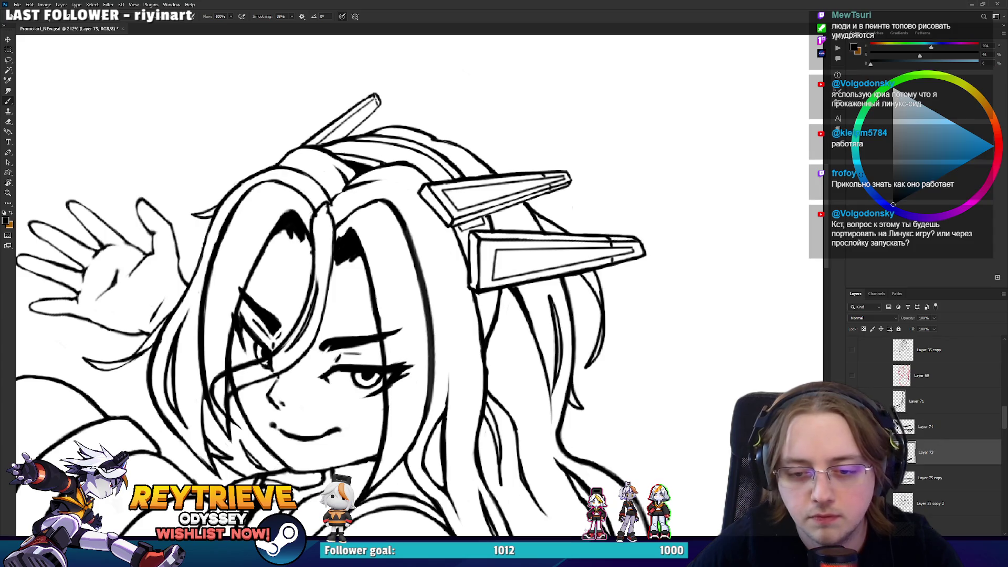
{"action": "left_click", "coordinate": [961, 431], "text": "shift"}
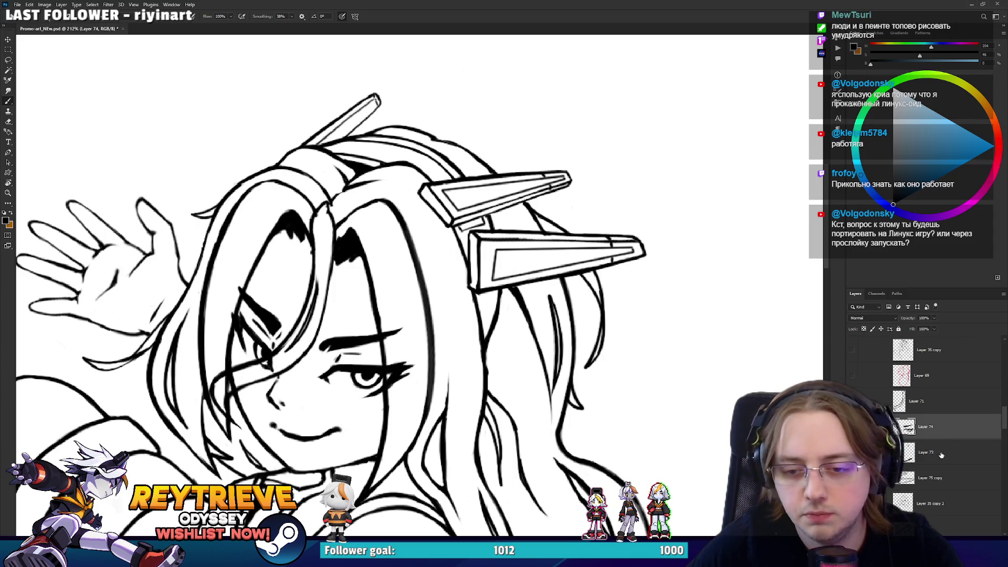
{"action": "key", "text": "ctrl+e"}
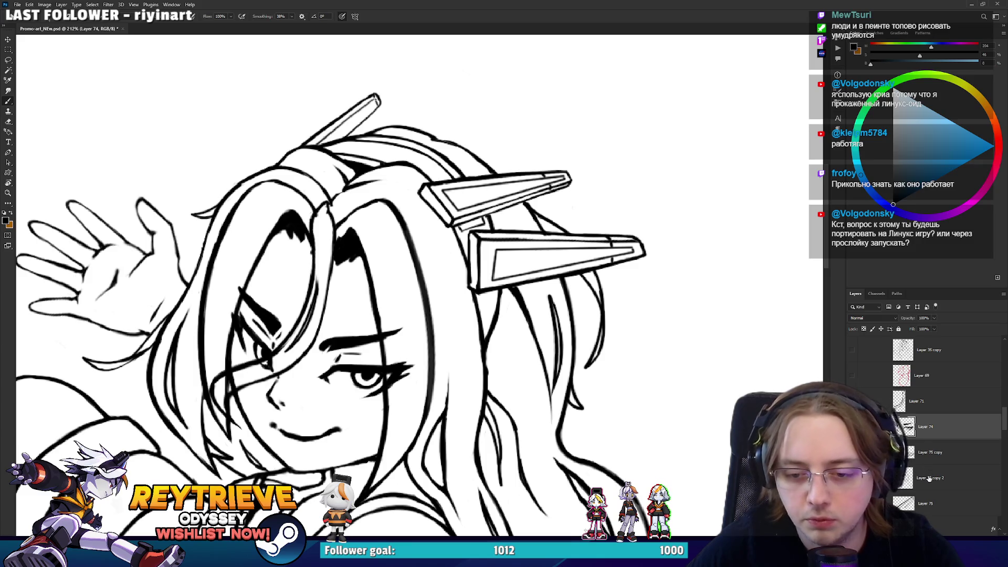
Merge Layer 75, Layer 75 copy and Layer 35 copy 2 into one layer
{"action": "left_click", "coordinate": [927, 502]}
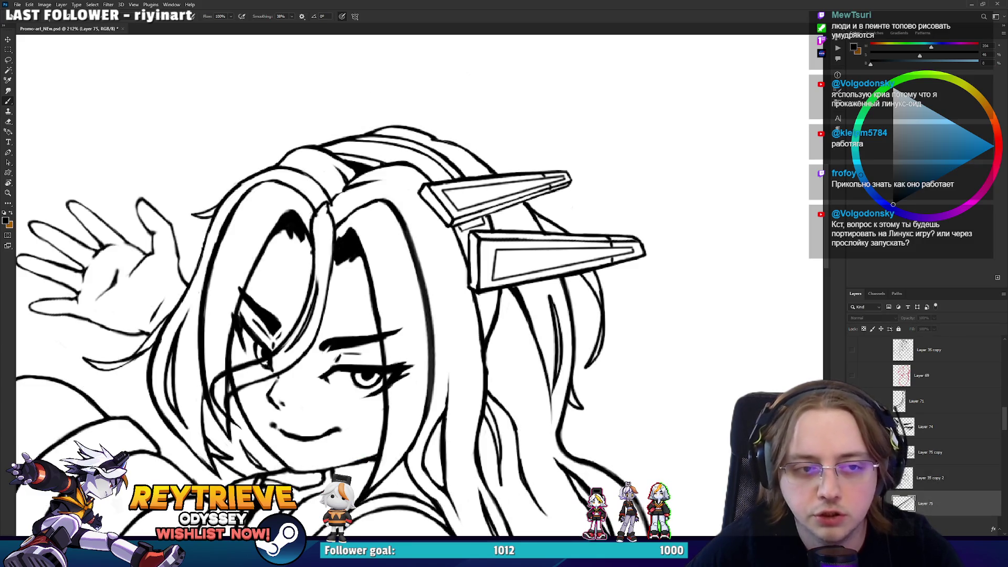
{"action": "left_click", "coordinate": [933, 453], "text": "shift"}
{"action": "key", "text": "ctrl+e"}
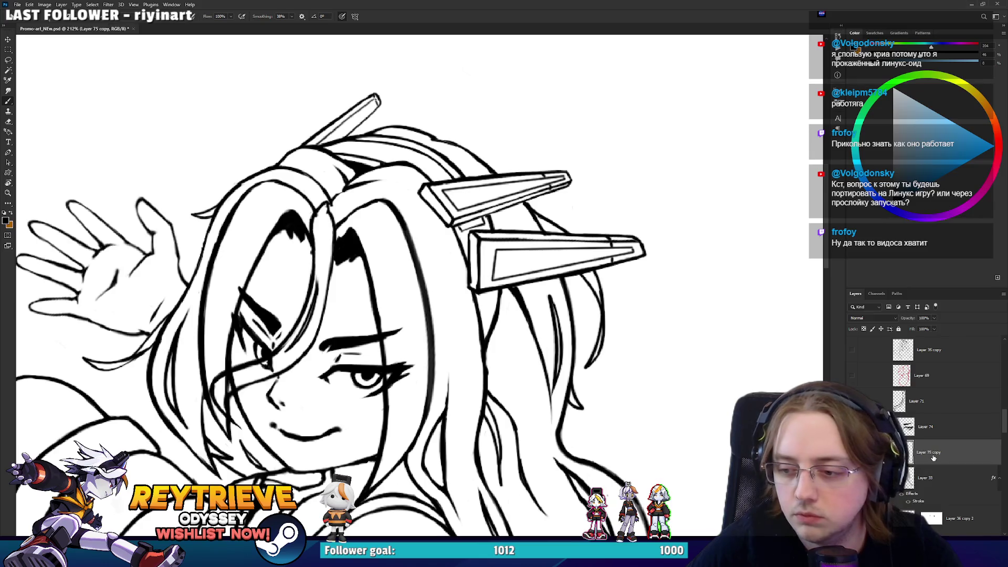
Erase a stray stroke on the headpiece bracket's edge, then rotate the view so the spikes point upward
{"action": "scroll", "coordinate": [606, 290], "scroll_direction": "up", "scroll_amount": 5}
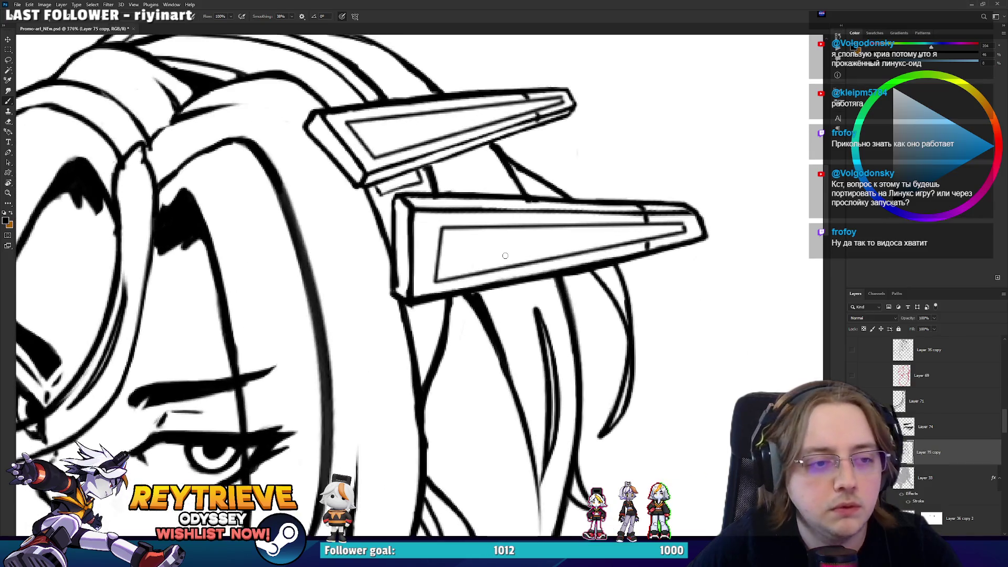
{"action": "key", "text": "e"}
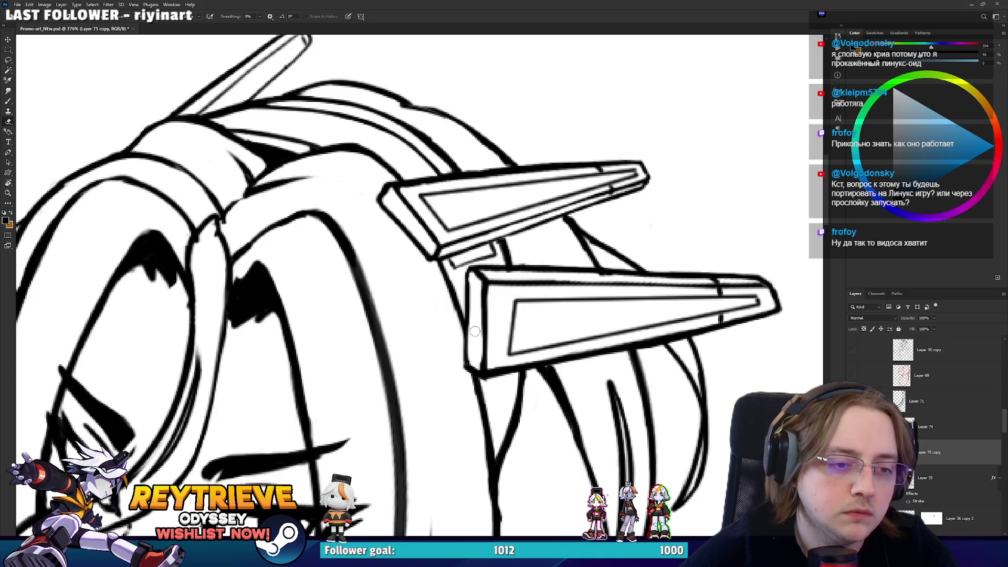
{"action": "key", "text": "b"}
{"action": "mouse_move", "coordinate": [482, 366]}
{"action": "left_mouse_down"}
{"action": "mouse_move", "coordinate": [372, 224]}
{"action": "mouse_move", "coordinate": [362, 234]}
{"action": "left_mouse_up"}
{"action": "key", "text": "e"}
{"action": "mouse_move", "coordinate": [391, 372]}
{"action": "left_mouse_down"}
{"action": "mouse_move", "coordinate": [392, 311]}
{"action": "mouse_move", "coordinate": [396, 375]}
{"action": "left_mouse_up"}
{"action": "key", "text": "b"}
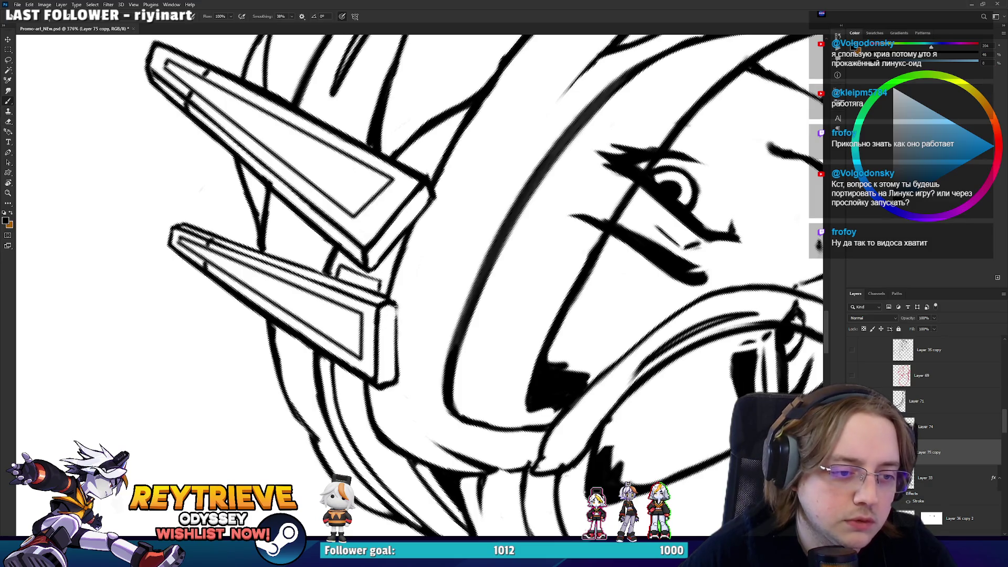
{"action": "key", "text": "r"}
{"action": "mouse_move", "coordinate": [394, 303]}
{"action": "left_mouse_down"}
{"action": "mouse_move", "coordinate": [401, 259]}
{"action": "mouse_move", "coordinate": [423, 259]}
{"action": "mouse_move", "coordinate": [422, 251]}
{"action": "left_mouse_up"}
{"action": "key", "text": "e"}
{"action": "key", "text": "e"}
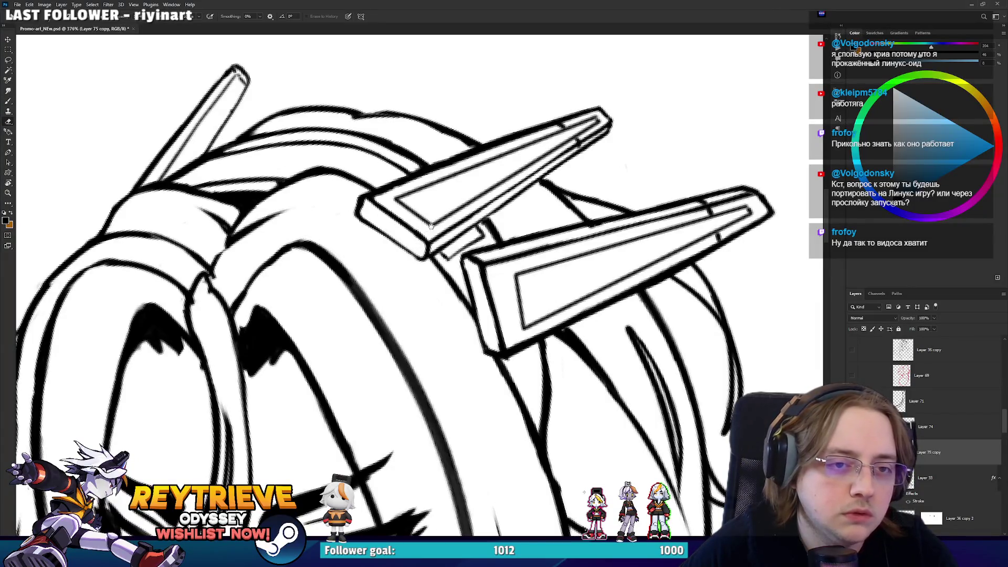
{"action": "scroll", "coordinate": [429, 232], "scroll_direction": "up", "scroll_amount": 3}
{"action": "key", "text": "b"}
{"action": "mouse_move", "coordinate": [593, 232]}
{"action": "left_mouse_down"}
{"action": "mouse_move", "coordinate": [517, 127]}
{"action": "mouse_move", "coordinate": [488, 110]}
{"action": "left_mouse_up"}
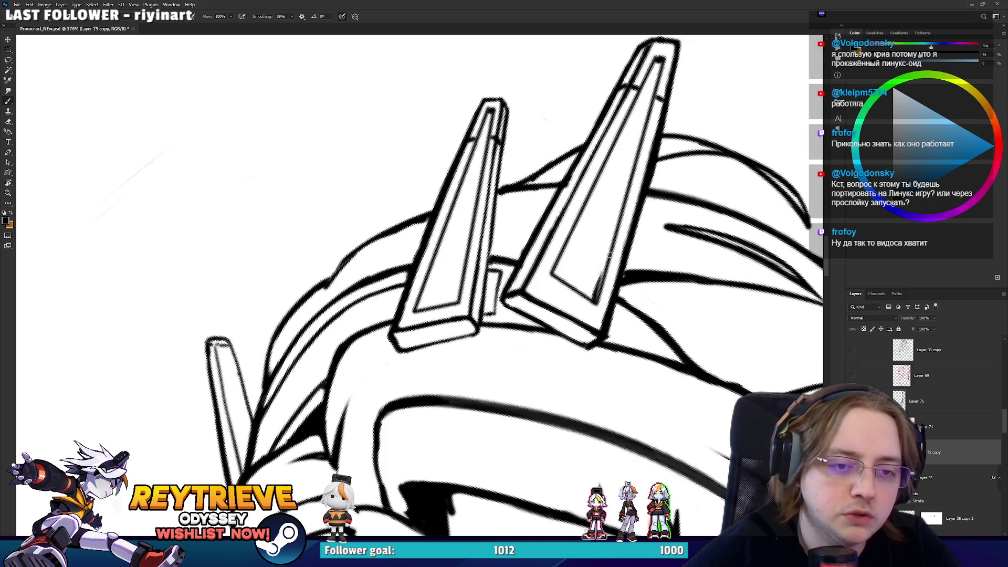
Darken the outlines of the right and left headpiece spikes, then recentre on the upper spike
{"action": "scroll", "coordinate": [528, 207], "scroll_direction": "down", "scroll_amount": 5}
{"action": "scroll", "coordinate": [528, 208], "scroll_direction": "down", "scroll_amount": 3}
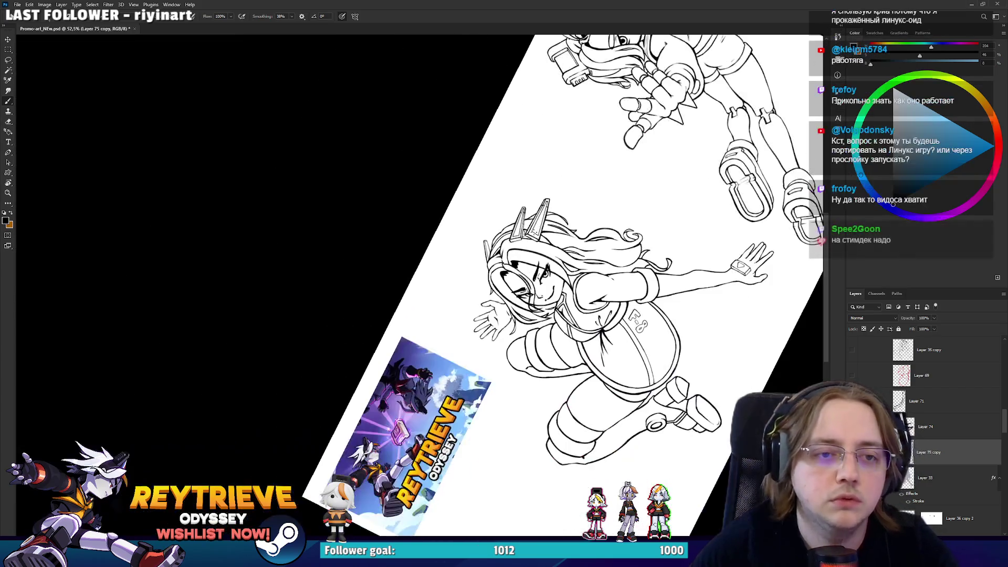
{"action": "key", "text": "r"}
{"action": "left_click_drag", "start_coordinate": [529, 207], "coordinate": [476, 320]}
{"action": "scroll", "coordinate": [476, 321], "scroll_direction": "up", "scroll_amount": 5}
{"action": "scroll", "coordinate": [476, 321], "scroll_direction": "up", "scroll_amount": 3}
{"action": "key", "text": "b"}
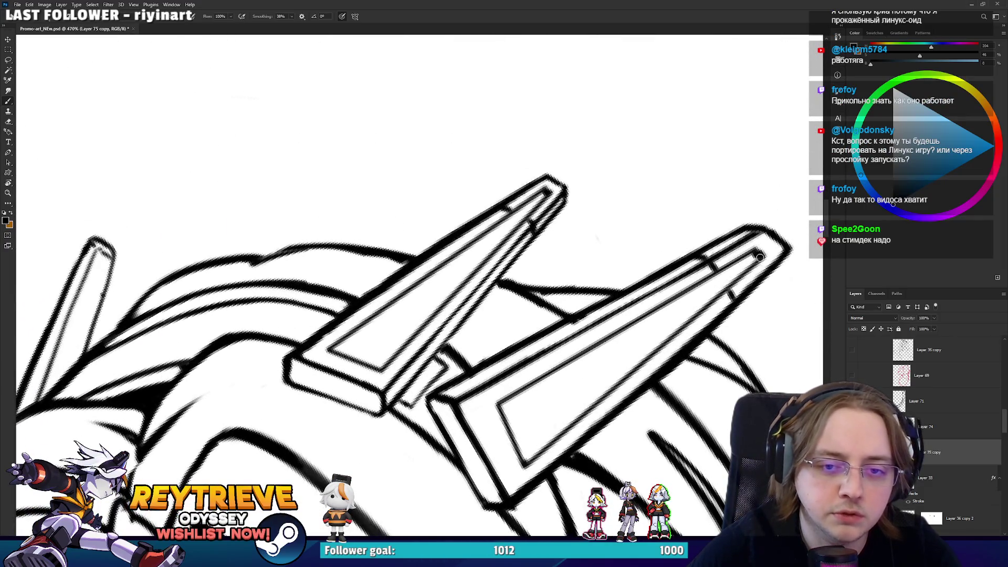
{"action": "left_click_drag", "start_coordinate": [760, 257], "coordinate": [522, 463]}
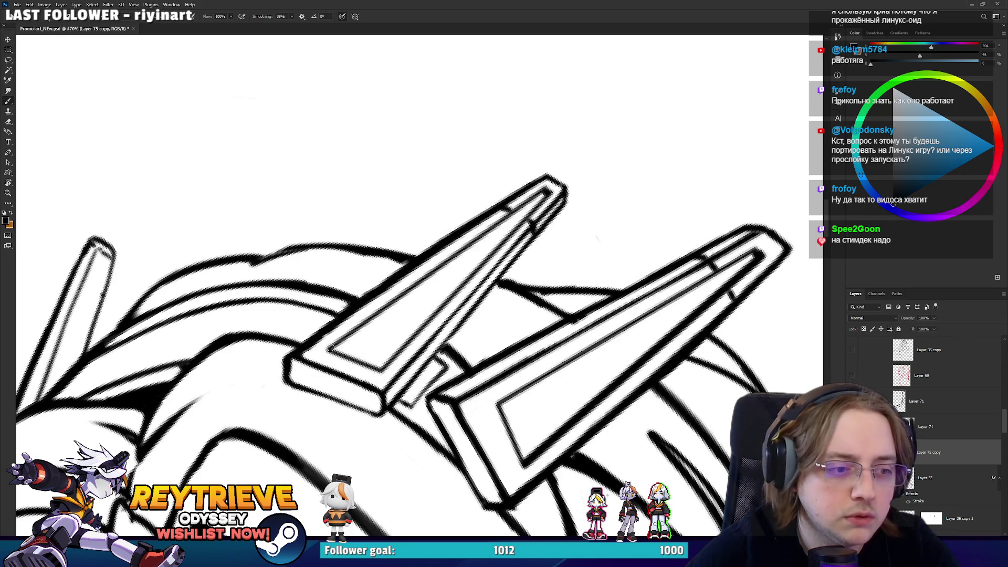
{"action": "left_click_drag", "start_coordinate": [548, 189], "coordinate": [329, 349]}
{"action": "scroll", "coordinate": [527, 257], "scroll_direction": "down", "scroll_amount": 6}
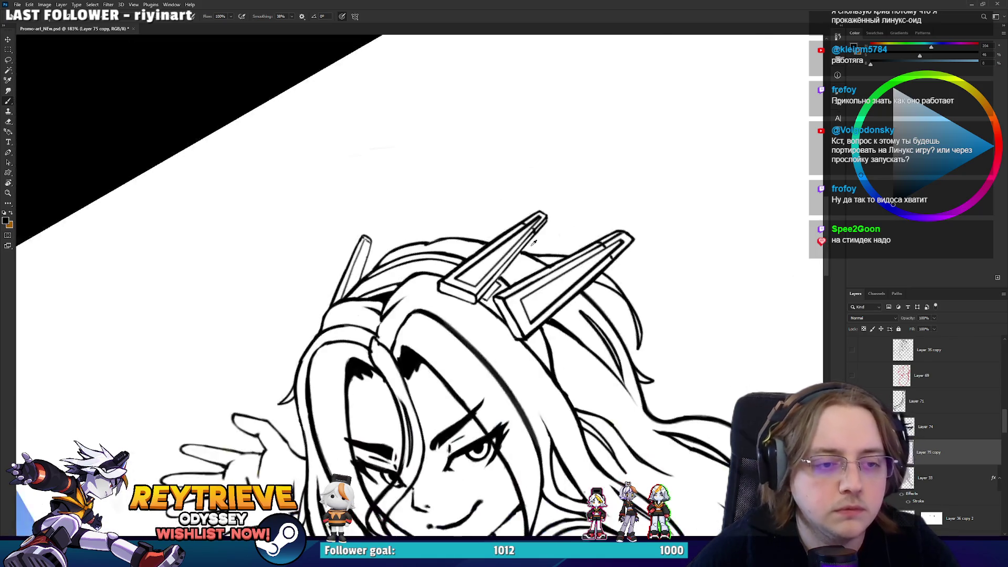
{"action": "scroll", "coordinate": [527, 257], "scroll_direction": "up", "scroll_amount": 2}
{"action": "scroll", "coordinate": [494, 266], "scroll_direction": "up", "scroll_amount": 4}
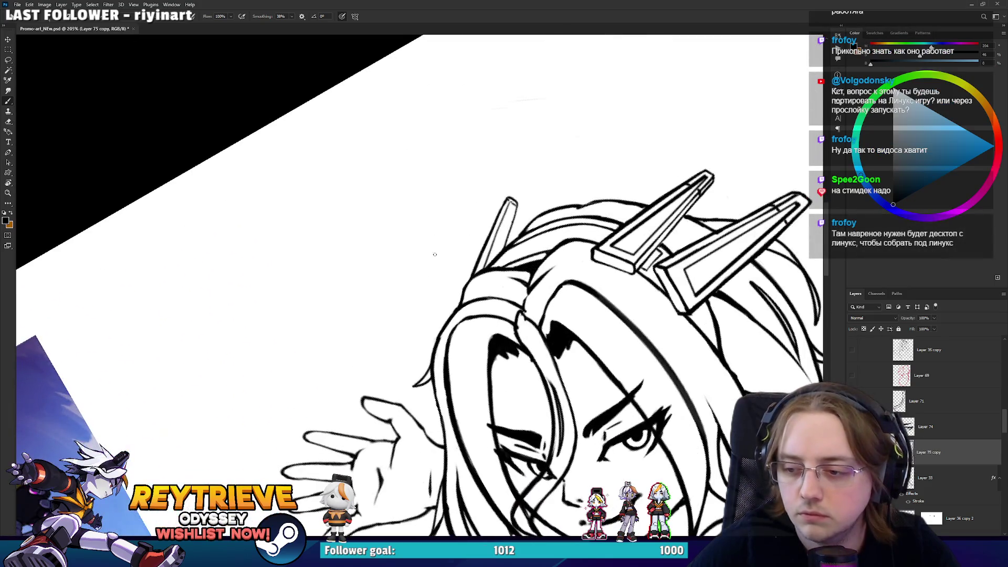
{"action": "left_click_drag", "start_coordinate": [494, 265], "coordinate": [493, 264]}
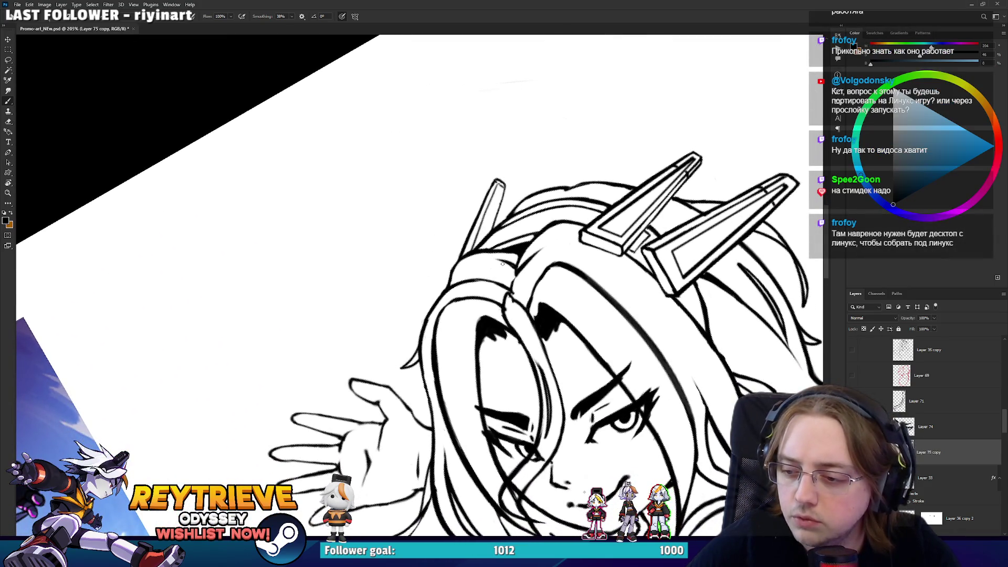
{"action": "scroll", "coordinate": [500, 234], "scroll_direction": "up", "scroll_amount": 5}
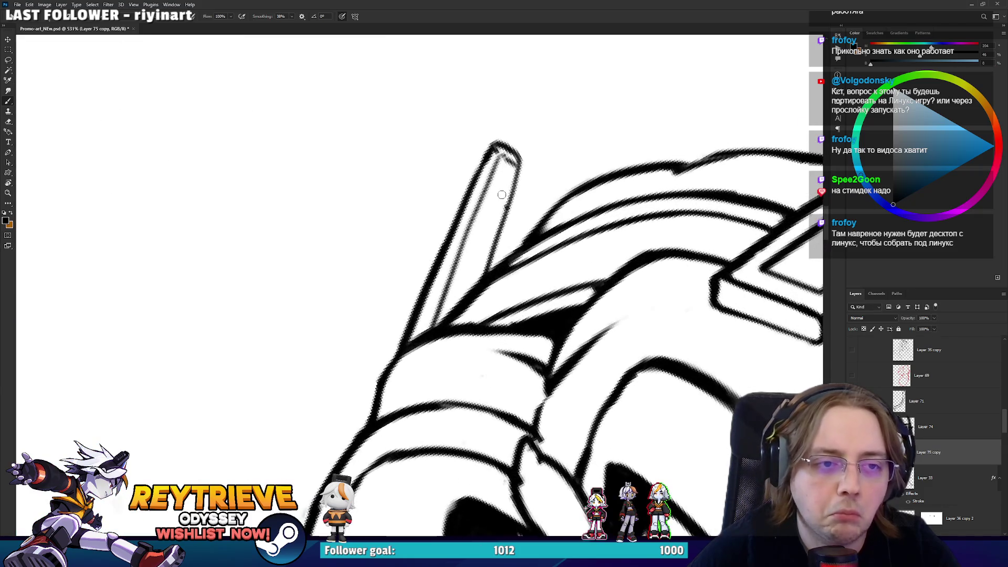
{"action": "left_click_drag", "start_coordinate": [571, 181], "coordinate": [560, 165]}
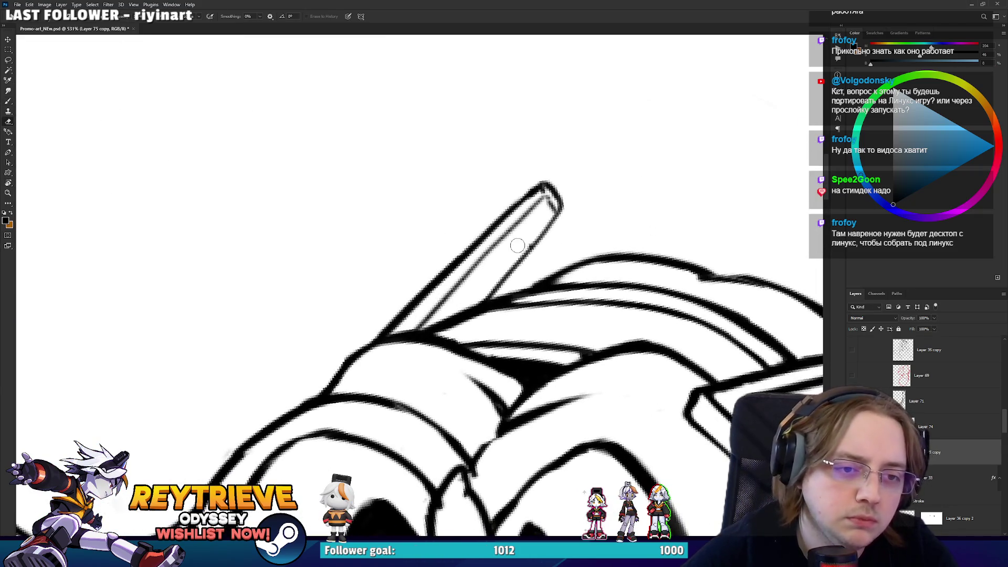
{"action": "scroll", "coordinate": [623, 273], "scroll_direction": "down", "scroll_amount": 10}
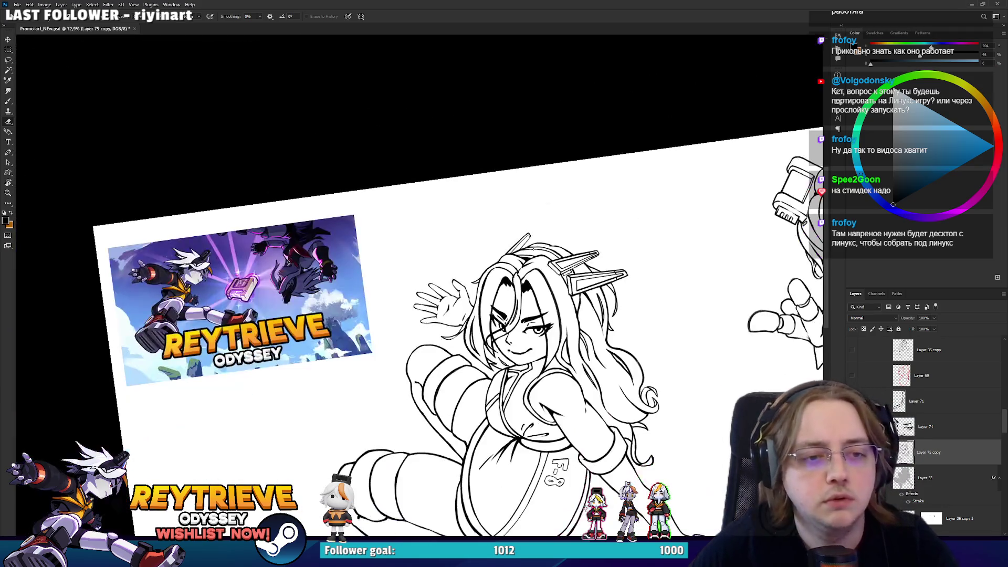
{"action": "scroll", "coordinate": [602, 337], "scroll_direction": "up", "scroll_amount": 8}
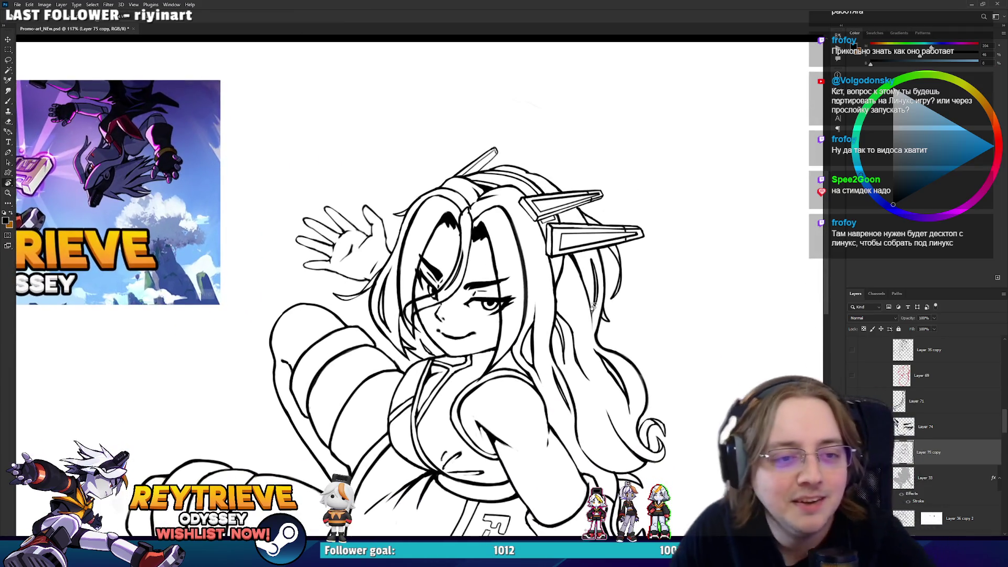
{"action": "key", "text": "b"}
{"action": "key", "text": "e"}
{"action": "key", "text": "b"}
{"action": "scroll", "coordinate": [545, 261], "scroll_direction": "down", "scroll_amount": 10}
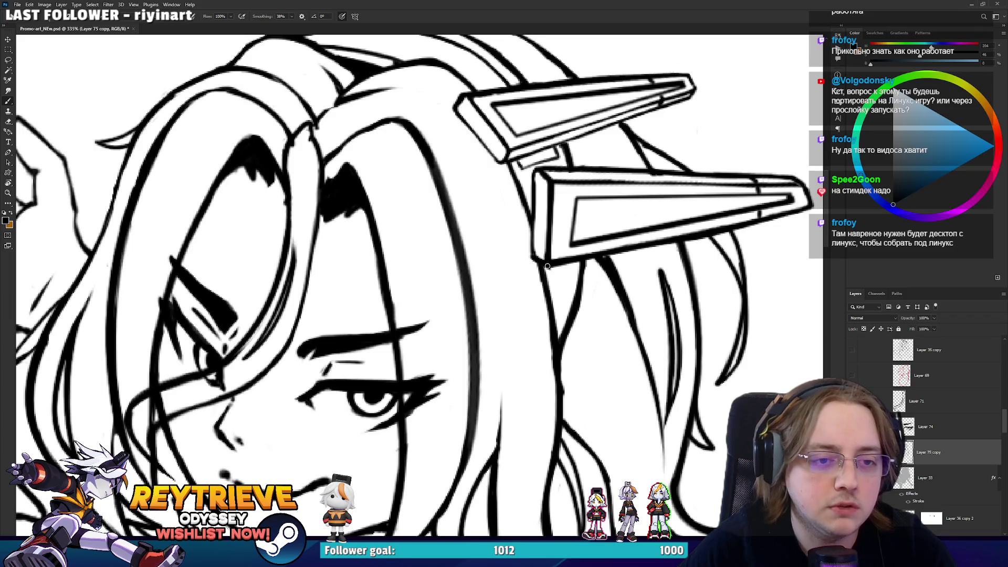
{"action": "scroll", "coordinate": [504, 246], "scroll_direction": "up", "scroll_amount": 5}
{"action": "scroll", "coordinate": [505, 247], "scroll_direction": "down", "scroll_amount": 6}
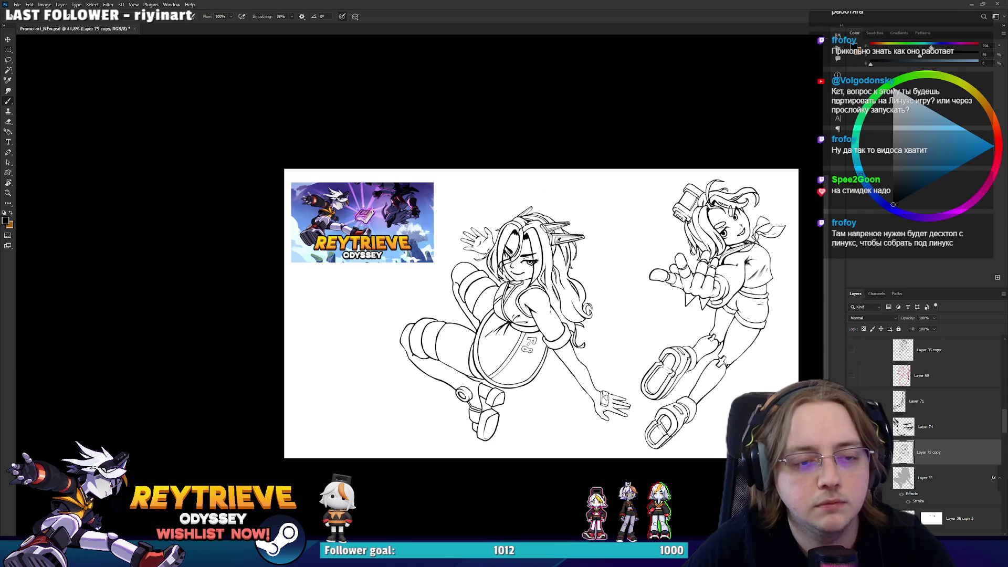
{"action": "scroll", "coordinate": [571, 321], "scroll_direction": "up", "scroll_amount": 8}
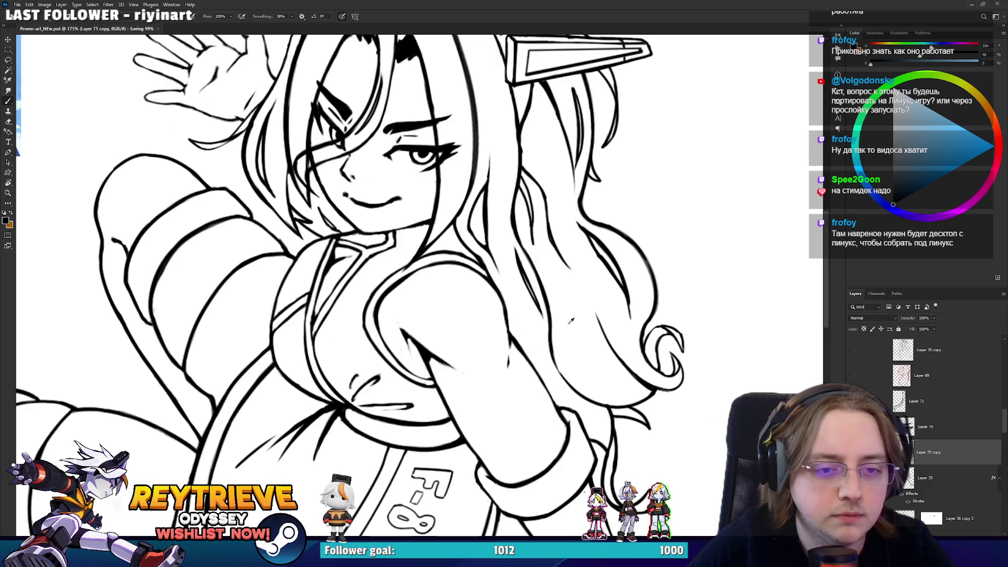
{"action": "scroll", "coordinate": [570, 313], "scroll_direction": "down", "scroll_amount": 3}
{"action": "scroll", "coordinate": [570, 313], "scroll_direction": "down", "scroll_amount": 3}
{"action": "scroll", "coordinate": [631, 325], "scroll_direction": "up", "scroll_amount": 5}
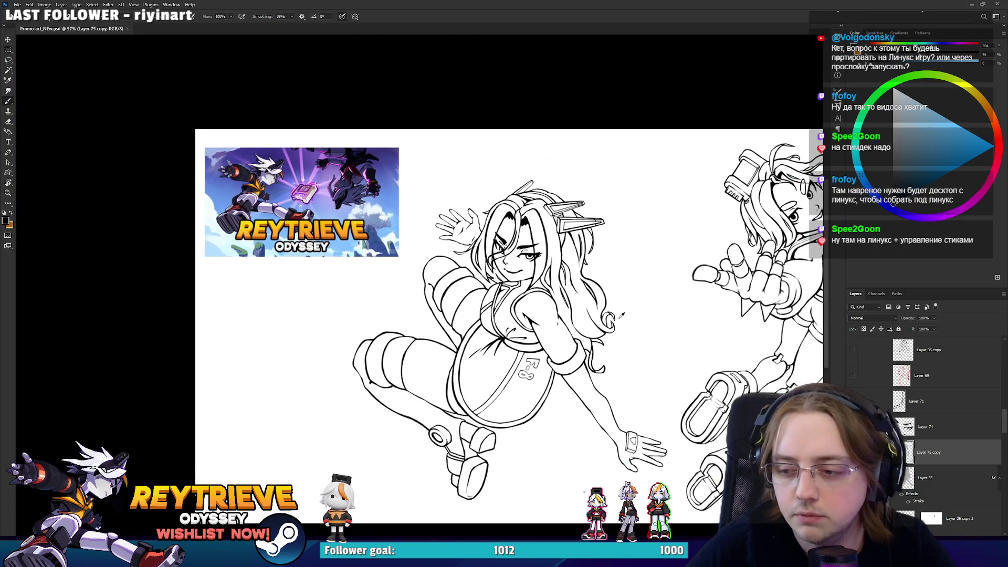
{"action": "scroll", "coordinate": [555, 303], "scroll_direction": "down", "scroll_amount": 4}
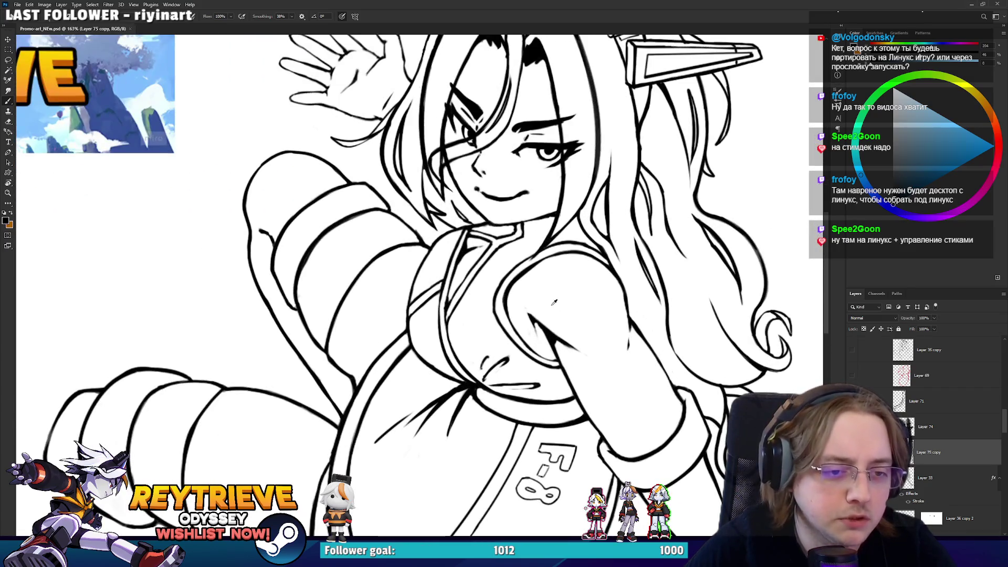
{"action": "scroll", "coordinate": [580, 336], "scroll_direction": "up", "scroll_amount": 3}
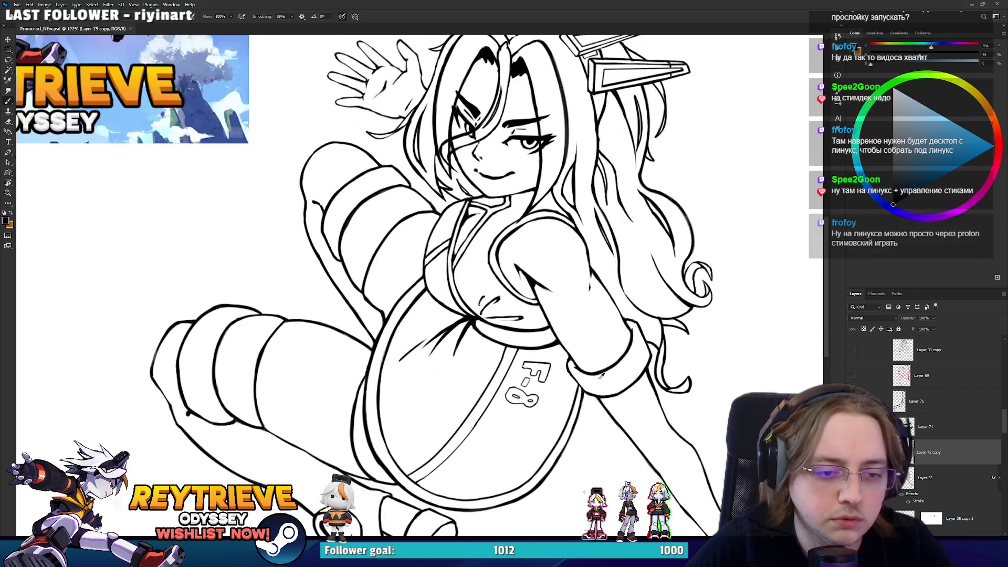
{"action": "scroll", "coordinate": [579, 336], "scroll_direction": "down", "scroll_amount": 4}
{"action": "scroll", "coordinate": [579, 335], "scroll_direction": "down", "scroll_amount": 1}
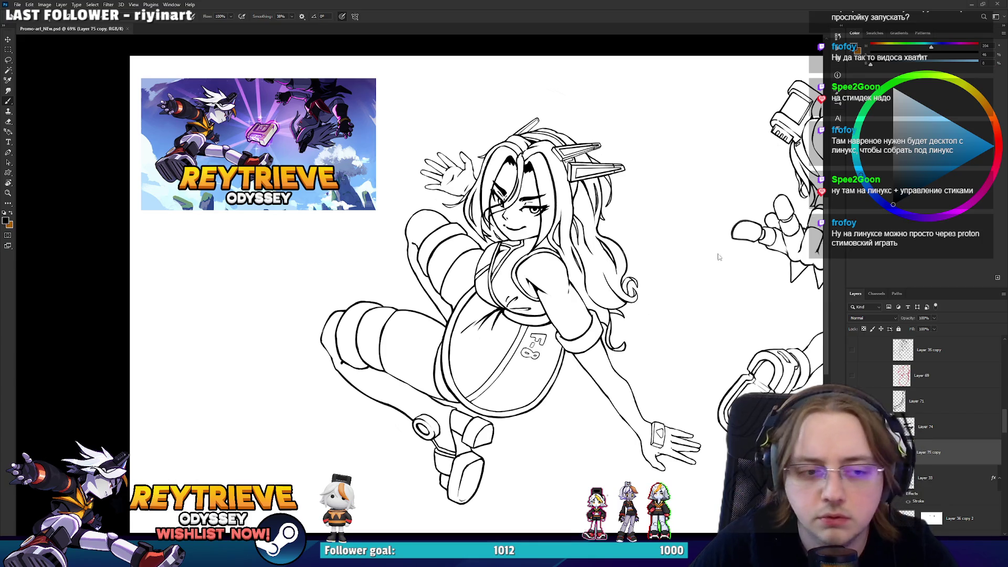
Zoom into the leg cuff, undo the stray stroke on the band's edge, and redraw the band line
{"action": "mouse_move", "coordinate": [343, 331]}
{"action": "left_mouse_down"}
{"action": "mouse_move", "coordinate": [449, 334]}
{"action": "mouse_move", "coordinate": [473, 303]}
{"action": "left_mouse_up"}
{"action": "mouse_move", "coordinate": [429, 414]}
{"action": "left_mouse_down"}
{"action": "mouse_move", "coordinate": [441, 387]}
{"action": "mouse_move", "coordinate": [402, 339]}
{"action": "mouse_move", "coordinate": [386, 284]}
{"action": "mouse_move", "coordinate": [369, 306]}
{"action": "mouse_move", "coordinate": [386, 284]}
{"action": "mouse_move", "coordinate": [401, 308]}
{"action": "mouse_move", "coordinate": [422, 304]}
{"action": "left_mouse_up"}
{"action": "key", "text": "e"}
{"action": "key", "text": "b"}
{"action": "key", "text": "ctrl+z"}
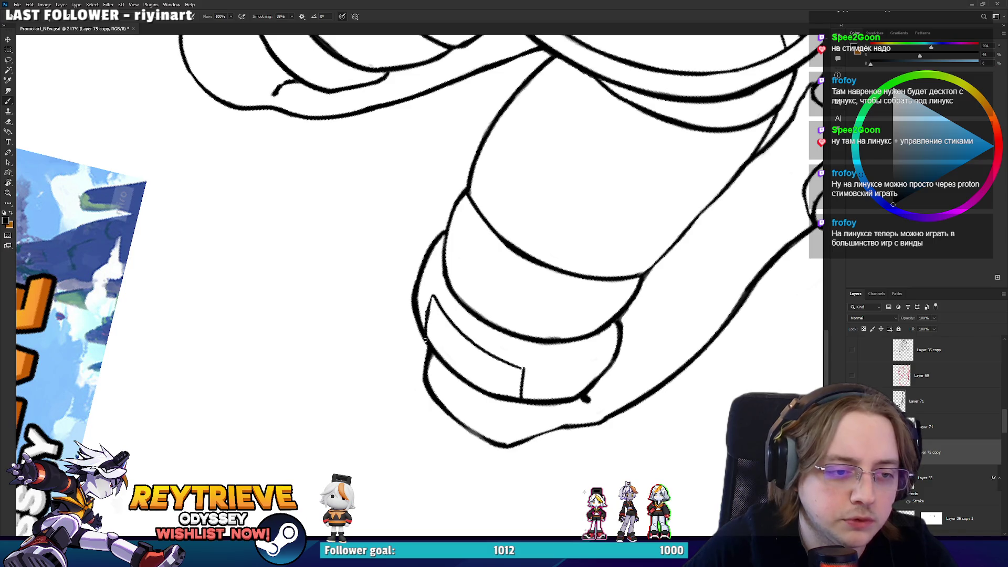
{"action": "key", "text": "r"}
{"action": "mouse_move", "coordinate": [424, 334]}
{"action": "left_mouse_down"}
{"action": "mouse_move", "coordinate": [518, 336]}
{"action": "mouse_move", "coordinate": [558, 266]}
{"action": "mouse_move", "coordinate": [530, 168]}
{"action": "left_mouse_up"}
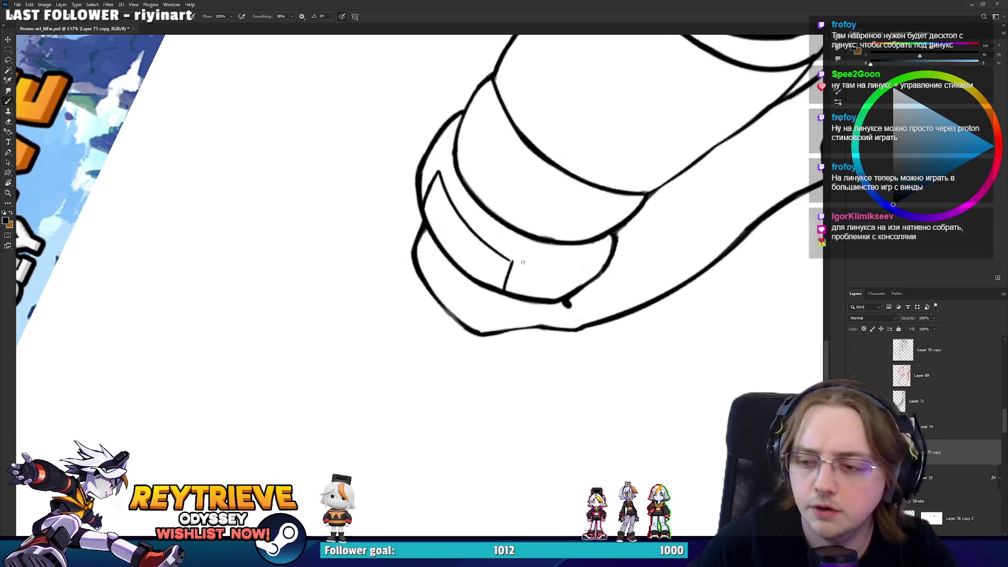
{"action": "mouse_move", "coordinate": [472, 294]}
{"action": "left_mouse_down"}
{"action": "mouse_move", "coordinate": [461, 314]}
{"action": "mouse_move", "coordinate": [497, 336]}
{"action": "left_mouse_up"}
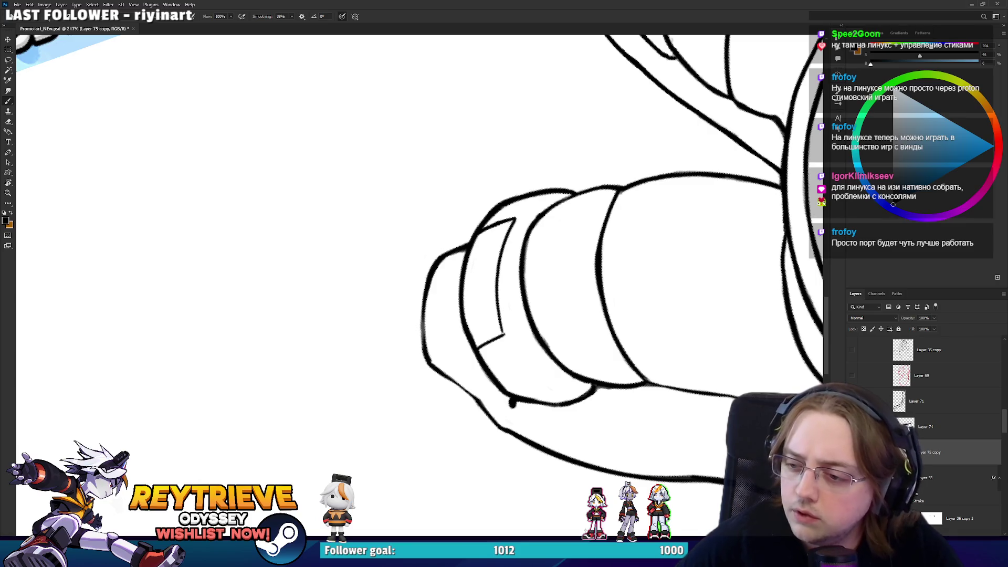
{"action": "key", "text": "e"}
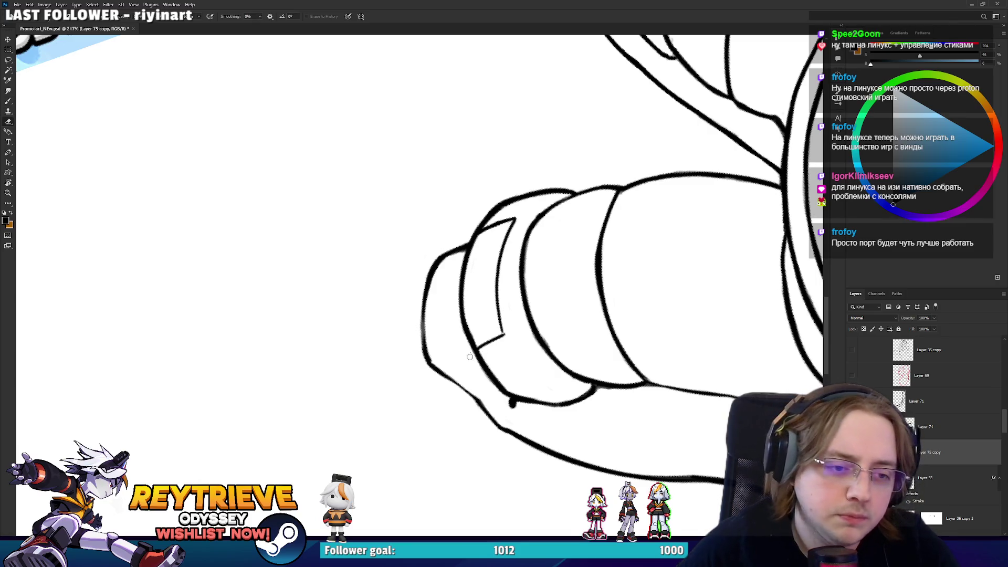
{"action": "key", "text": "b"}
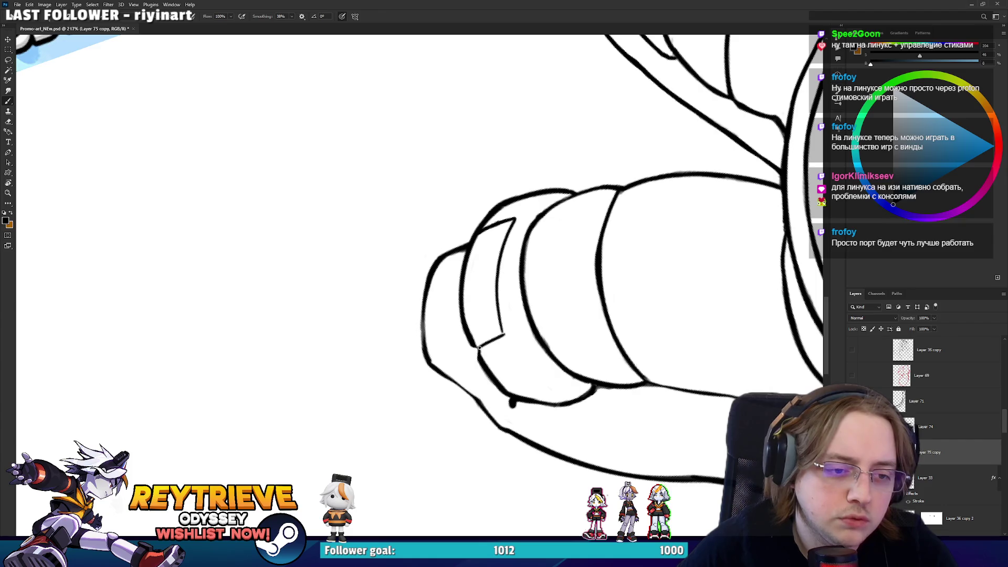
{"action": "left_click_drag", "start_coordinate": [497, 305], "coordinate": [451, 217]}
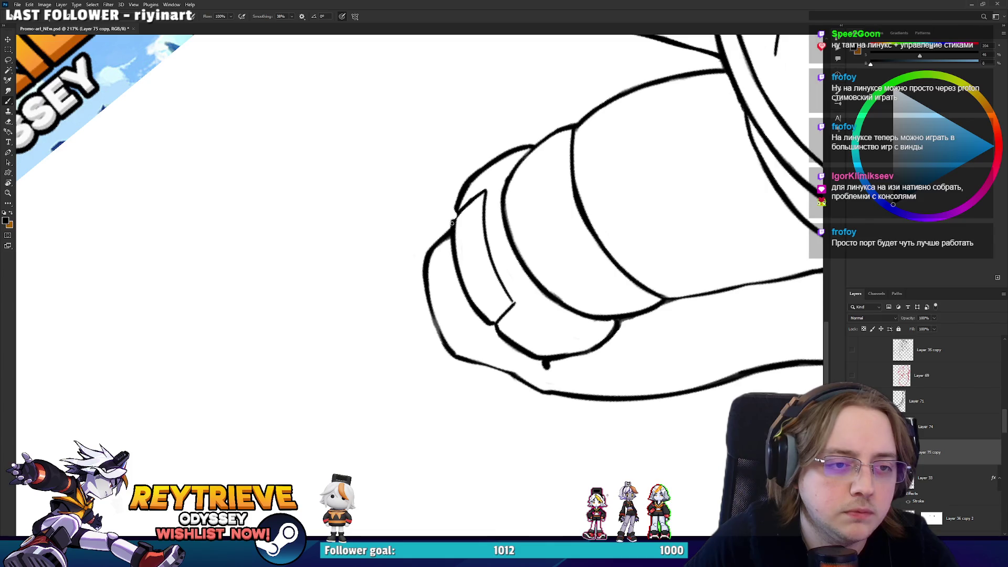
Draw an L-shaped band line on the boot cuff
{"action": "key", "text": "e"}
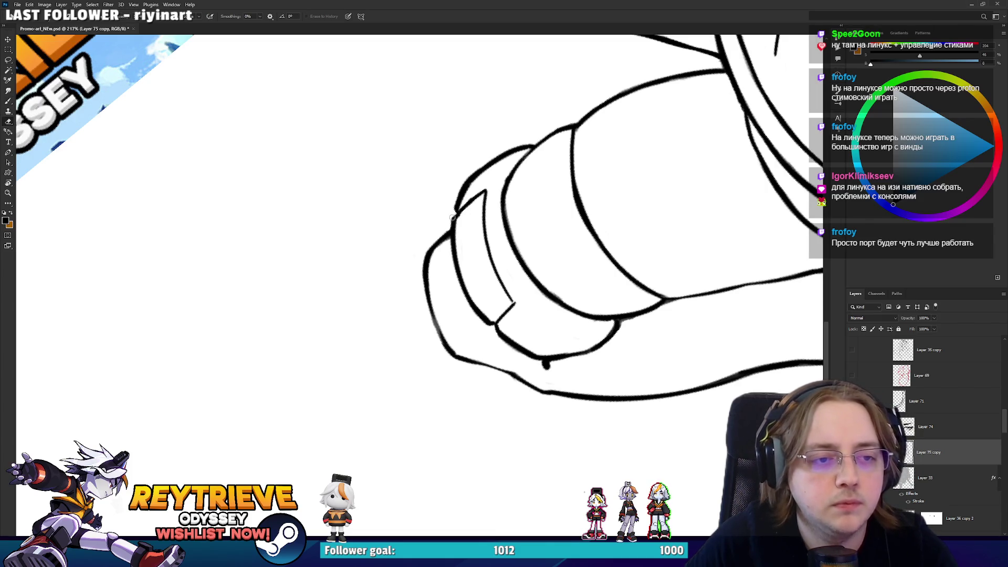
{"action": "scroll", "coordinate": [545, 365], "scroll_direction": "down", "scroll_amount": 6}
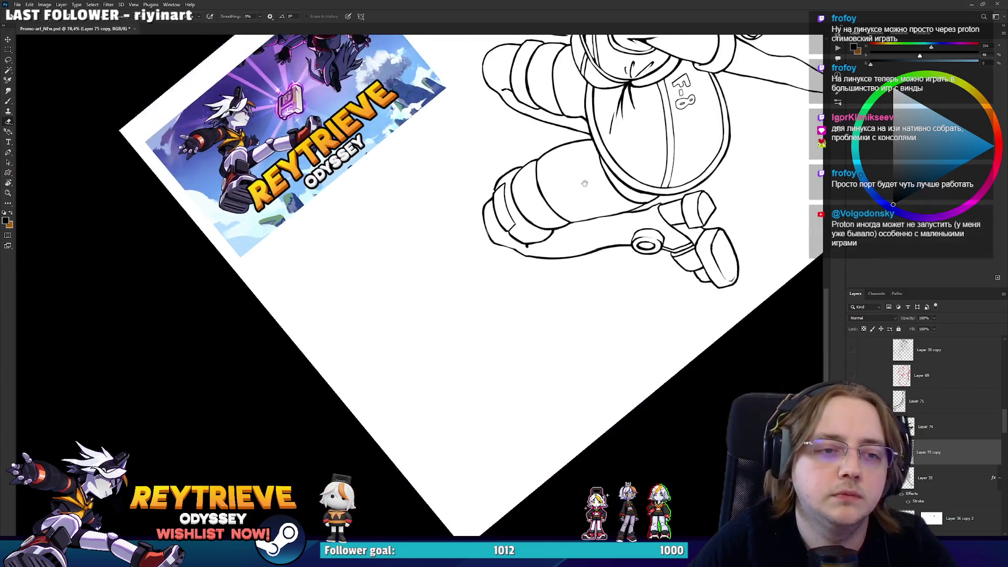
{"action": "scroll", "coordinate": [540, 286], "scroll_direction": "up", "scroll_amount": 6}
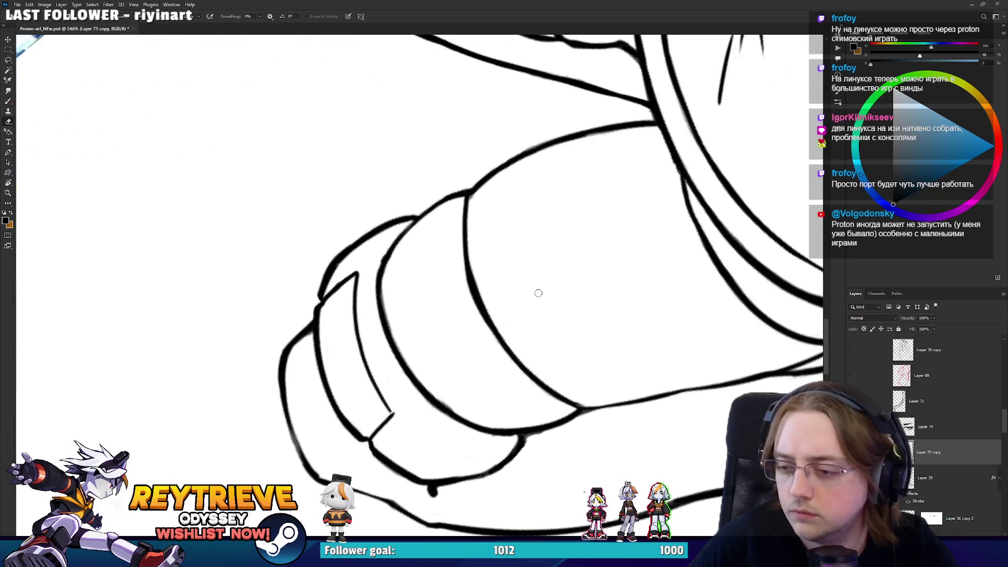
{"action": "left_click_drag", "start_coordinate": [535, 288], "coordinate": [573, 214]}
{"action": "mouse_move", "coordinate": [583, 253]}
{"action": "left_mouse_down"}
{"action": "mouse_move", "coordinate": [575, 217]}
{"action": "mouse_move", "coordinate": [578, 246]}
{"action": "mouse_move", "coordinate": [612, 254]}
{"action": "left_mouse_up"}
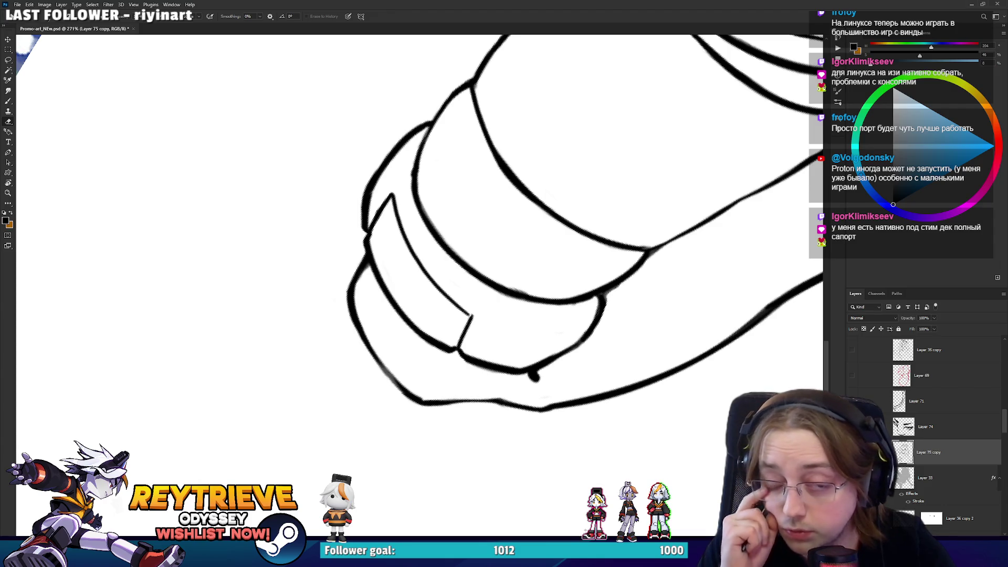
{"action": "key", "text": "b"}
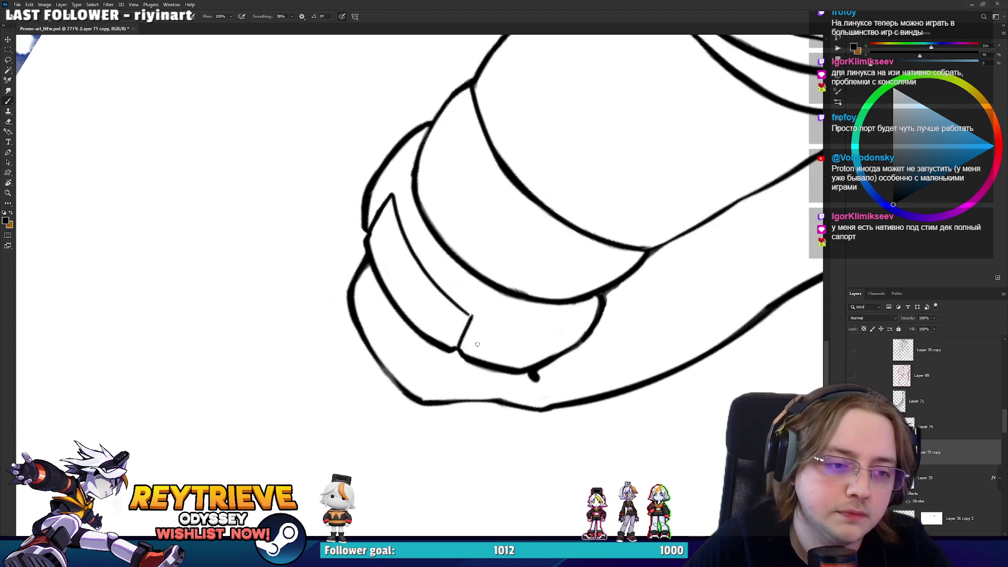
{"action": "mouse_move", "coordinate": [477, 338]}
{"action": "left_mouse_down"}
{"action": "mouse_move", "coordinate": [498, 342]}
{"action": "mouse_move", "coordinate": [494, 305]}
{"action": "mouse_move", "coordinate": [510, 317]}
{"action": "left_mouse_up"}
Rotate to the segmented sleeve and erase stray bits to close the patch outline
{"action": "mouse_move", "coordinate": [511, 189]}
{"action": "left_mouse_down"}
{"action": "mouse_move", "coordinate": [547, 299]}
{"action": "mouse_move", "coordinate": [569, 232]}
{"action": "mouse_move", "coordinate": [541, 237]}
{"action": "left_mouse_up"}
{"action": "key", "text": "r"}
{"action": "mouse_move", "coordinate": [411, 306]}
{"action": "left_mouse_down"}
{"action": "mouse_move", "coordinate": [388, 262]}
{"action": "mouse_move", "coordinate": [435, 298]}
{"action": "mouse_move", "coordinate": [413, 304]}
{"action": "mouse_move", "coordinate": [460, 230]}
{"action": "mouse_move", "coordinate": [446, 211]}
{"action": "mouse_move", "coordinate": [401, 286]}
{"action": "mouse_move", "coordinate": [370, 231]}
{"action": "mouse_move", "coordinate": [379, 223]}
{"action": "mouse_move", "coordinate": [397, 251]}
{"action": "left_mouse_up"}
{"action": "key", "text": "r"}
{"action": "key", "text": "r"}
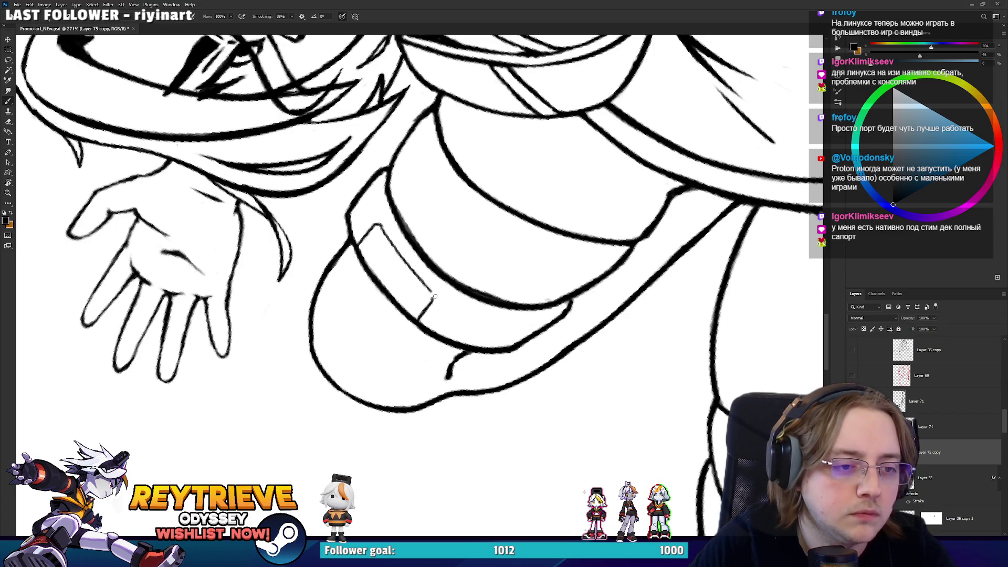
{"action": "key", "text": "e"}
{"action": "key", "text": "b"}
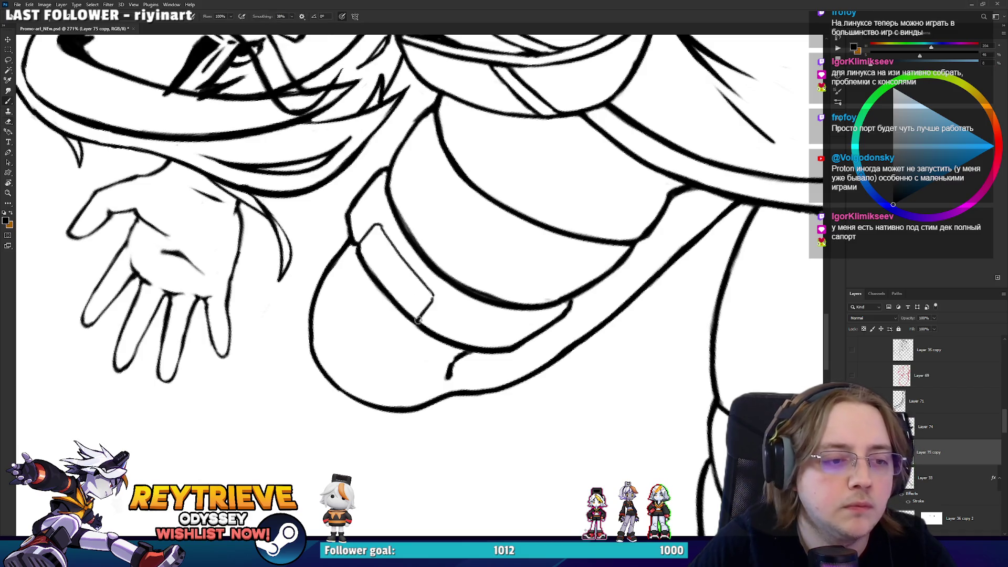
Pan to the upper arm, zoom to 433% and tilt the view slightly to draw the slot
{"action": "key", "text": "e"}
{"action": "key", "text": "b"}
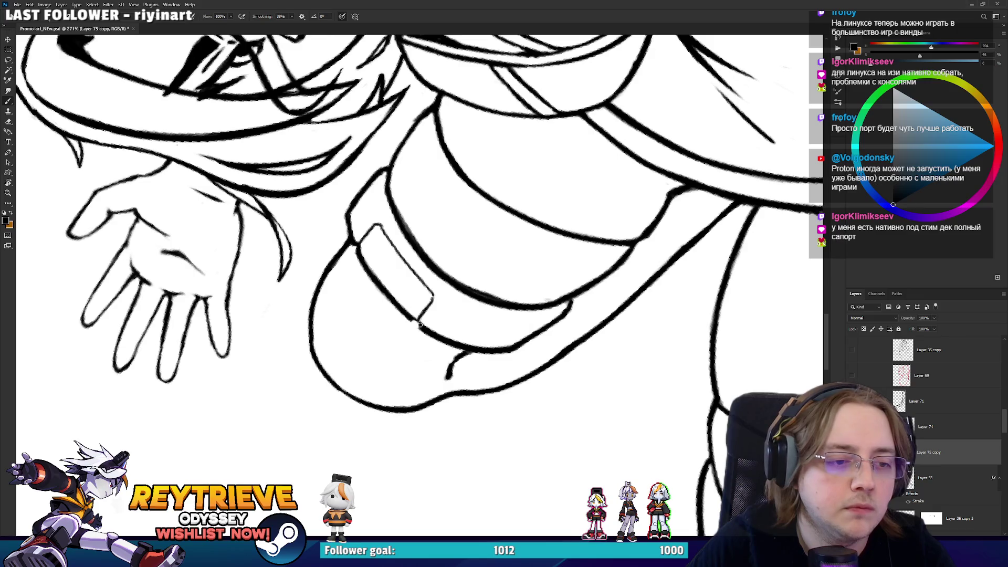
{"action": "left_click_drag", "start_coordinate": [455, 293], "coordinate": [488, 472]}
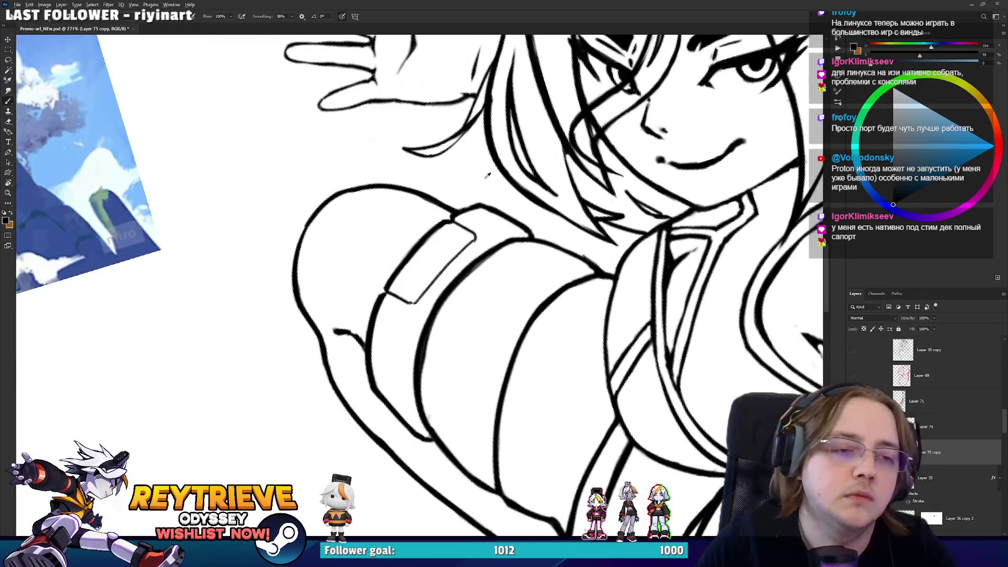
{"action": "scroll", "coordinate": [407, 215], "scroll_direction": "down", "scroll_amount": 2}
{"action": "scroll", "coordinate": [412, 210], "scroll_direction": "up", "scroll_amount": 5}
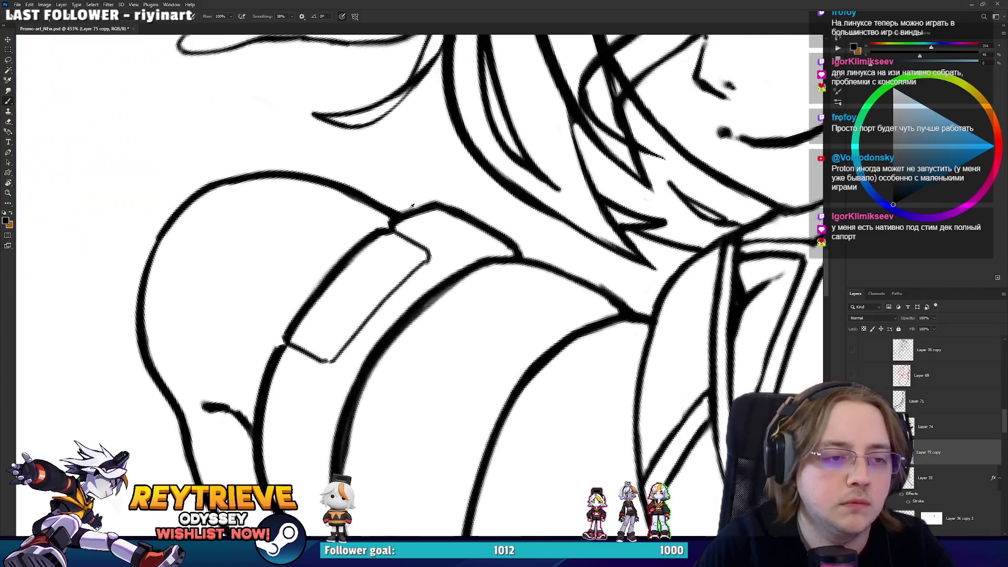
{"action": "left_click_drag", "start_coordinate": [412, 206], "coordinate": [455, 246]}
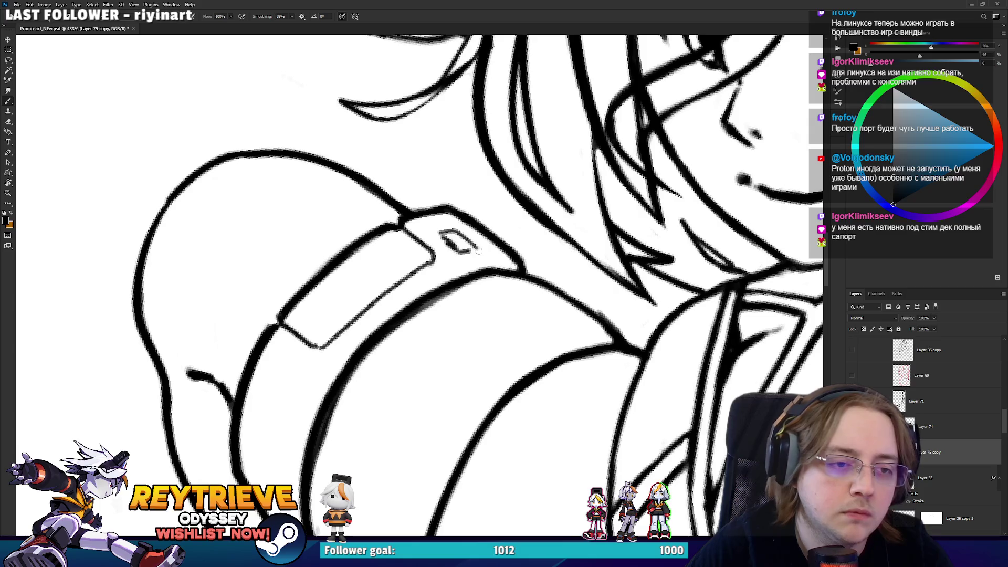
{"action": "scroll", "coordinate": [471, 242], "scroll_direction": "down", "scroll_amount": 10}
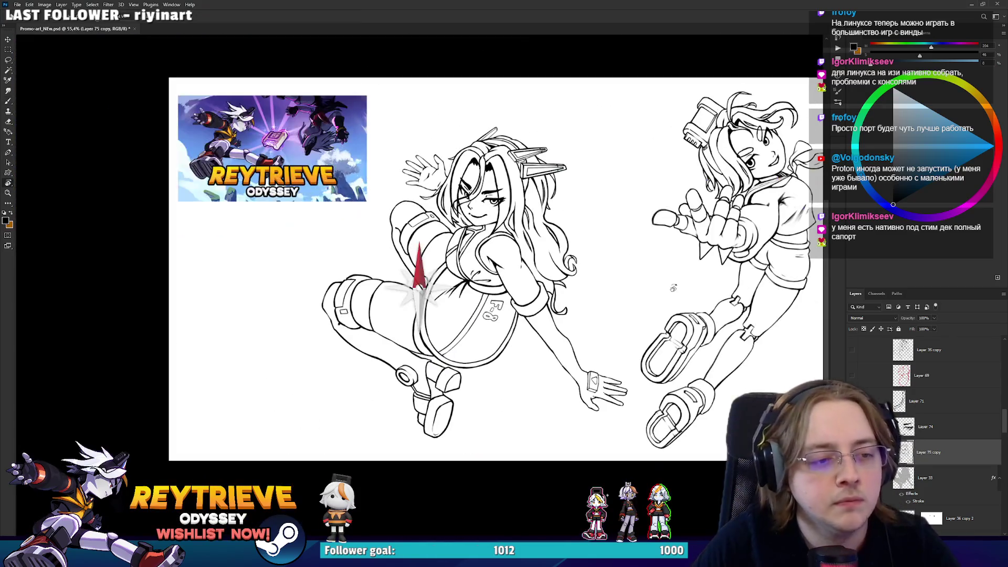
{"action": "scroll", "coordinate": [638, 280], "scroll_direction": "down", "scroll_amount": 2}
{"action": "scroll", "coordinate": [802, 368], "scroll_direction": "up", "scroll_amount": 3}
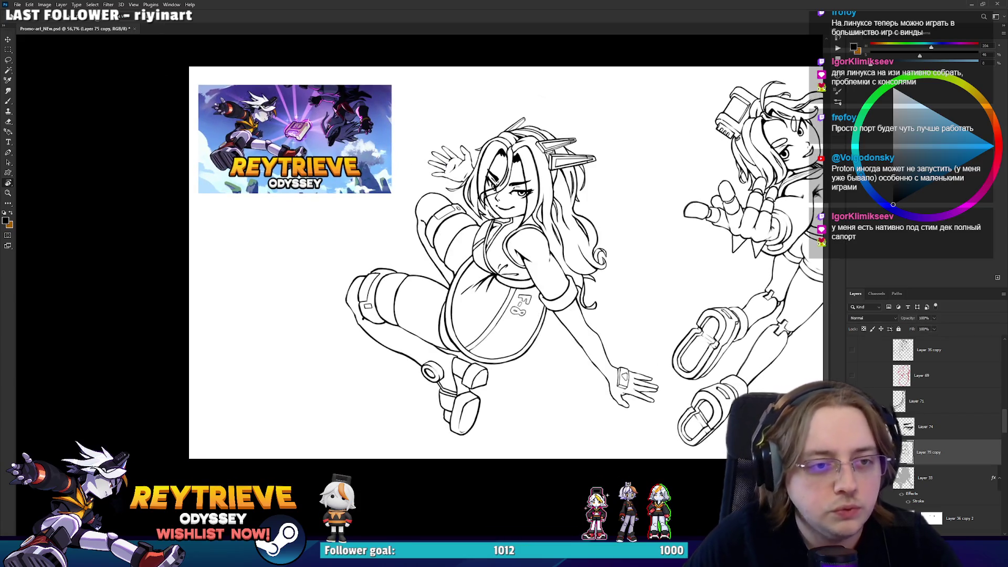
{"action": "scroll", "coordinate": [915, 428], "scroll_direction": "up", "scroll_amount": 2}
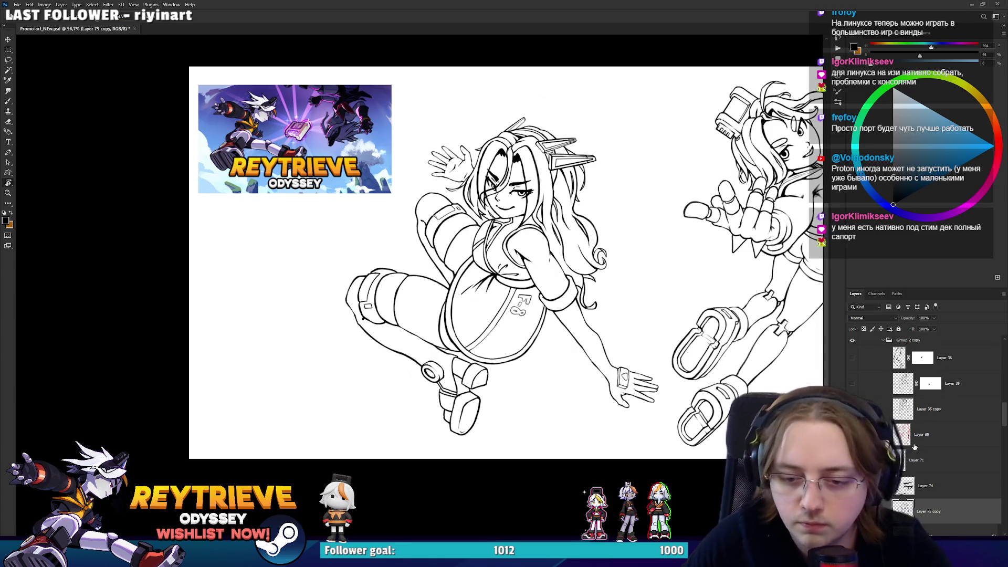
{"action": "scroll", "coordinate": [913, 445], "scroll_direction": "down", "scroll_amount": 2}
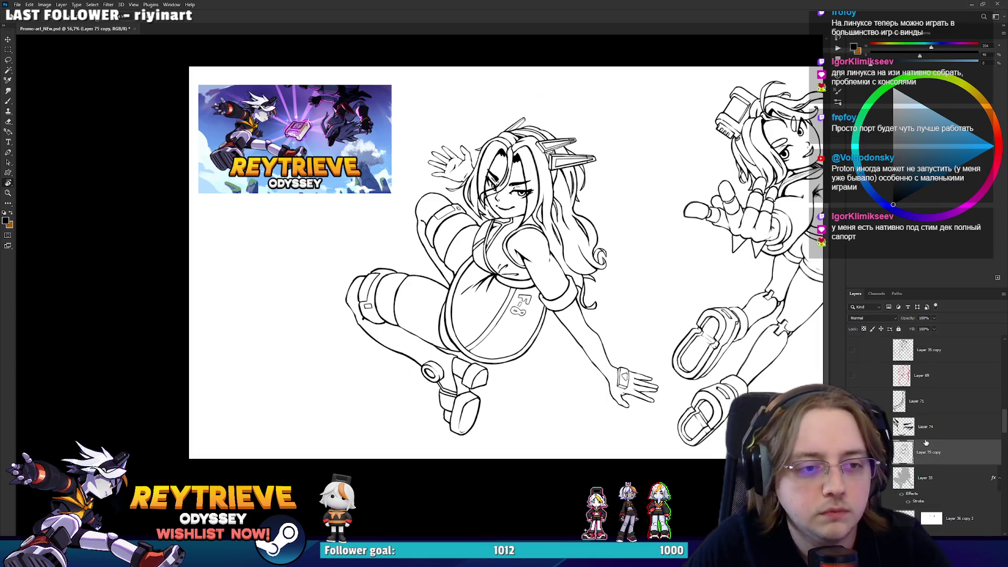
{"action": "scroll", "coordinate": [925, 443], "scroll_direction": "down", "scroll_amount": 2}
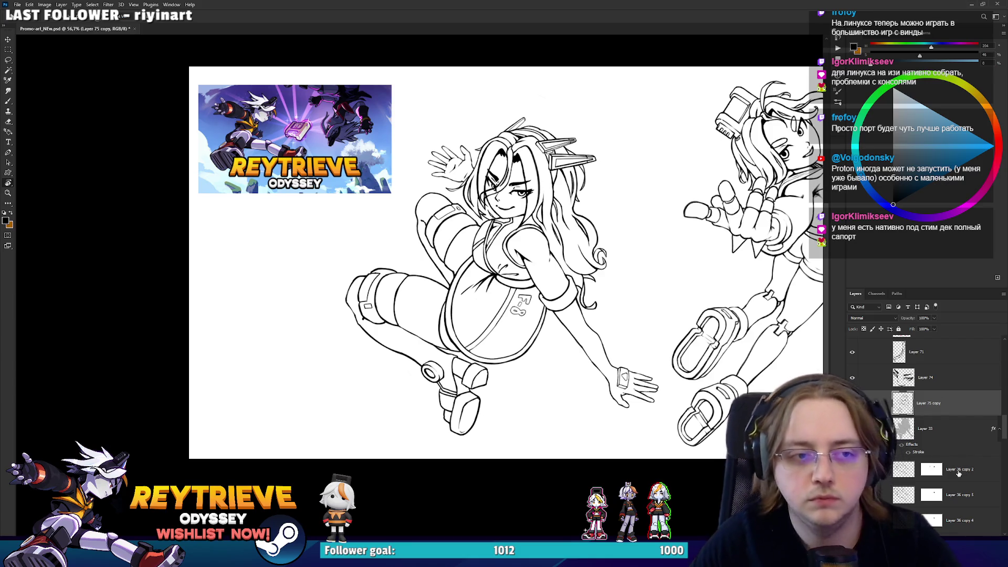
{"action": "left_click_drag", "start_coordinate": [957, 475], "coordinate": [954, 426]}
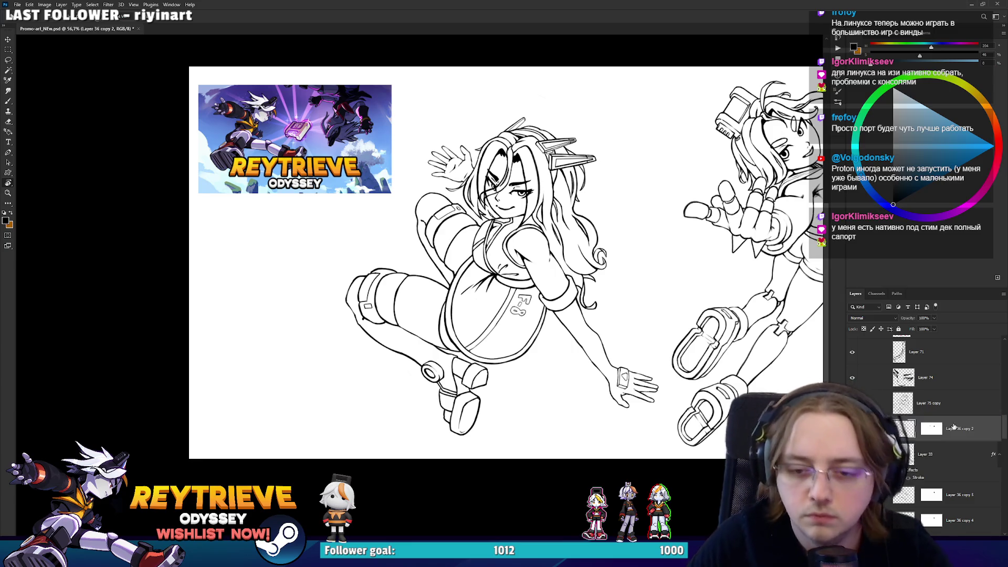
Make Layer 36 copy 2 the only selected layer, nudge the hand, and rotate it -28.8°
{"action": "left_click", "coordinate": [951, 404], "text": "shift"}
{"action": "left_click", "coordinate": [915, 436]}
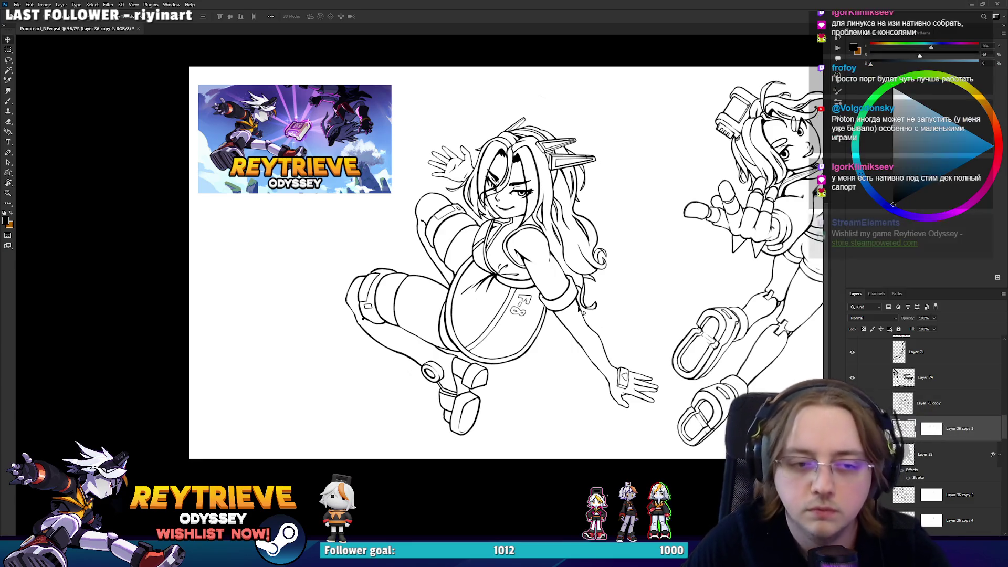
{"action": "left_click_drag", "start_coordinate": [562, 283], "coordinate": [567, 287]}
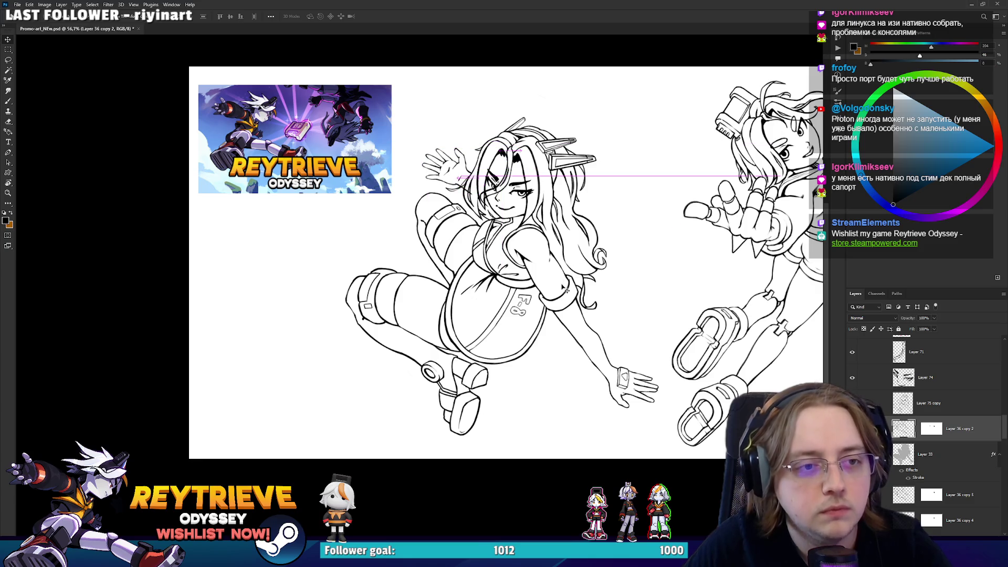
{"action": "key", "text": "ctrl+t"}
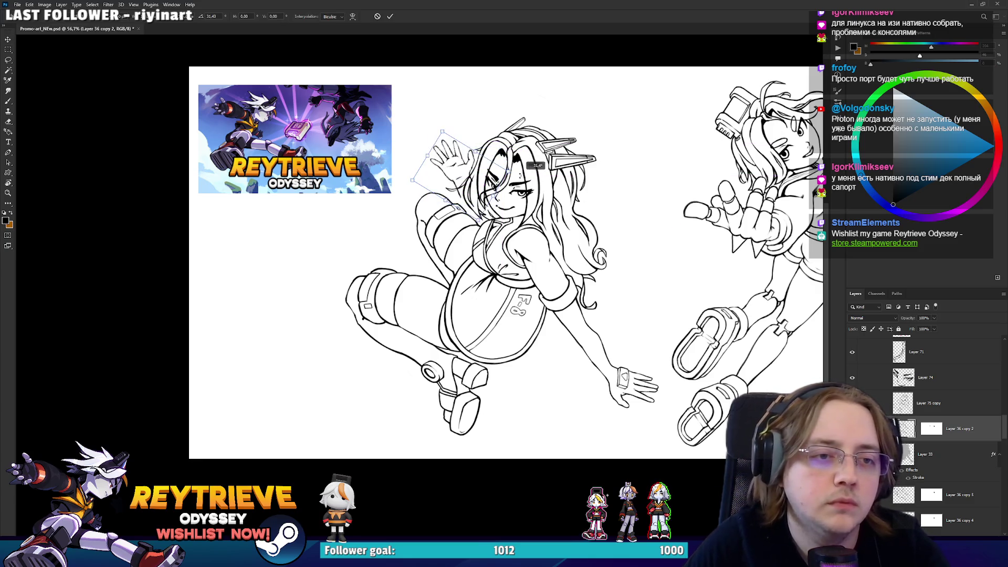
{"action": "mouse_move", "coordinate": [520, 147]}
{"action": "left_mouse_down"}
{"action": "mouse_move", "coordinate": [495, 114]}
{"action": "mouse_move", "coordinate": [502, 167]}
{"action": "mouse_move", "coordinate": [486, 190]}
{"action": "mouse_move", "coordinate": [498, 191]}
{"action": "left_mouse_up"}
{"action": "key", "text": "Return"}
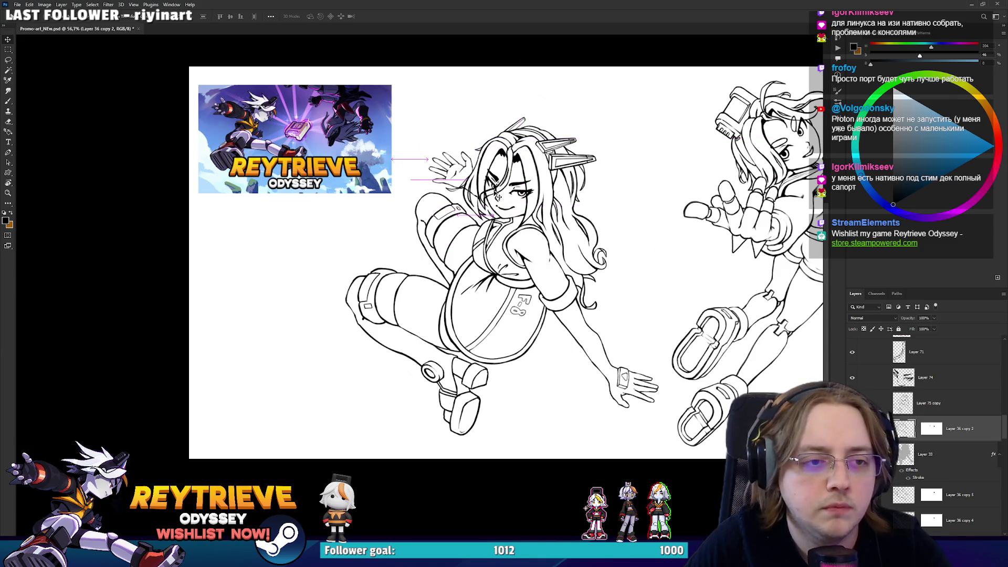
{"action": "scroll", "coordinate": [456, 163], "scroll_direction": "up", "scroll_amount": 5}
{"action": "left_click_drag", "start_coordinate": [570, 236], "coordinate": [569, 208]}
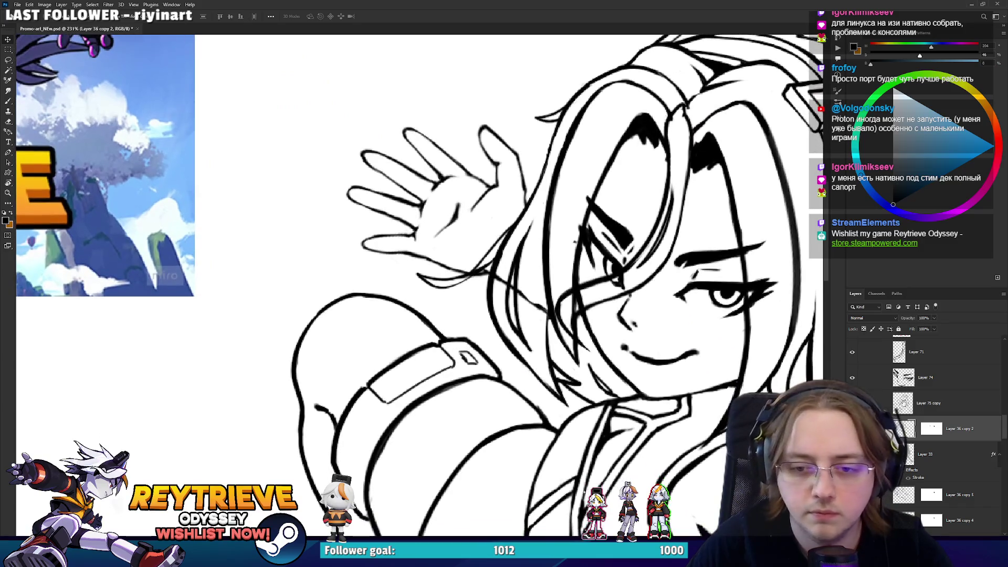
Erase on the hand layer's mask, then shift the hand up-left and lower it about 9 px
{"action": "left_click", "coordinate": [924, 424]}
{"action": "key", "text": "e"}
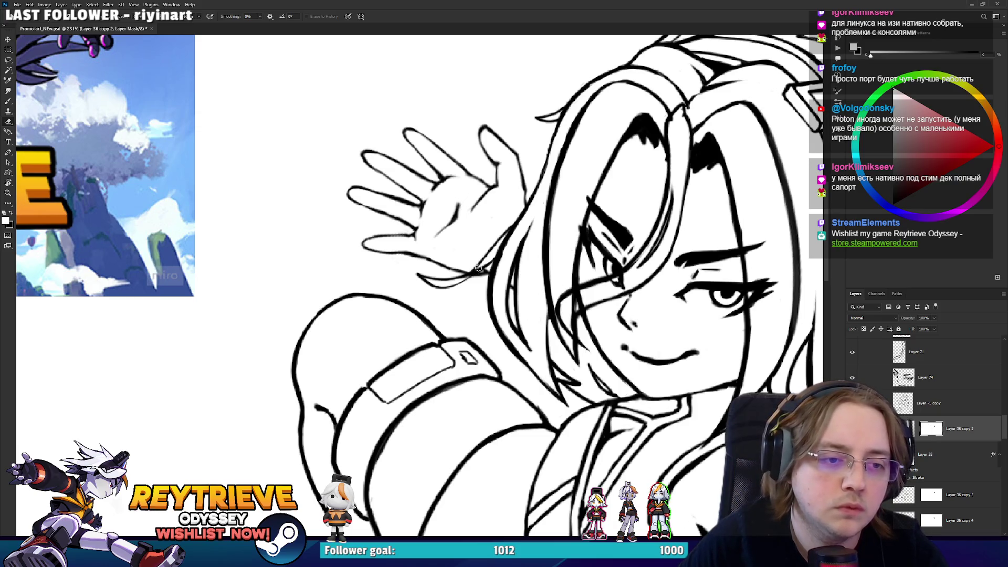
{"action": "scroll", "coordinate": [478, 246], "scroll_direction": "down", "scroll_amount": 4}
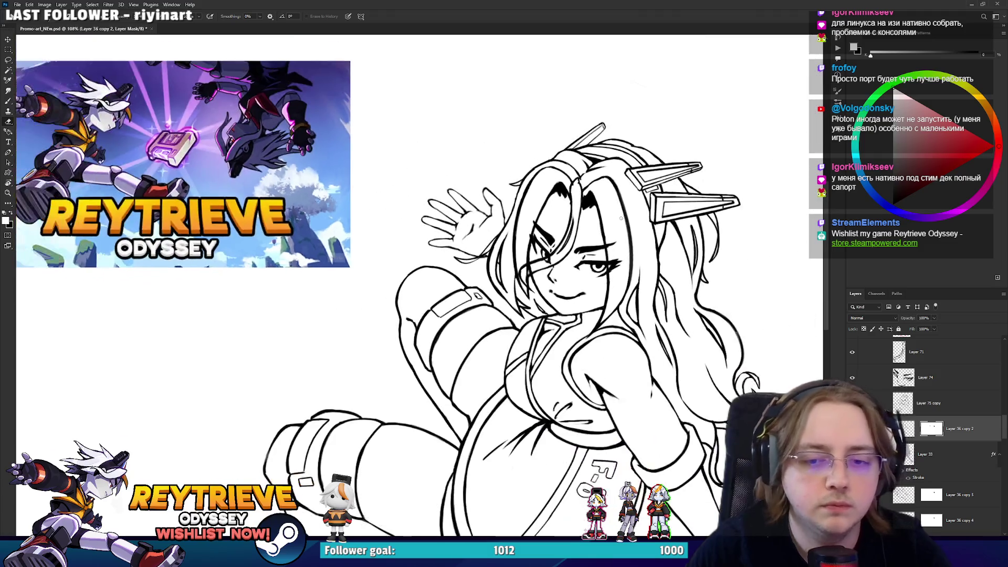
{"action": "key", "text": "ctrl+2"}
{"action": "key", "text": "v"}
{"action": "left_click_drag", "start_coordinate": [595, 260], "coordinate": [588, 248]}
{"action": "scroll", "coordinate": [493, 242], "scroll_direction": "up", "scroll_amount": 1}
{"action": "left_click_drag", "start_coordinate": [493, 226], "coordinate": [496, 232]}
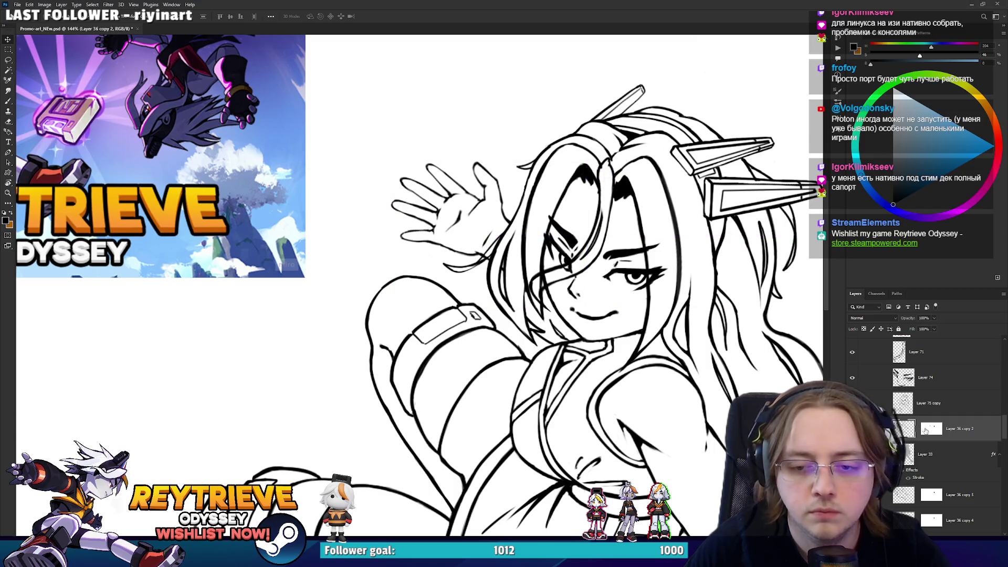
Paint on the hand layer's mask again where the hand overlaps the hair
{"action": "left_click", "coordinate": [925, 430]}
{"action": "scroll", "coordinate": [503, 237], "scroll_direction": "up", "scroll_amount": 2}
{"action": "key", "text": "b"}
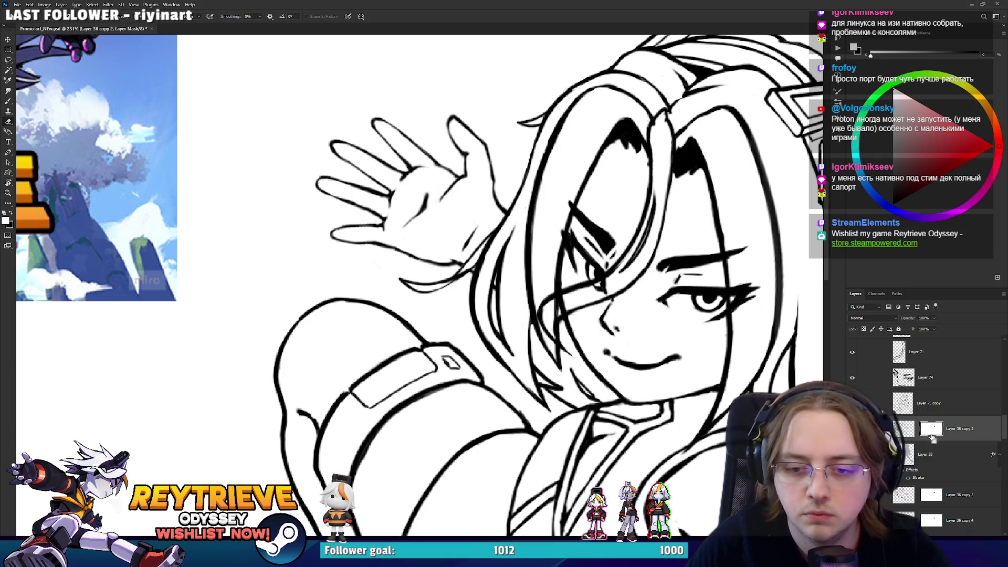
{"action": "scroll", "coordinate": [551, 355], "scroll_direction": "down", "scroll_amount": 4}
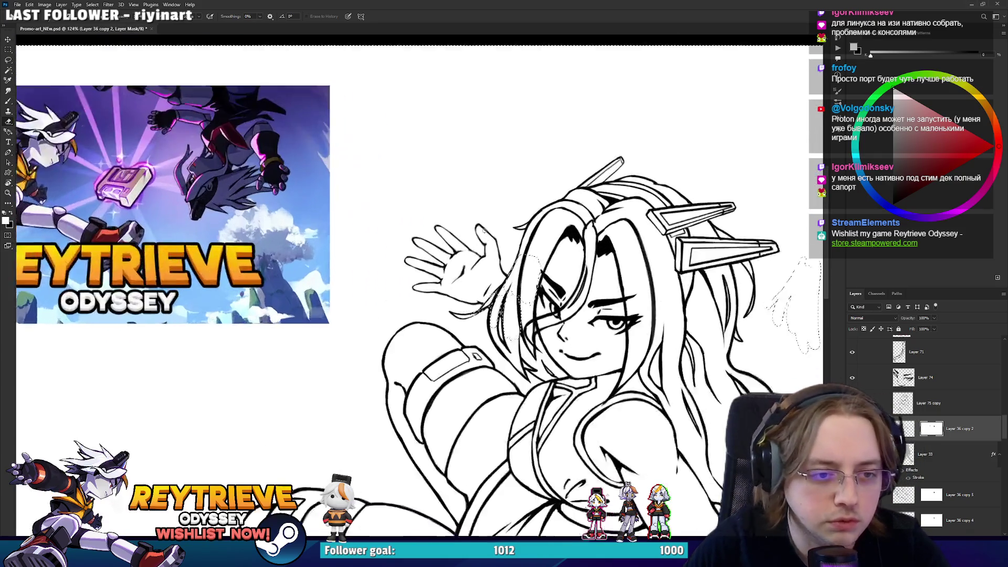
{"action": "scroll", "coordinate": [524, 294], "scroll_direction": "up", "scroll_amount": 2}
{"action": "scroll", "coordinate": [515, 288], "scroll_direction": "down", "scroll_amount": 2}
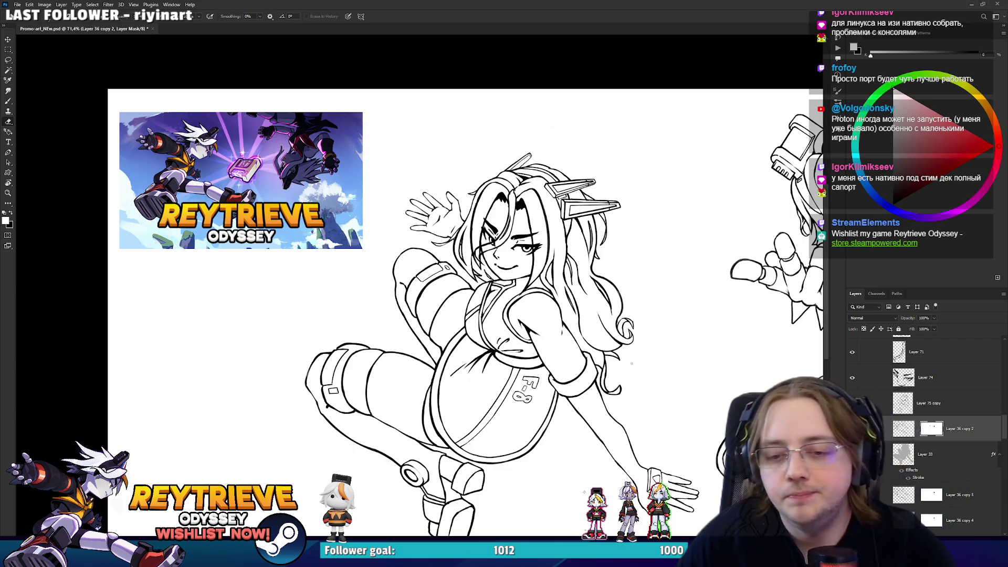
{"action": "left_click", "coordinate": [927, 402]}
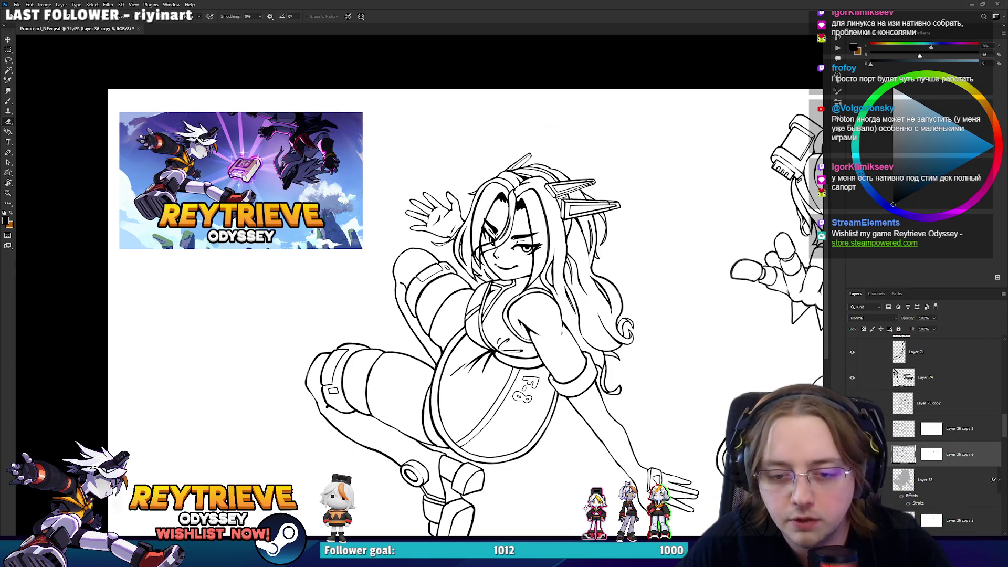
Duplicate the line art, merge the copy into the hand layer, and select Layer 75 copy
{"action": "key", "text": "ctrl+j"}
{"action": "left_click", "coordinate": [958, 454]}
{"action": "key", "text": "Delete"}
{"action": "left_click", "coordinate": [958, 405]}
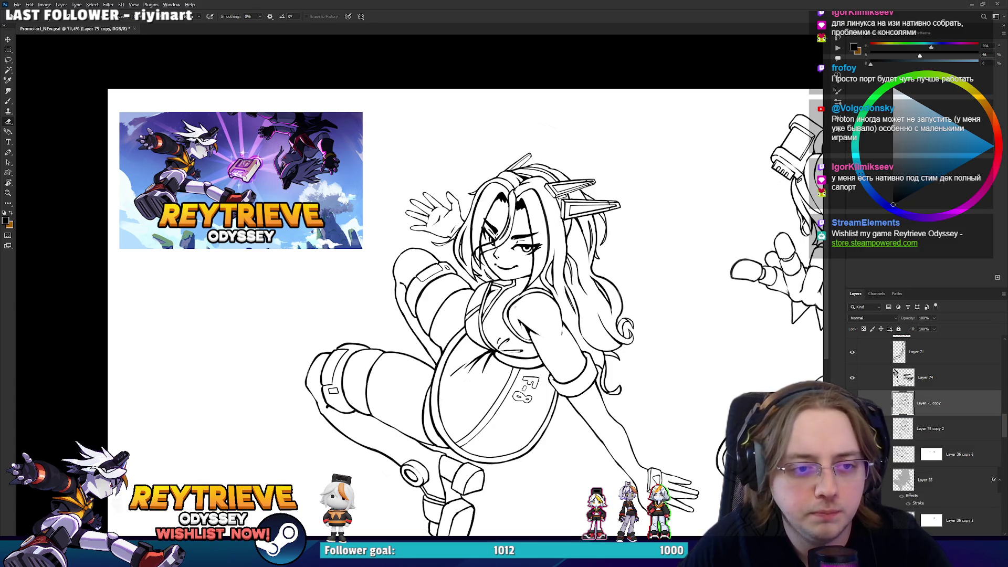
{"action": "scroll", "coordinate": [531, 308], "scroll_direction": "down", "scroll_amount": 1}
{"action": "left_click_drag", "start_coordinate": [560, 354], "coordinate": [536, 306]}
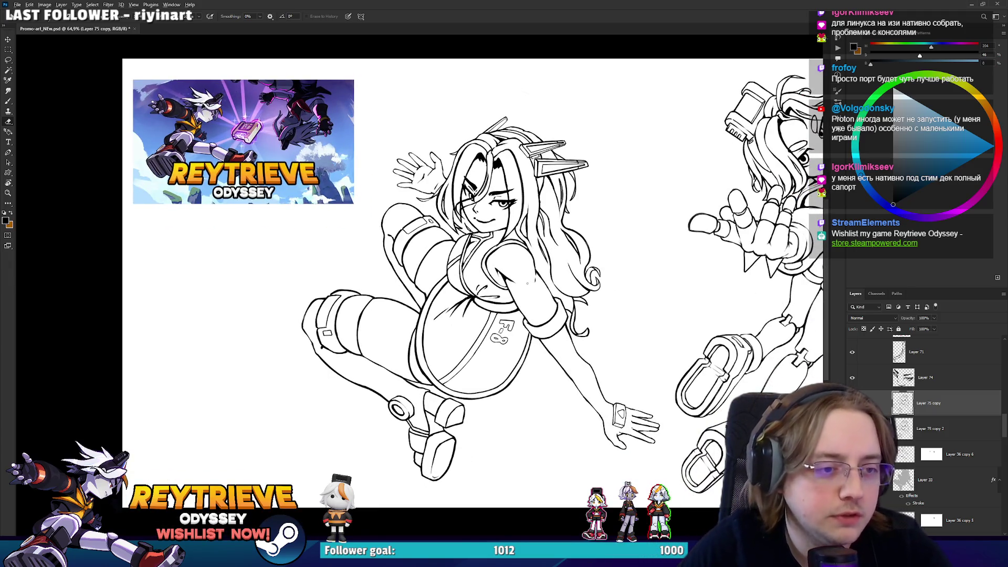
{"action": "scroll", "coordinate": [528, 283], "scroll_direction": "down", "scroll_amount": 1}
With the Magic Wand, select the blank background and the face and hair areas inside the lines
{"action": "key", "text": "w"}
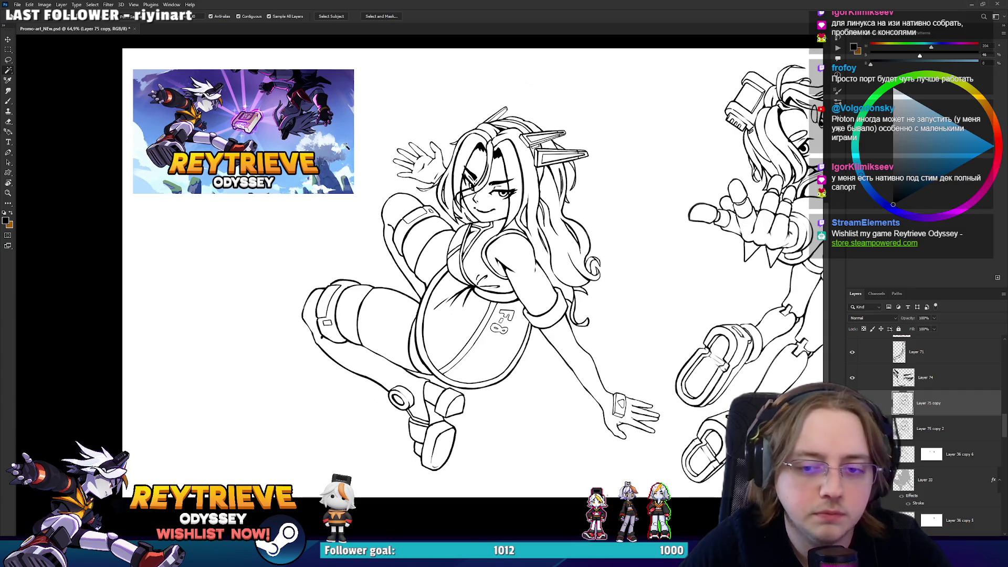
{"action": "left_click", "coordinate": [627, 232]}
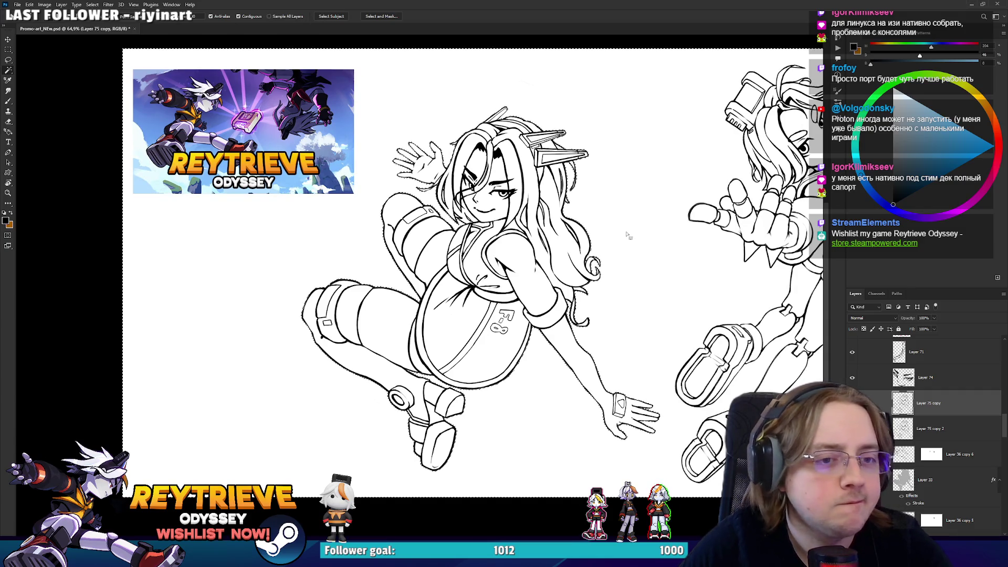
{"action": "scroll", "coordinate": [434, 194], "scroll_direction": "up", "scroll_amount": 5}
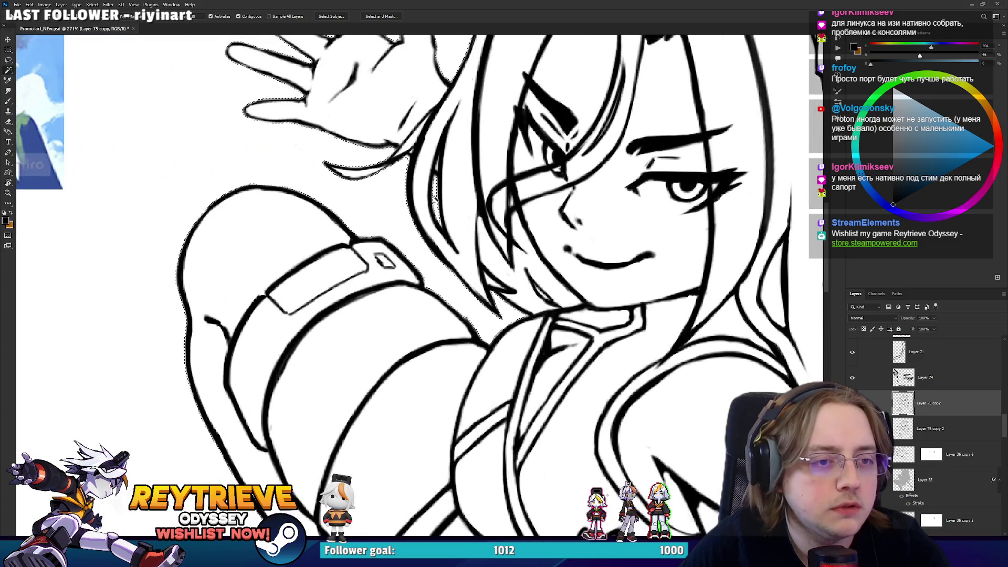
{"action": "scroll", "coordinate": [433, 194], "scroll_direction": "down", "scroll_amount": 3}
{"action": "scroll", "coordinate": [449, 267], "scroll_direction": "down", "scroll_amount": 2}
{"action": "scroll", "coordinate": [447, 268], "scroll_direction": "down", "scroll_amount": 2}
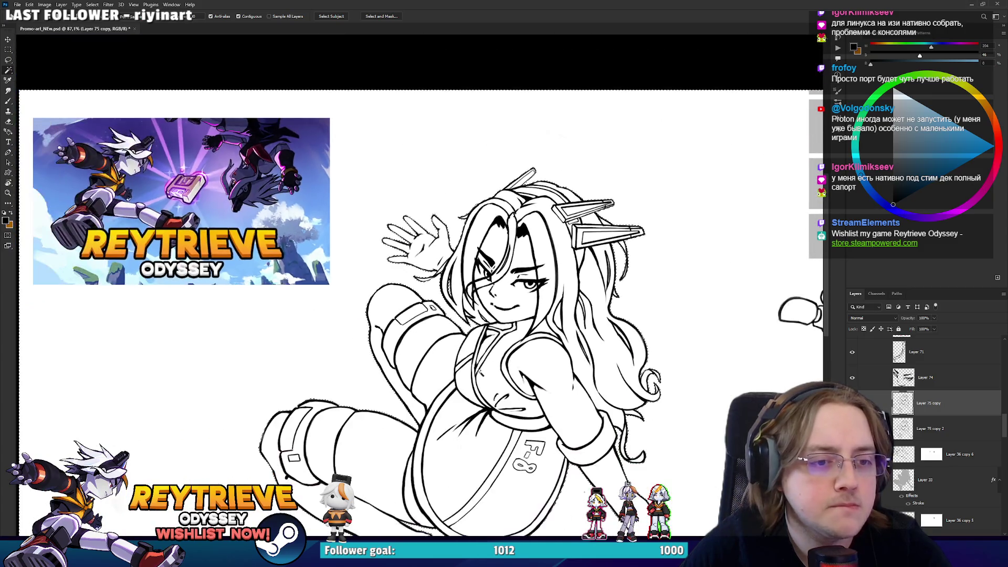
{"action": "scroll", "coordinate": [484, 305], "scroll_direction": "down", "scroll_amount": 3}
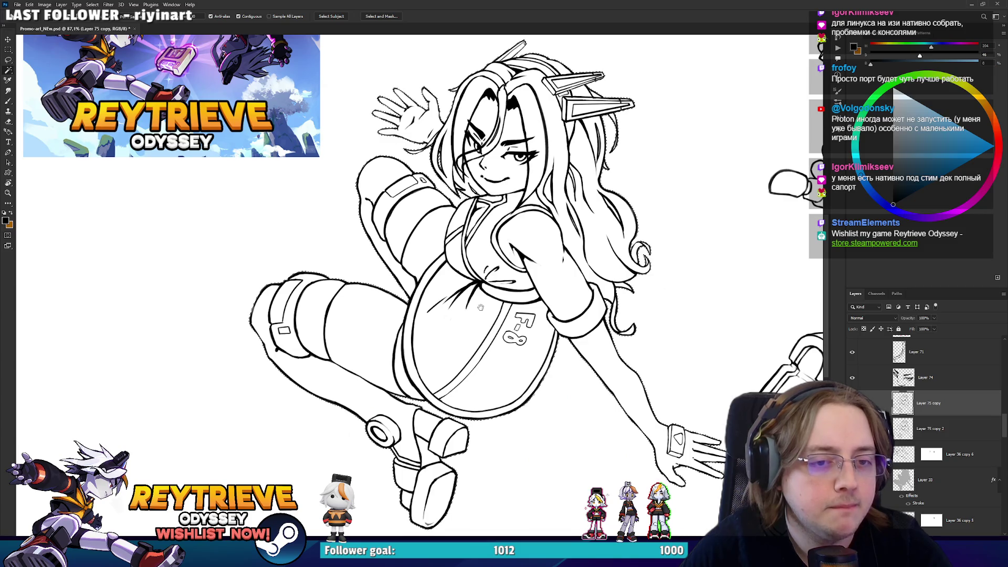
{"action": "scroll", "coordinate": [484, 306], "scroll_direction": "up", "scroll_amount": 3}
{"action": "scroll", "coordinate": [583, 283], "scroll_direction": "up", "scroll_amount": 4}
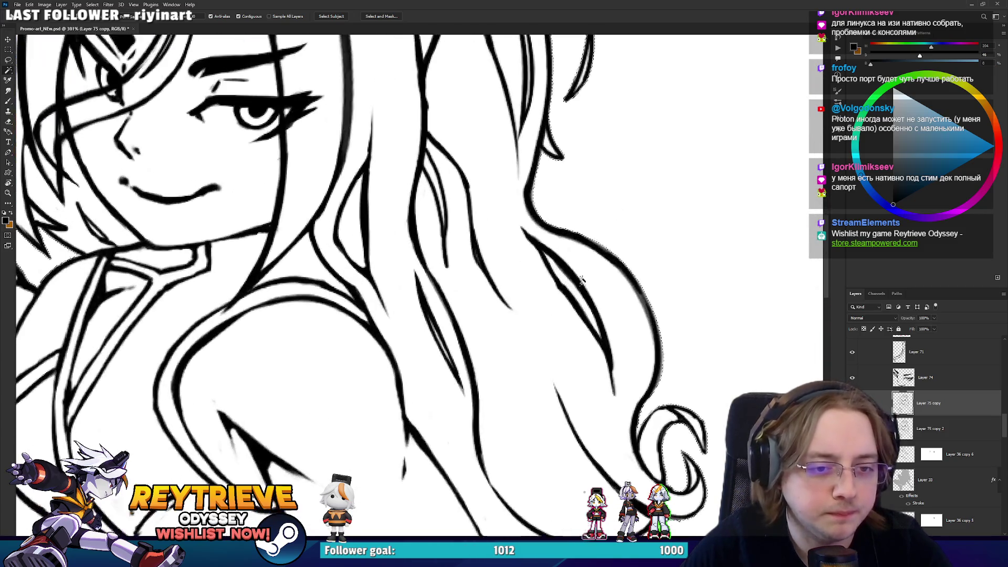
{"action": "scroll", "coordinate": [562, 275], "scroll_direction": "up", "scroll_amount": 5}
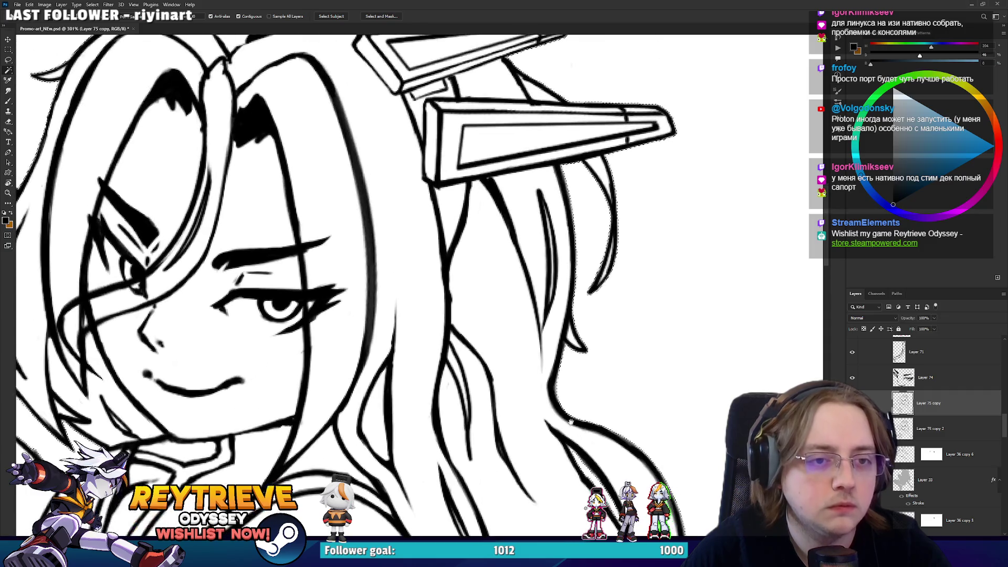
{"action": "left_click", "coordinate": [549, 268]}
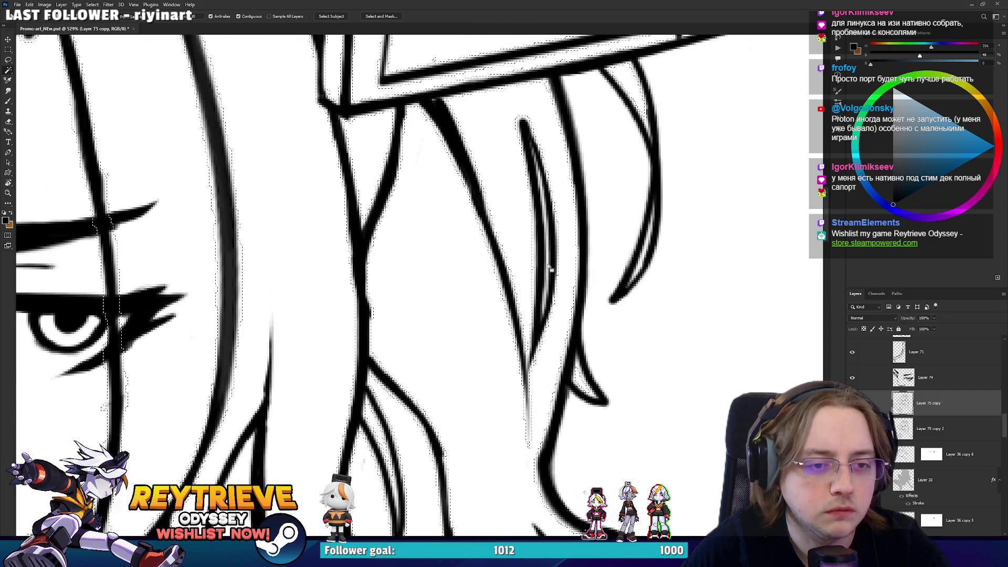
{"action": "scroll", "coordinate": [550, 269], "scroll_direction": "down", "scroll_amount": 5}
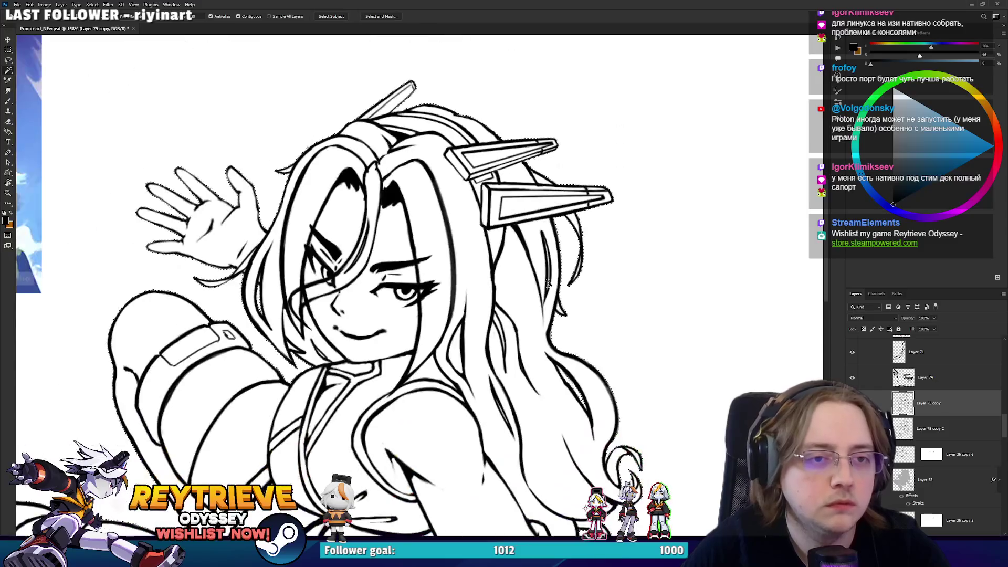
{"action": "scroll", "coordinate": [546, 287], "scroll_direction": "down", "scroll_amount": 4}
{"action": "scroll", "coordinate": [546, 287], "scroll_direction": "down", "scroll_amount": 3}
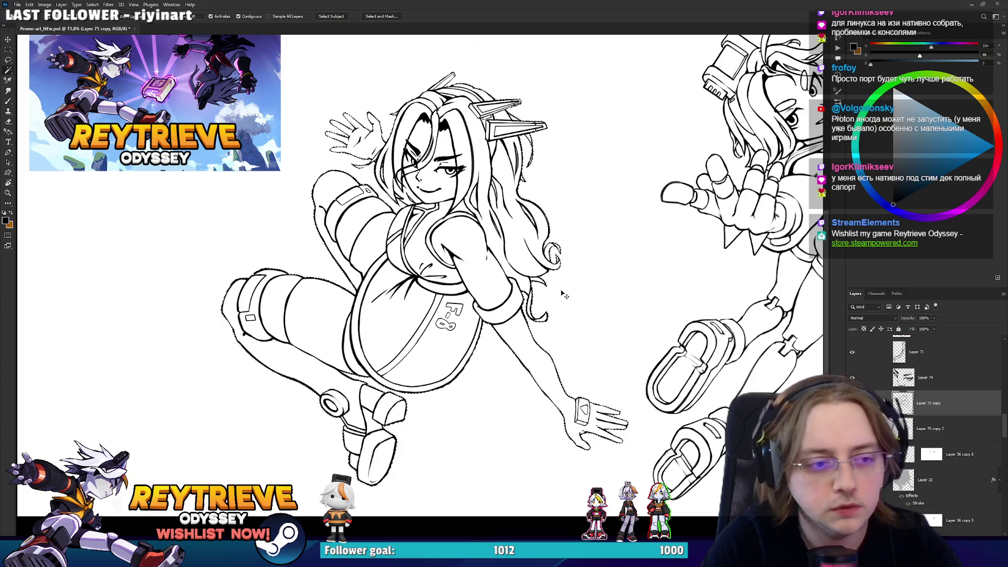
{"action": "scroll", "coordinate": [561, 294], "scroll_direction": "left", "scroll_amount": 3}
{"action": "left_click", "coordinate": [108, 4]}
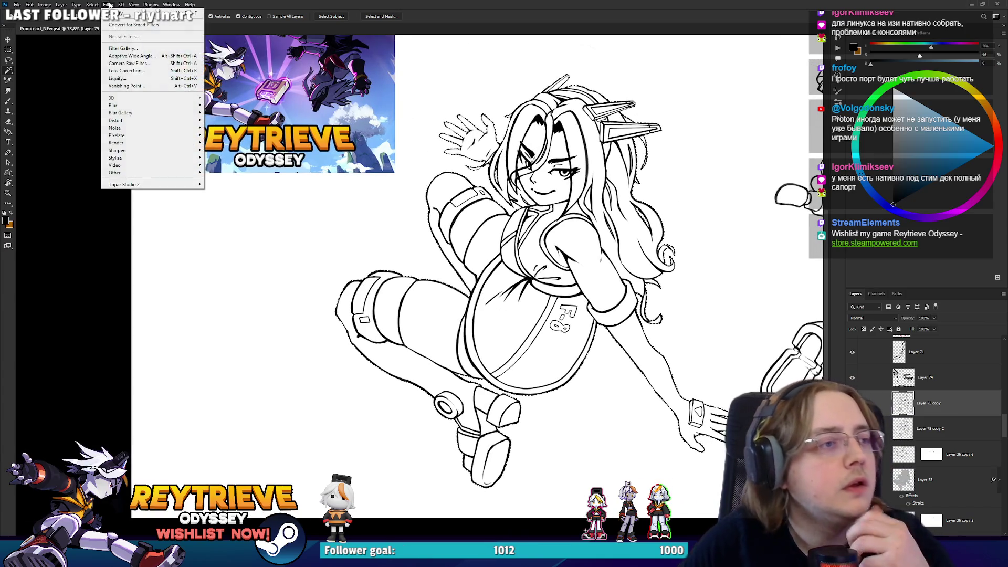
Contract the character selection by 2 pixels via Select > Modify > Contract
{"action": "left_click", "coordinate": [92, 4]}
{"action": "mouse_move", "coordinate": [142, 123]}
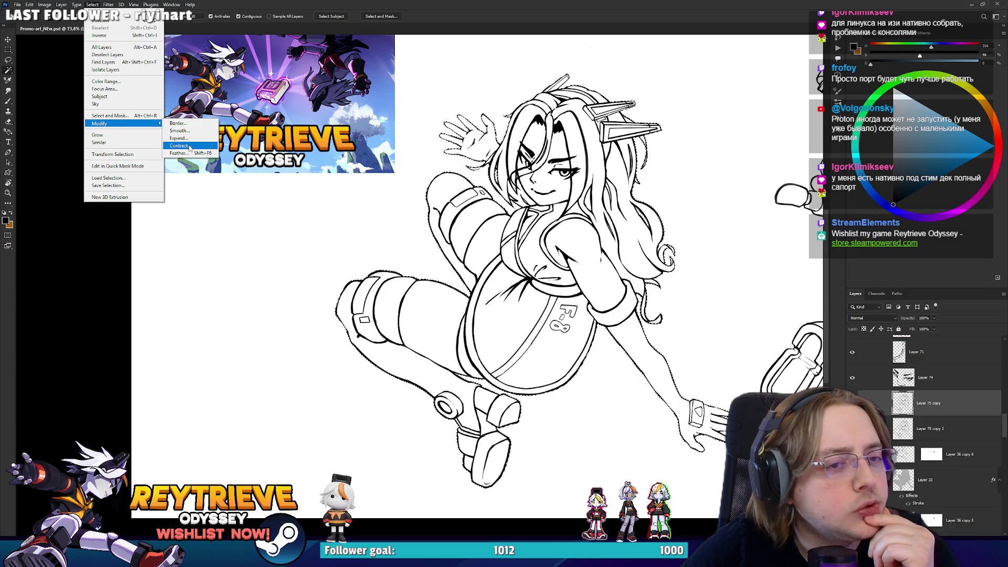
{"action": "left_click", "coordinate": [189, 147]}
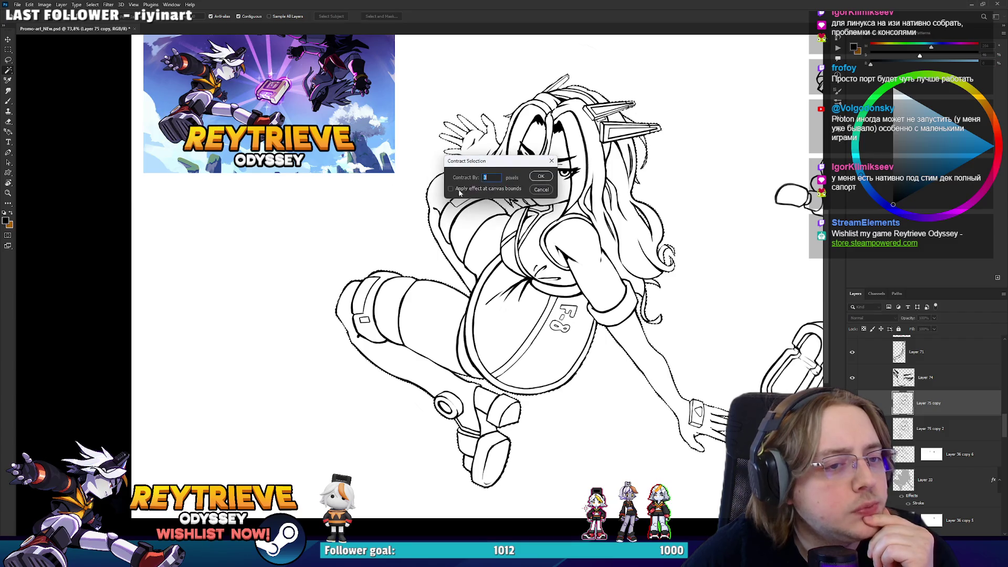
{"action": "left_click", "coordinate": [538, 180]}
{"action": "scroll", "coordinate": [538, 180], "scroll_direction": "up", "scroll_amount": 5}
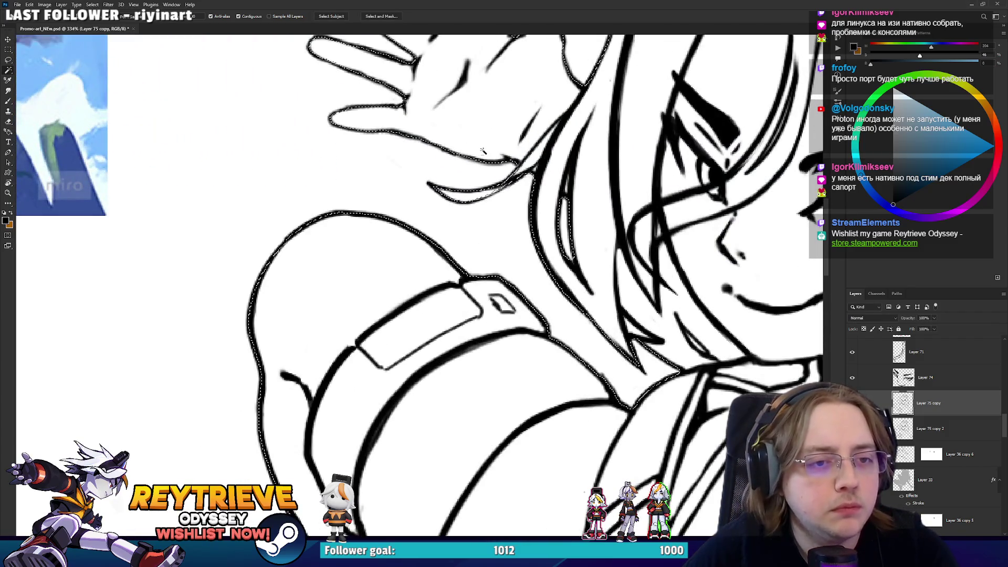
{"action": "scroll", "coordinate": [485, 158], "scroll_direction": "up", "scroll_amount": 4}
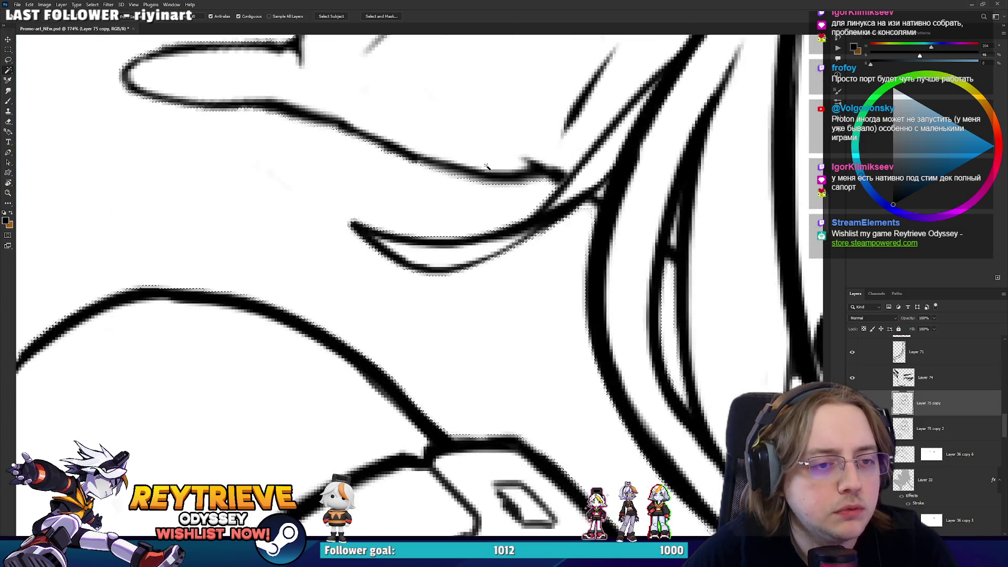
Dismiss the Filter menu without applying anything and add a new layer beneath the line art
{"action": "left_click", "coordinate": [109, 4]}
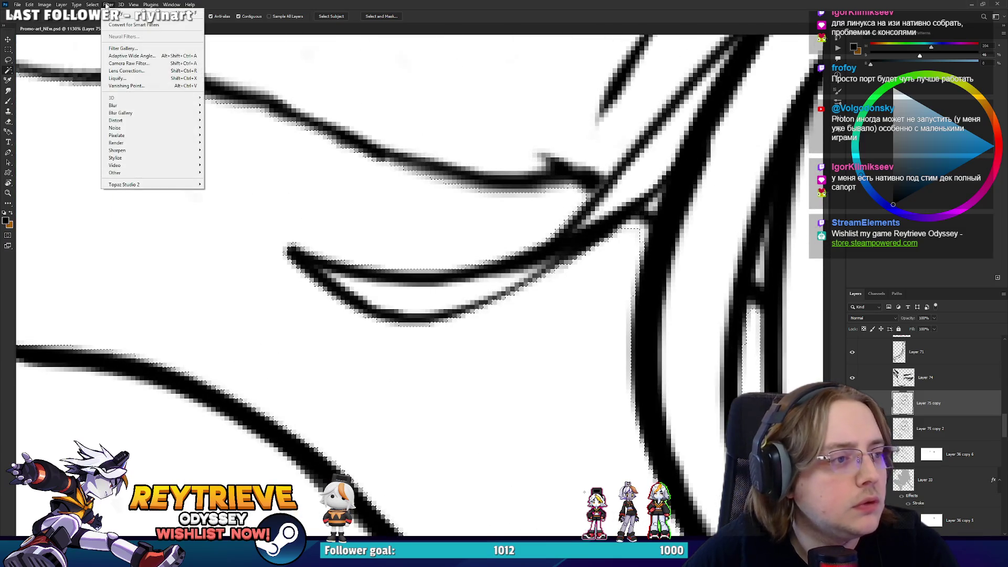
{"action": "key", "text": "Escape"}
{"action": "left_click", "coordinate": [450, 94]}
{"action": "scroll", "coordinate": [450, 94], "scroll_direction": "down", "scroll_amount": 10}
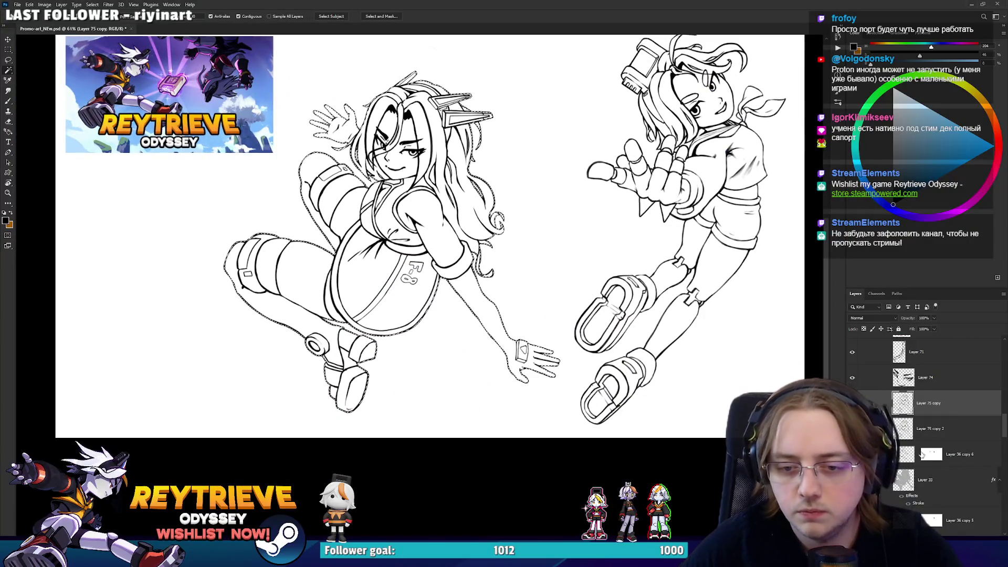
{"action": "key", "text": "ctrl+j"}
{"action": "left_click", "coordinate": [893, 148]}
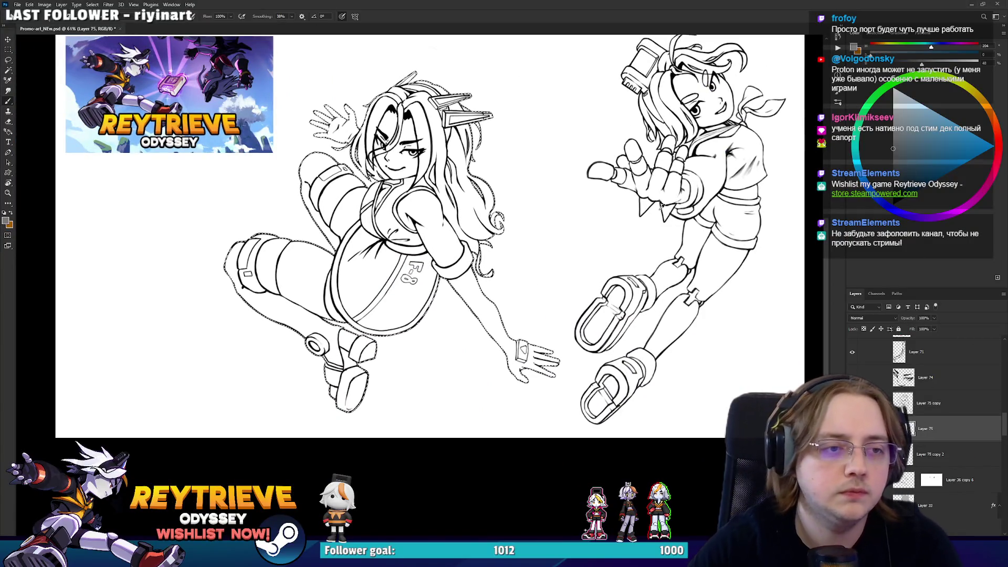
Fill the figure selection with the grey base colour and deselect
{"action": "key", "text": "b"}
{"action": "key", "text": "alt+BackSpace"}
{"action": "key", "text": "ctrl+d"}
{"action": "scroll", "coordinate": [488, 174], "scroll_direction": "up", "scroll_amount": 4}
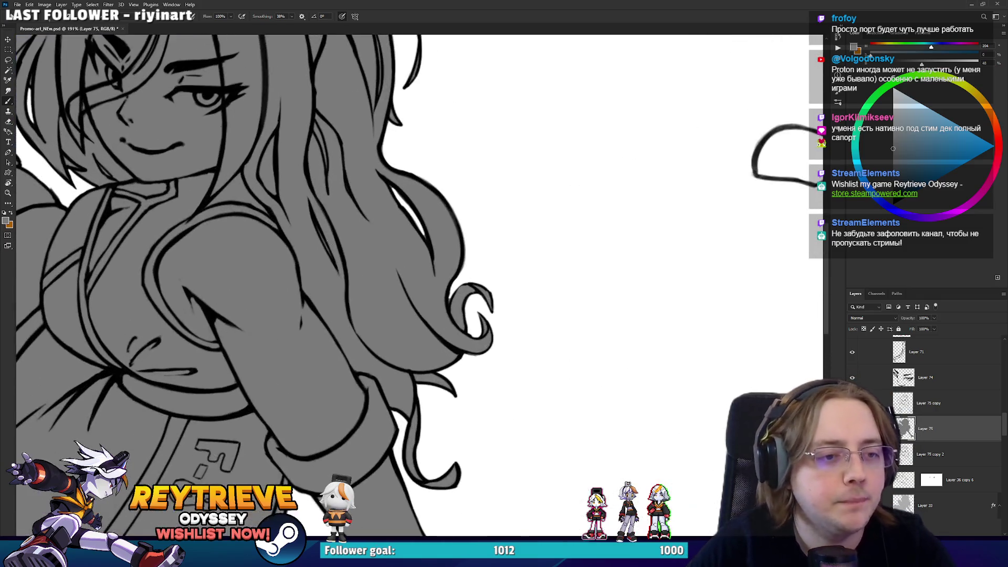
{"action": "left_click_drag", "start_coordinate": [410, 276], "coordinate": [456, 290]}
{"action": "scroll", "coordinate": [561, 316], "scroll_direction": "up", "scroll_amount": 5}
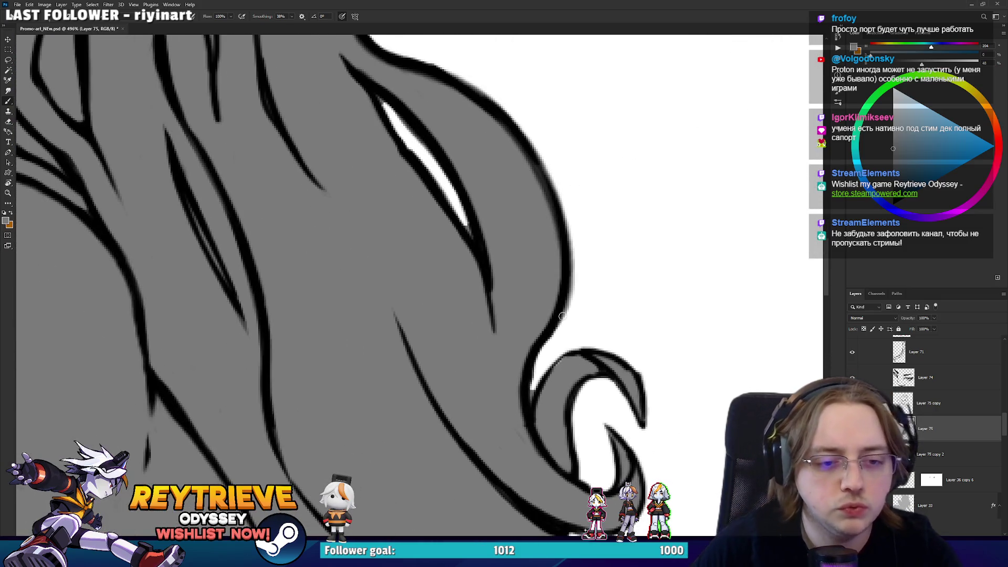
{"action": "left_click", "coordinate": [557, 371], "text": "alt"}
Tidy the grey fill's edges around the white hair streak, headpiece, raised hand and body
{"action": "key", "text": "e"}
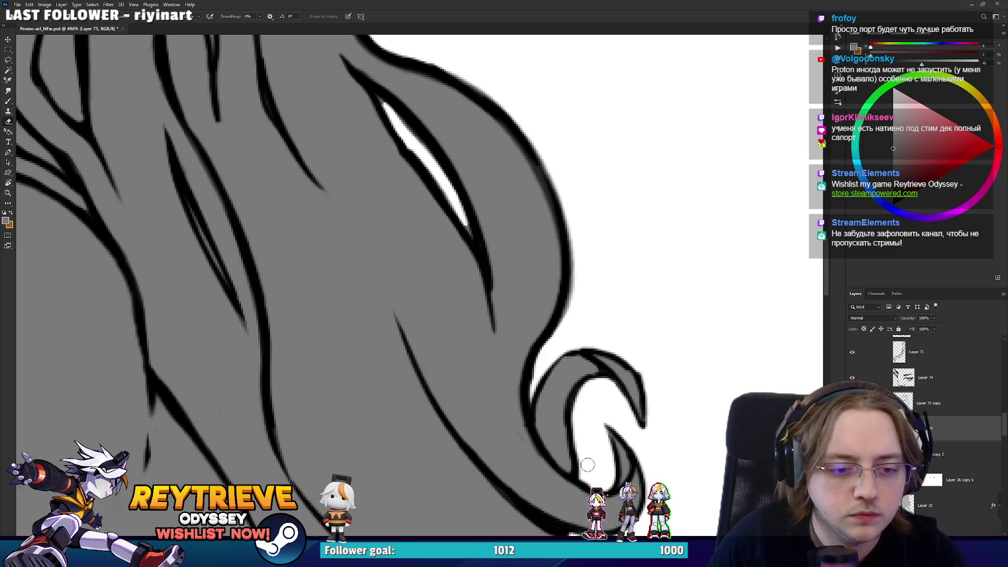
{"action": "left_click_drag", "start_coordinate": [471, 238], "coordinate": [510, 365]}
{"action": "left_click_drag", "start_coordinate": [491, 316], "coordinate": [536, 377]}
{"action": "key", "text": "b"}
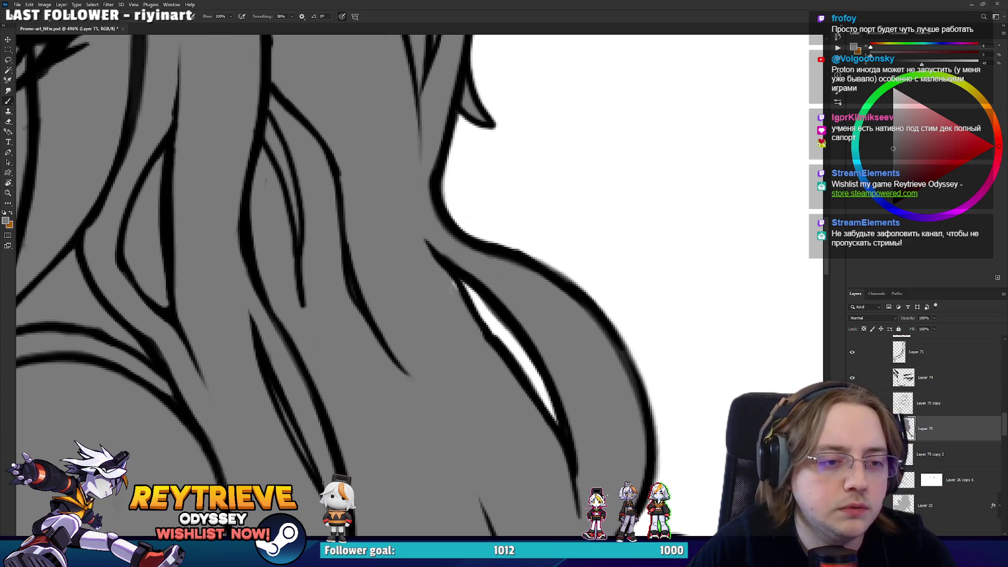
{"action": "scroll", "coordinate": [466, 314], "scroll_direction": "down", "scroll_amount": 2}
{"action": "scroll", "coordinate": [462, 262], "scroll_direction": "down", "scroll_amount": 1}
{"action": "key", "text": "e"}
{"action": "mouse_move", "coordinate": [446, 208]}
{"action": "left_mouse_down"}
{"action": "mouse_move", "coordinate": [561, 305]}
{"action": "mouse_move", "coordinate": [558, 251]}
{"action": "left_mouse_up"}
{"action": "mouse_move", "coordinate": [247, 294]}
{"action": "left_mouse_down"}
{"action": "mouse_move", "coordinate": [546, 291]}
{"action": "mouse_move", "coordinate": [598, 204]}
{"action": "mouse_move", "coordinate": [584, 112]}
{"action": "left_mouse_up"}
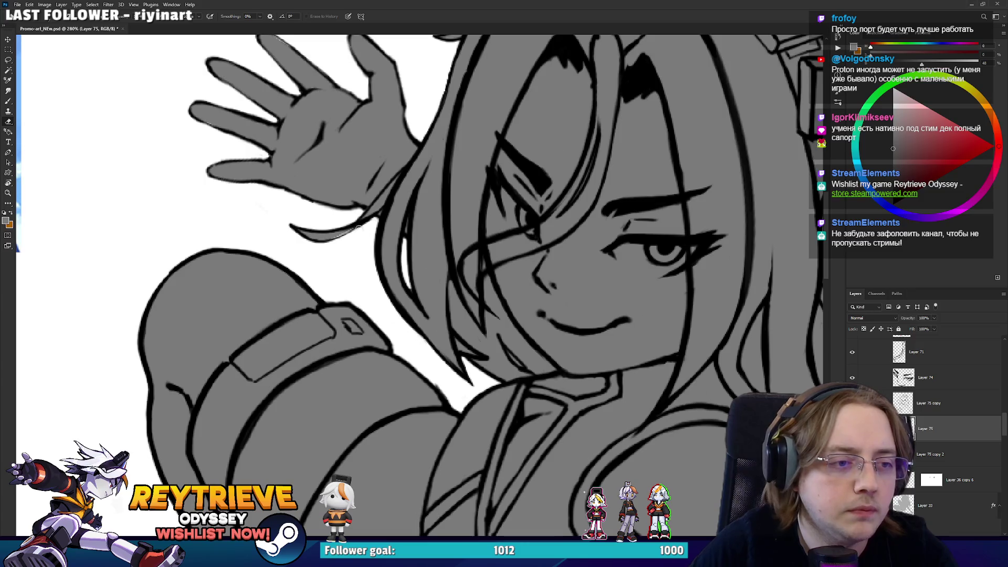
{"action": "key", "text": "b"}
{"action": "key", "text": "e"}
{"action": "mouse_move", "coordinate": [437, 313]}
{"action": "left_mouse_down"}
{"action": "mouse_move", "coordinate": [444, 282]}
{"action": "mouse_move", "coordinate": [563, 189]}
{"action": "mouse_move", "coordinate": [642, 39]}
{"action": "mouse_move", "coordinate": [354, 310]}
{"action": "mouse_move", "coordinate": [477, 72]}
{"action": "mouse_move", "coordinate": [458, 272]}
{"action": "mouse_move", "coordinate": [406, 193]}
{"action": "left_mouse_up"}
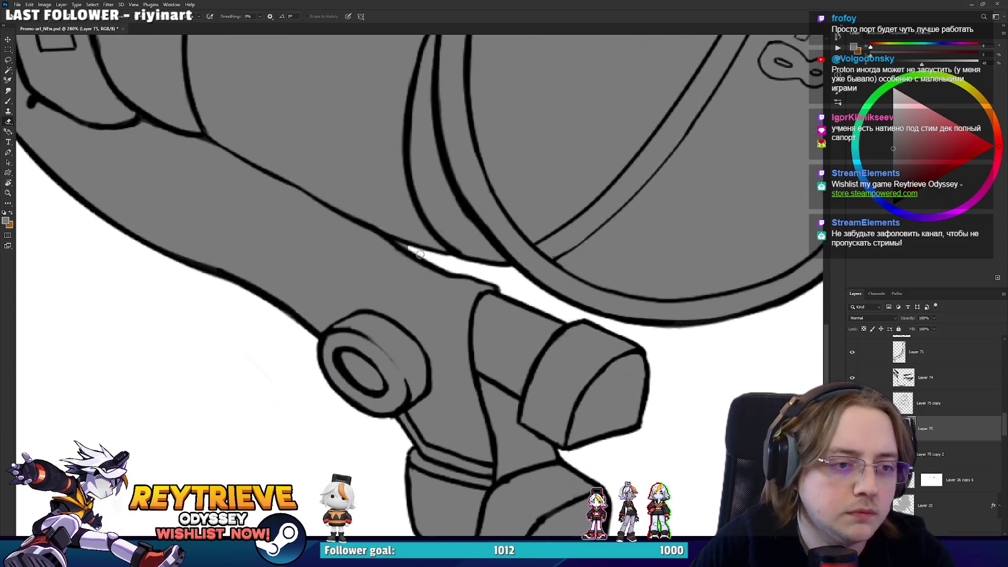
{"action": "mouse_move", "coordinate": [398, 242]}
{"action": "left_mouse_down"}
{"action": "mouse_move", "coordinate": [407, 152]}
{"action": "mouse_move", "coordinate": [273, 432]}
{"action": "mouse_move", "coordinate": [475, 264]}
{"action": "mouse_move", "coordinate": [436, 239]}
{"action": "left_mouse_up"}
{"action": "scroll", "coordinate": [436, 239], "scroll_direction": "down", "scroll_amount": 3}
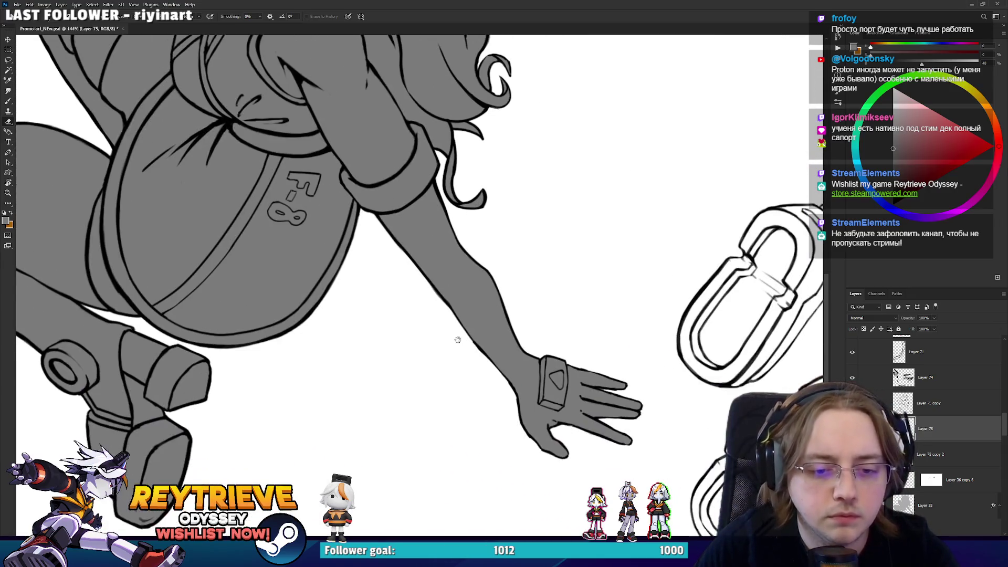
Clean the grey base fill around the shoulder, hair curls and hands with the brush
{"action": "scroll", "coordinate": [628, 426], "scroll_direction": "up", "scroll_amount": 2}
{"action": "scroll", "coordinate": [628, 427], "scroll_direction": "up", "scroll_amount": 2}
{"action": "scroll", "coordinate": [599, 409], "scroll_direction": "down", "scroll_amount": 1}
{"action": "scroll", "coordinate": [560, 337], "scroll_direction": "up", "scroll_amount": 2}
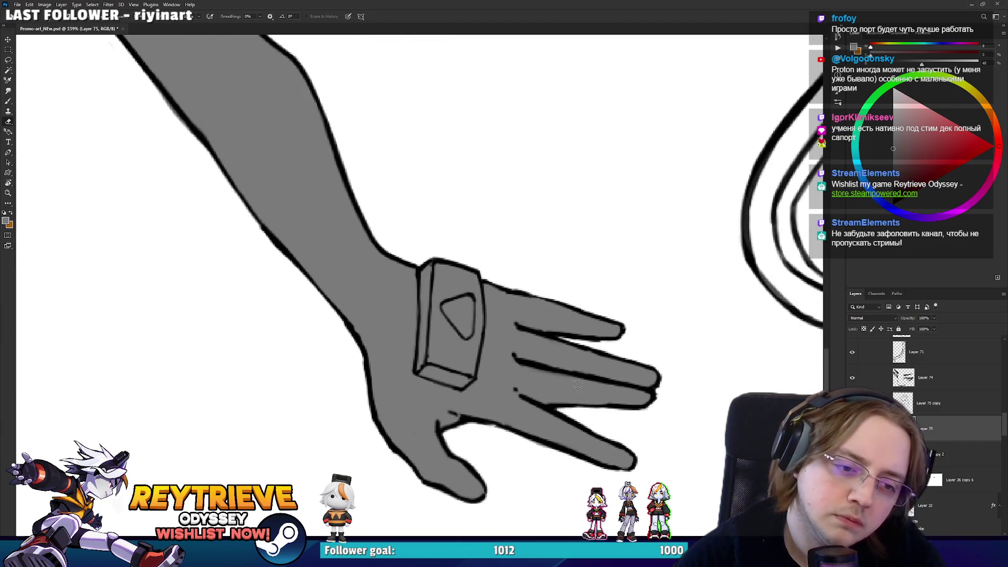
{"action": "scroll", "coordinate": [452, 257], "scroll_direction": "down", "scroll_amount": 3}
{"action": "scroll", "coordinate": [532, 406], "scroll_direction": "up", "scroll_amount": 2}
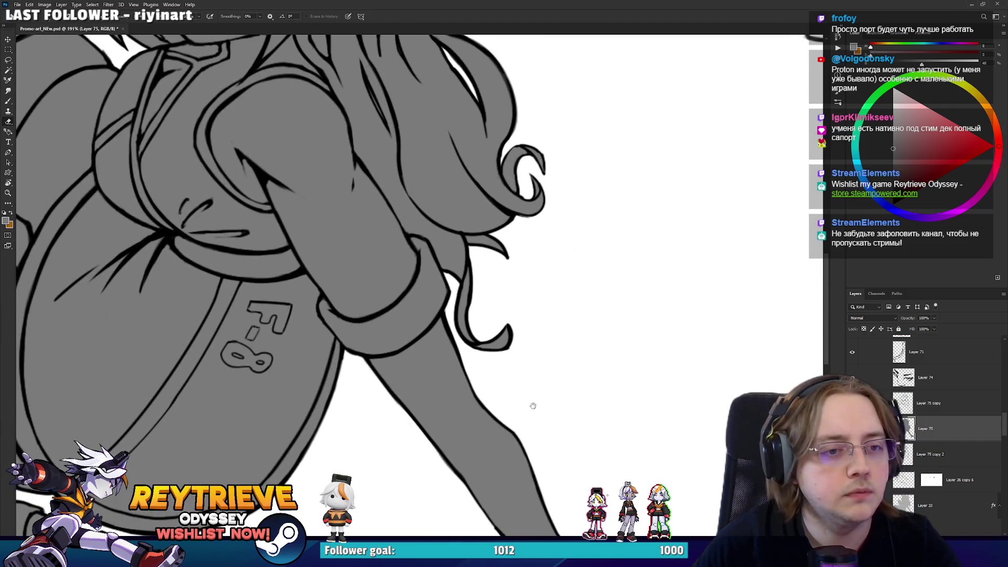
{"action": "left_click_drag", "start_coordinate": [464, 269], "coordinate": [512, 348]}
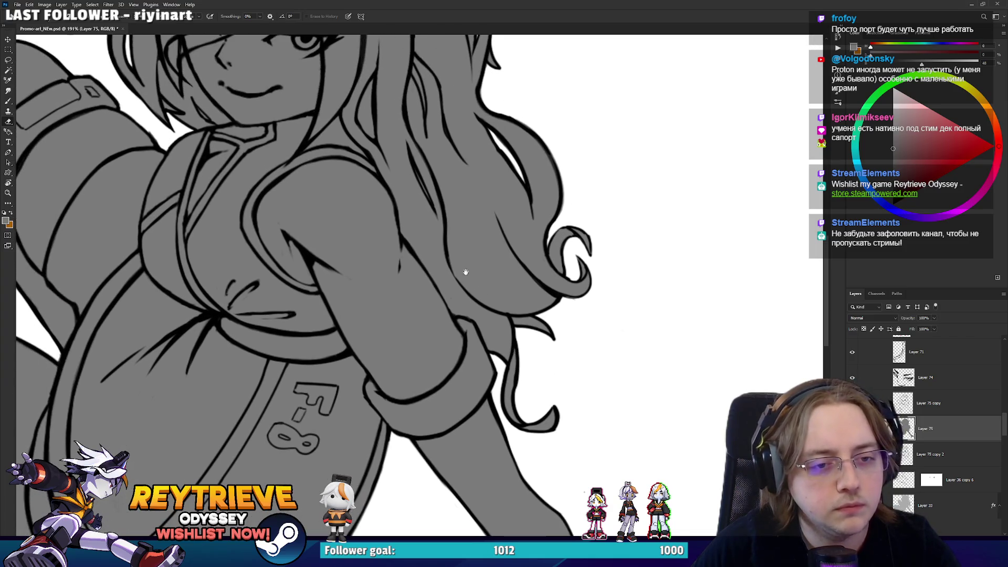
{"action": "scroll", "coordinate": [467, 274], "scroll_direction": "down", "scroll_amount": 3}
{"action": "scroll", "coordinate": [290, 168], "scroll_direction": "up", "scroll_amount": 5}
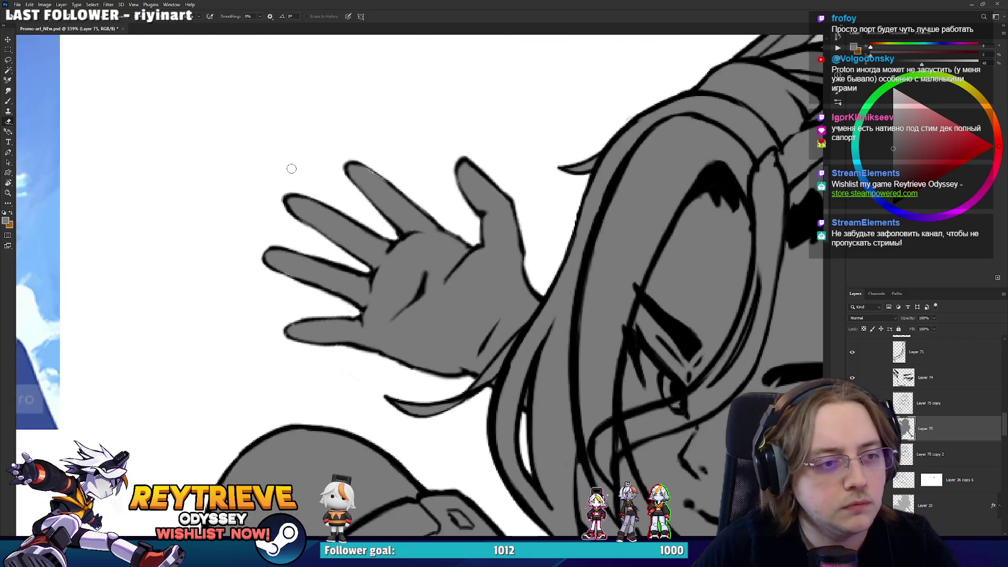
{"action": "key", "text": "b"}
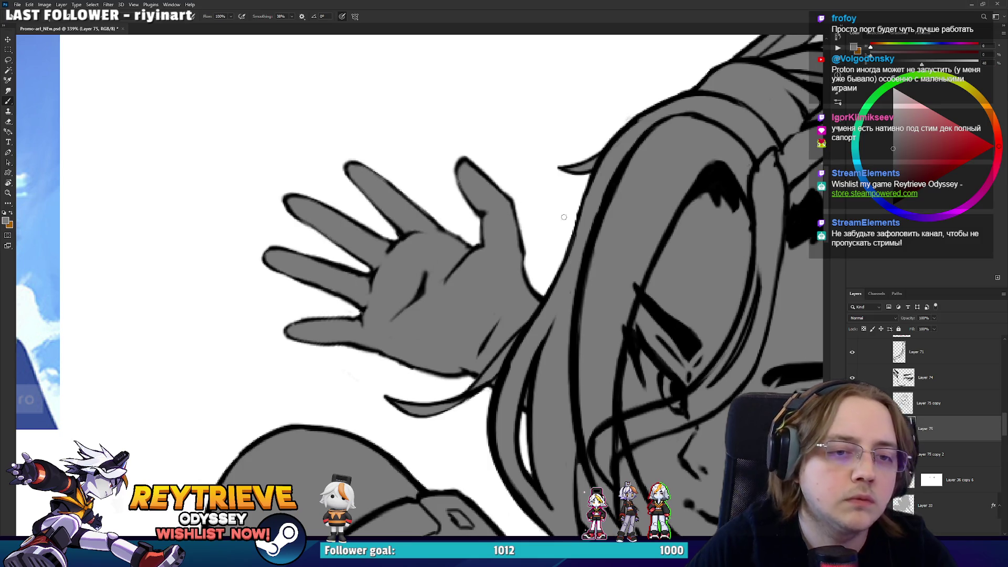
{"action": "scroll", "coordinate": [547, 326], "scroll_direction": "down", "scroll_amount": 6}
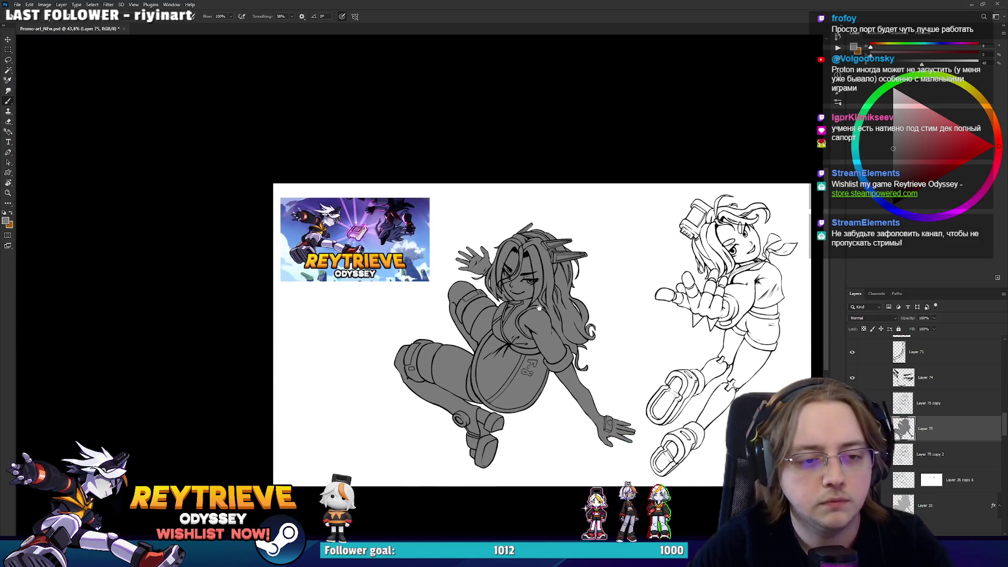
{"action": "scroll", "coordinate": [557, 316], "scroll_direction": "up", "scroll_amount": 1}
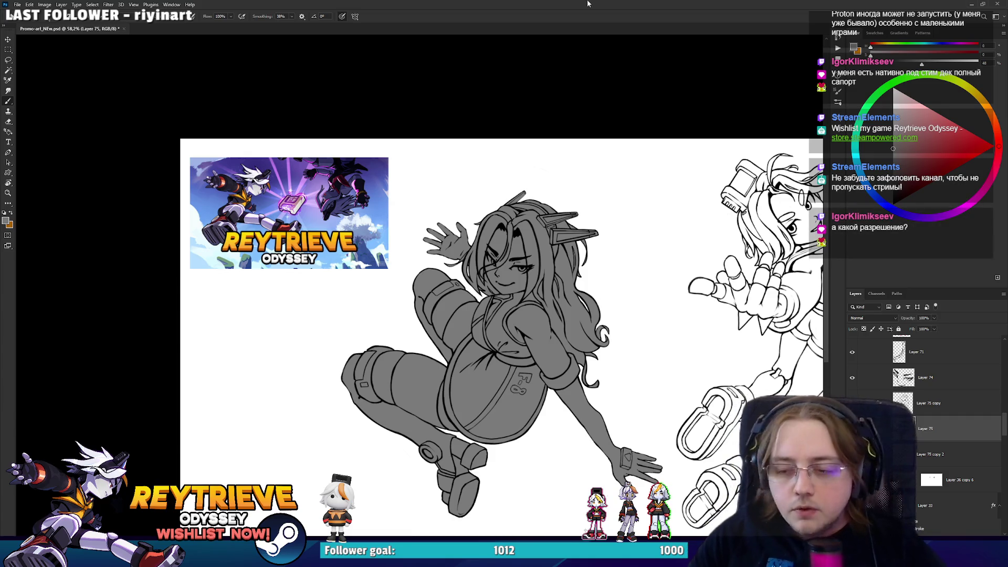
{"action": "scroll", "coordinate": [582, 362], "scroll_direction": "up", "scroll_amount": 2}
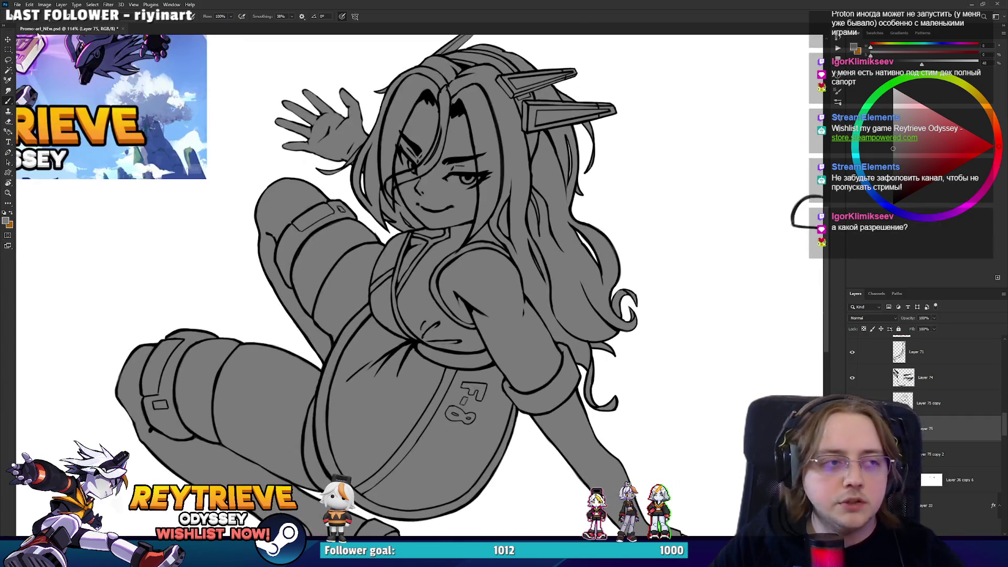
Check the canvas size in Image Size (3120 x 1755 px) and close it unchanged
{"action": "left_click", "coordinate": [44, 4]}
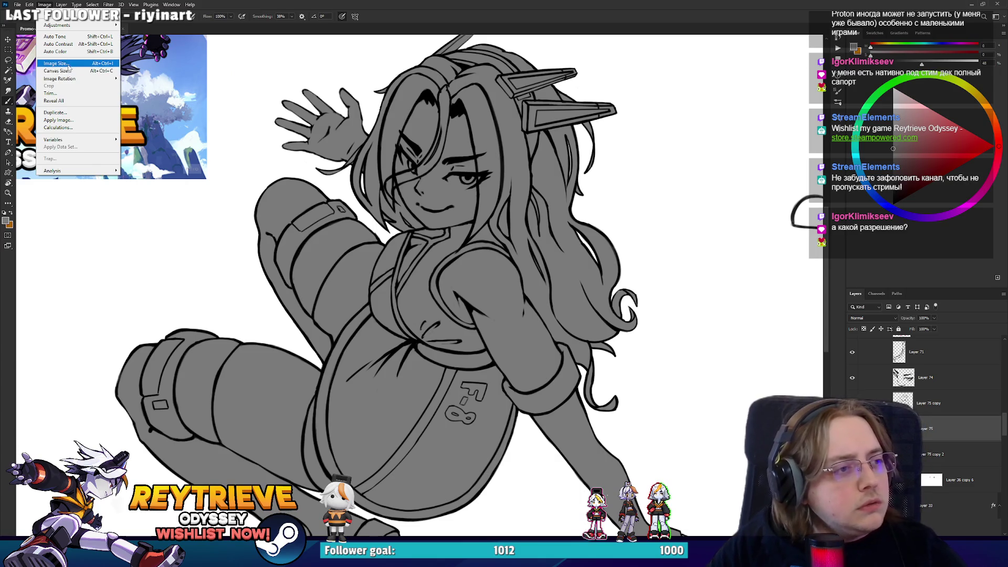
{"action": "left_click", "coordinate": [67, 64]}
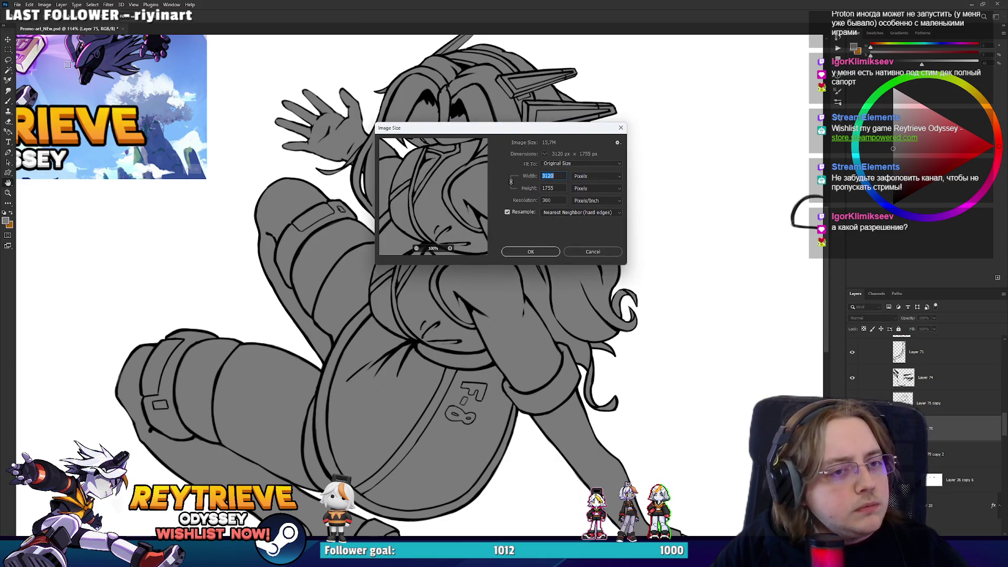
{"action": "left_click", "coordinate": [620, 129]}
{"action": "scroll", "coordinate": [498, 181], "scroll_direction": "down", "scroll_amount": 3}
{"action": "scroll", "coordinate": [498, 181], "scroll_direction": "up", "scroll_amount": 3}
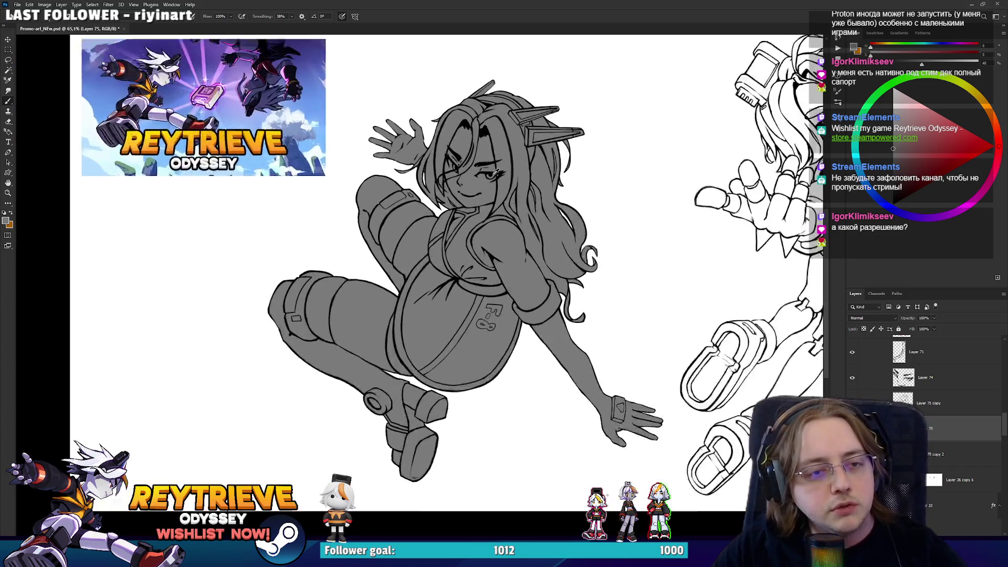
{"action": "scroll", "coordinate": [499, 181], "scroll_direction": "down", "scroll_amount": 1}
{"action": "left_click_drag", "start_coordinate": [508, 250], "coordinate": [502, 261]}
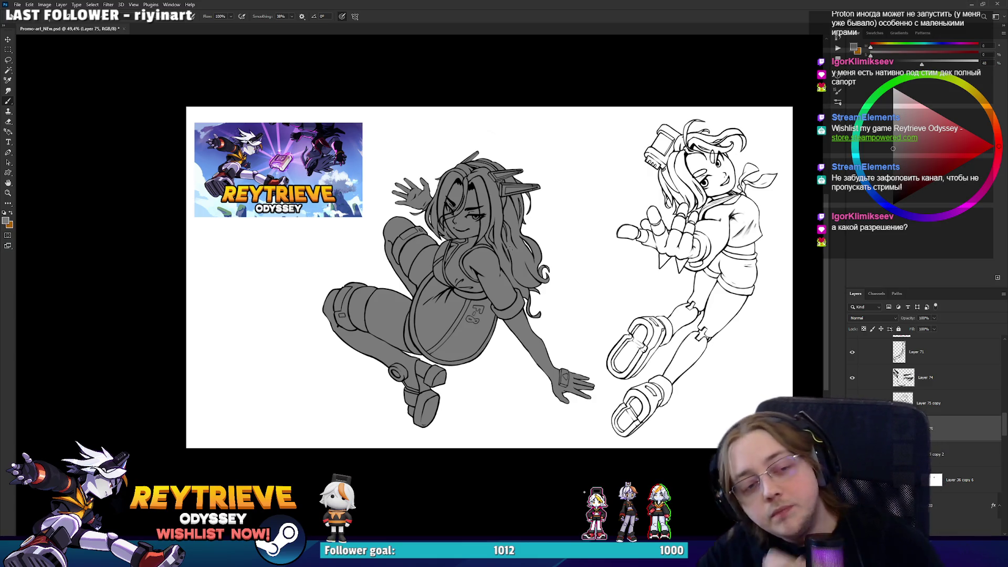
{"action": "scroll", "coordinate": [491, 205], "scroll_direction": "up", "scroll_amount": 10}
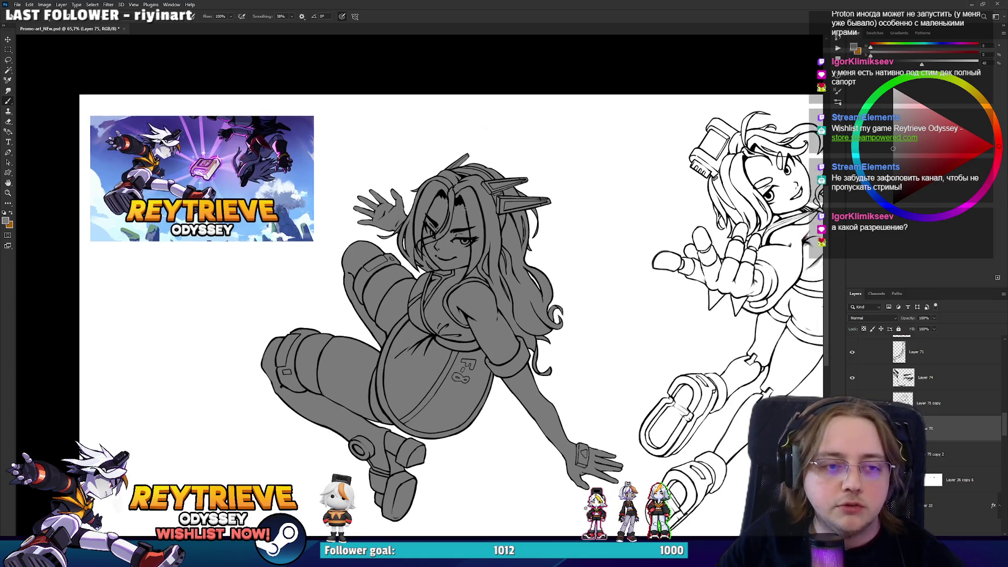
{"action": "scroll", "coordinate": [452, 190], "scroll_direction": "down", "scroll_amount": 8}
{"action": "scroll", "coordinate": [453, 189], "scroll_direction": "up", "scroll_amount": 3}
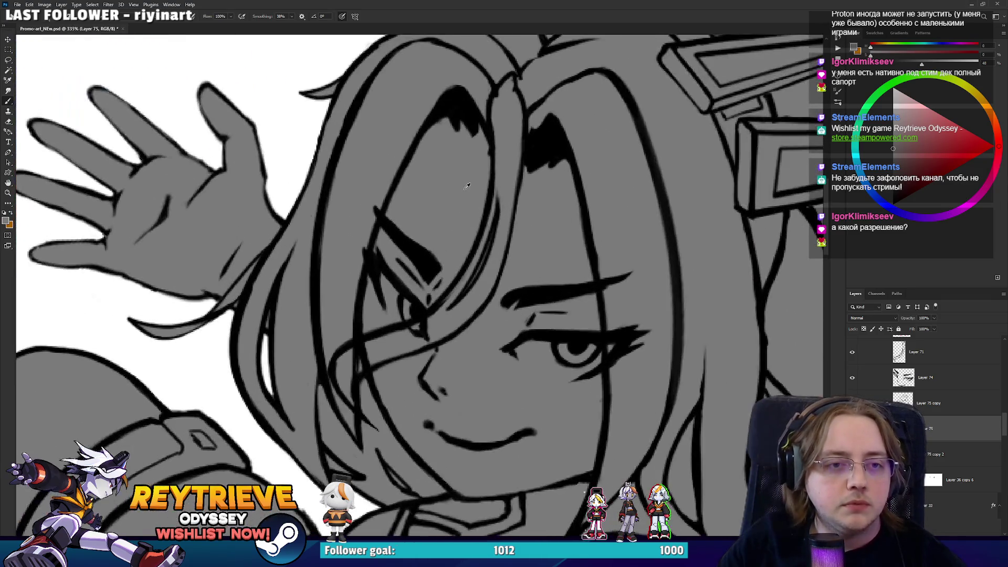
{"action": "scroll", "coordinate": [452, 189], "scroll_direction": "down", "scroll_amount": 5}
{"action": "left_click_drag", "start_coordinate": [526, 248], "coordinate": [501, 221]}
{"action": "scroll", "coordinate": [494, 223], "scroll_direction": "down", "scroll_amount": 3}
{"action": "scroll", "coordinate": [435, 228], "scroll_direction": "up", "scroll_amount": 4}
{"action": "scroll", "coordinate": [427, 231], "scroll_direction": "down", "scroll_amount": 3}
{"action": "left_click_drag", "start_coordinate": [451, 262], "coordinate": [476, 264]}
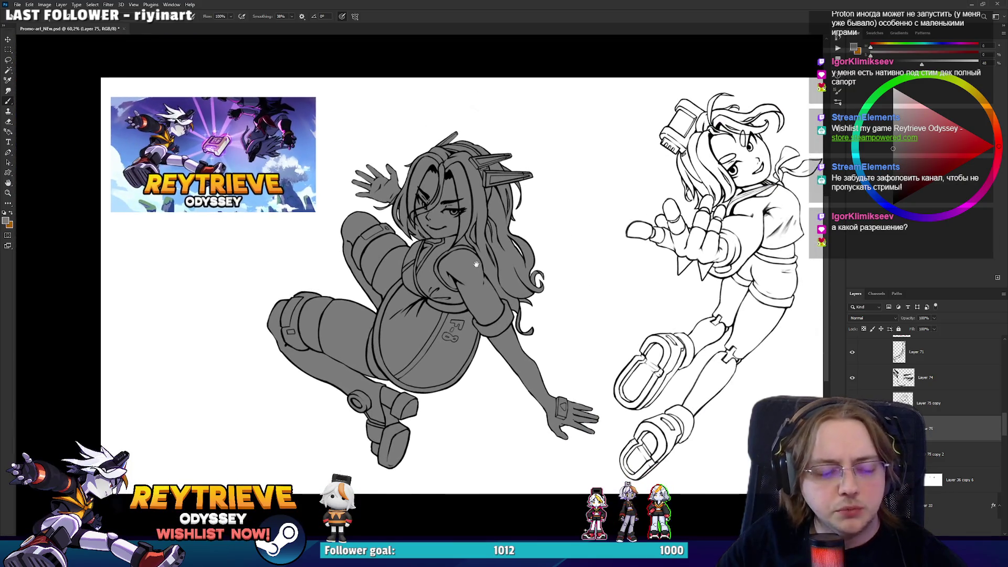
{"action": "scroll", "coordinate": [476, 264], "scroll_direction": "up", "scroll_amount": 3}
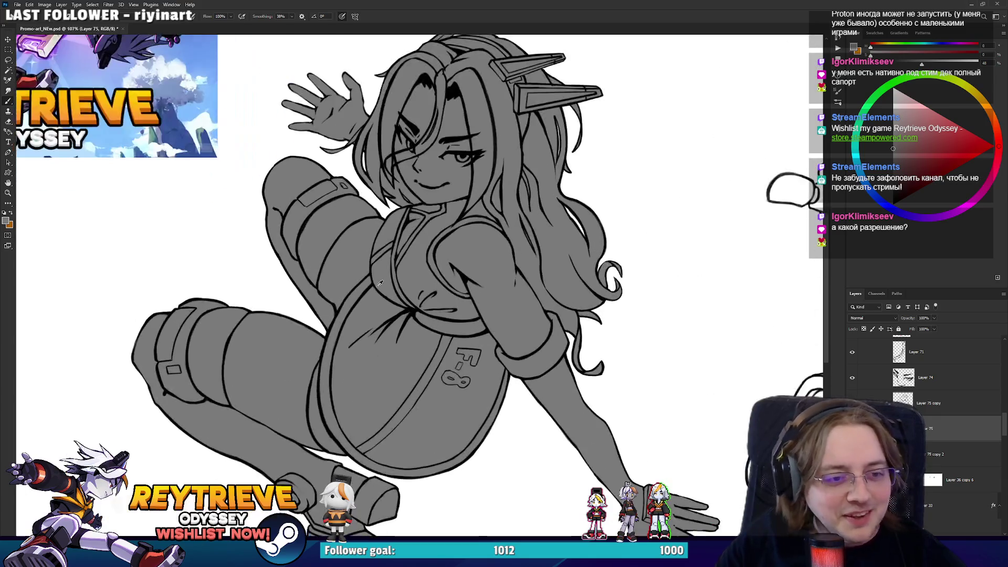
{"action": "scroll", "coordinate": [391, 282], "scroll_direction": "down", "scroll_amount": 4}
{"action": "scroll", "coordinate": [389, 283], "scroll_direction": "up", "scroll_amount": 2}
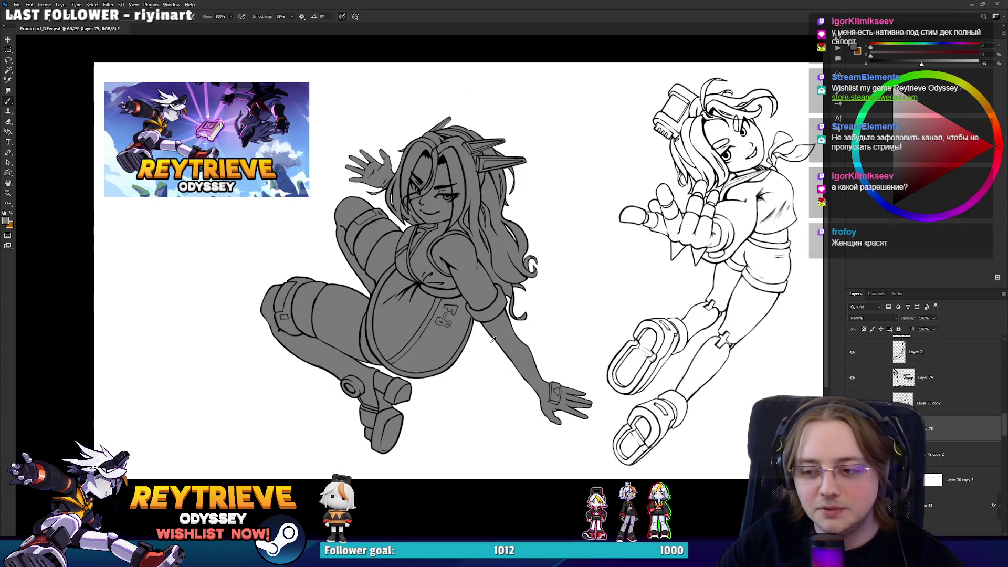
{"action": "scroll", "coordinate": [488, 289], "scroll_direction": "up", "scroll_amount": 4}
{"action": "scroll", "coordinate": [492, 347], "scroll_direction": "down", "scroll_amount": 2}
{"action": "scroll", "coordinate": [489, 347], "scroll_direction": "down", "scroll_amount": 2}
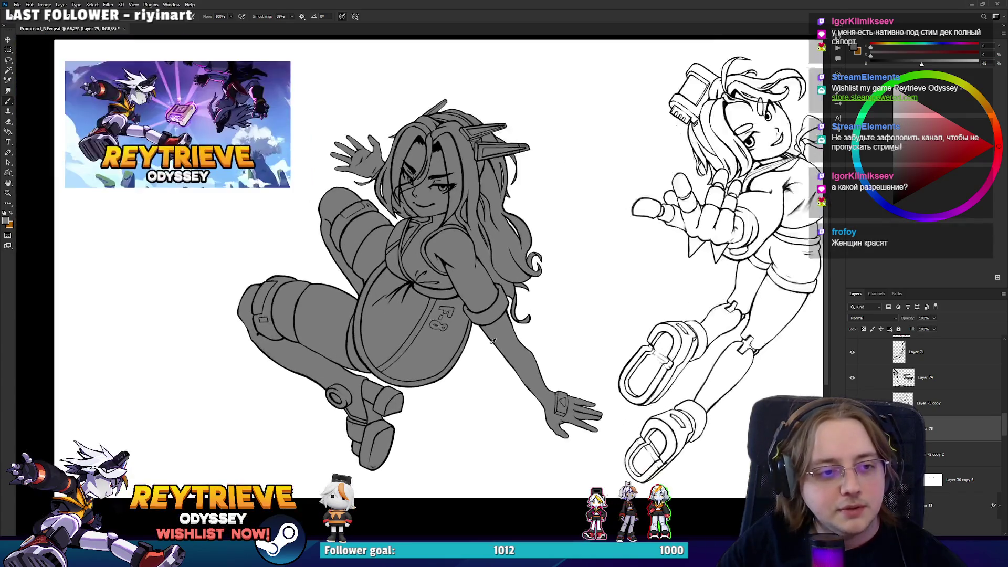
{"action": "scroll", "coordinate": [472, 343], "scroll_direction": "up", "scroll_amount": 1}
{"action": "scroll", "coordinate": [460, 341], "scroll_direction": "down", "scroll_amount": 1}
{"action": "scroll", "coordinate": [461, 341], "scroll_direction": "up", "scroll_amount": 2}
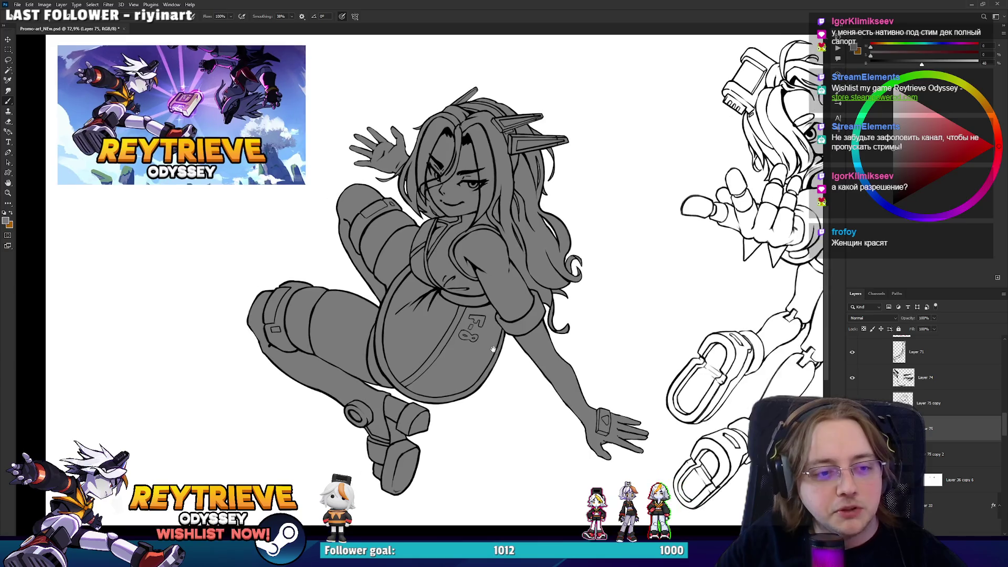
{"action": "left_click_drag", "start_coordinate": [636, 259], "coordinate": [580, 258]}
{"action": "scroll", "coordinate": [586, 294], "scroll_direction": "down", "scroll_amount": 1}
{"action": "left_click_drag", "start_coordinate": [585, 293], "coordinate": [698, 313]}
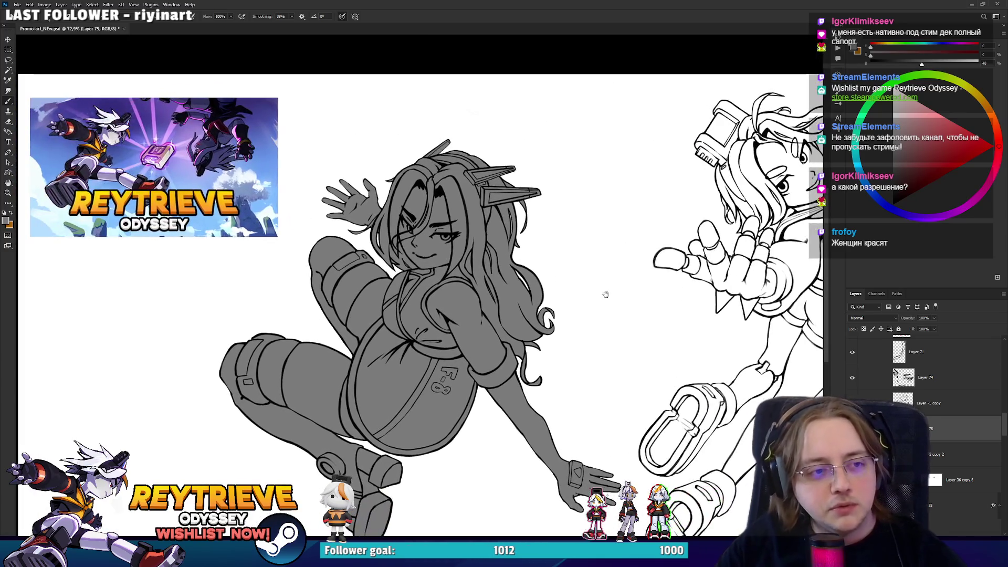
{"action": "scroll", "coordinate": [385, 393], "scroll_direction": "up", "scroll_amount": 3}
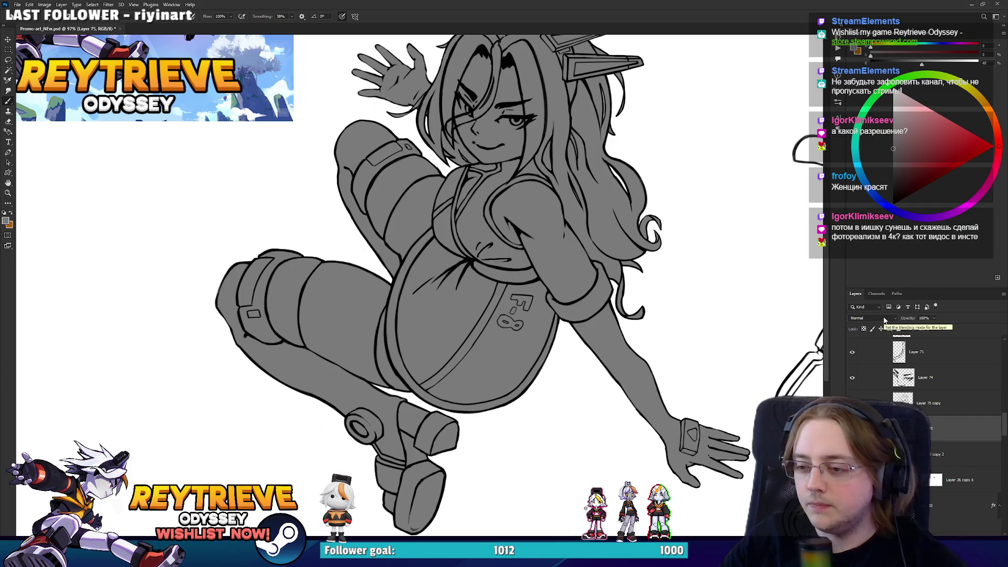
{"action": "left_click", "coordinate": [882, 405]}
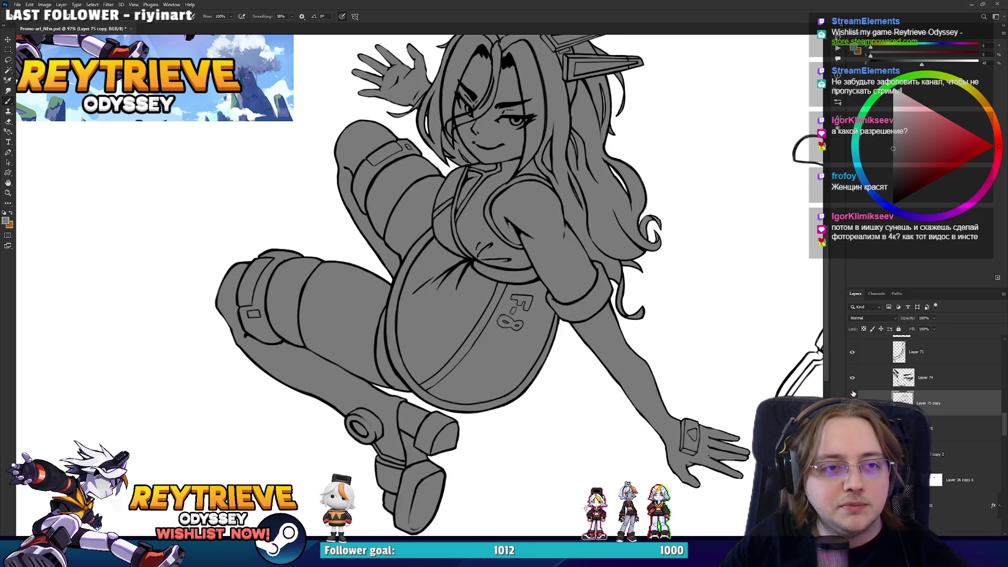
{"action": "scroll", "coordinate": [574, 251], "scroll_direction": "down", "scroll_amount": 2}
{"action": "scroll", "coordinate": [581, 258], "scroll_direction": "up", "scroll_amount": 2}
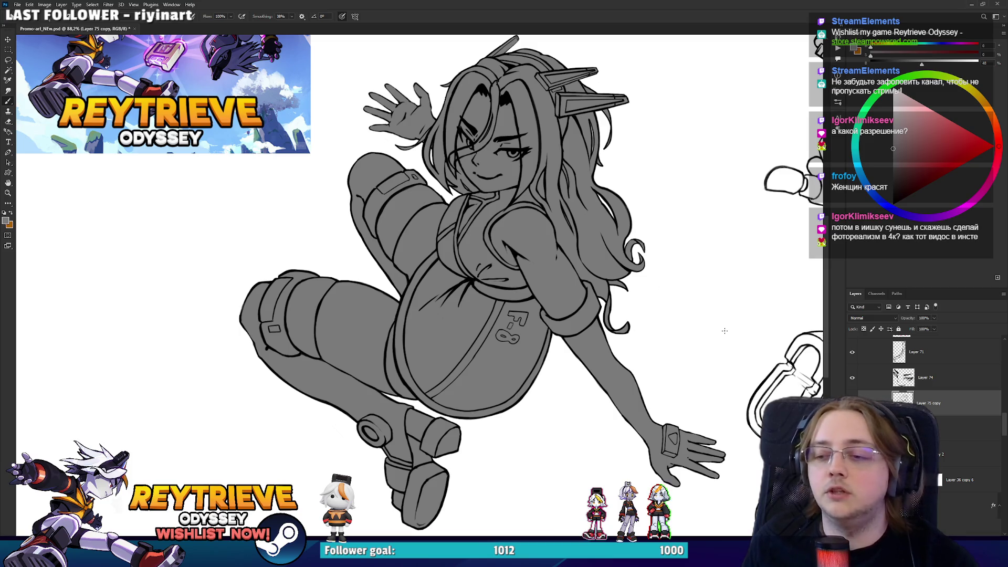
{"action": "scroll", "coordinate": [669, 354], "scroll_direction": "down", "scroll_amount": 2}
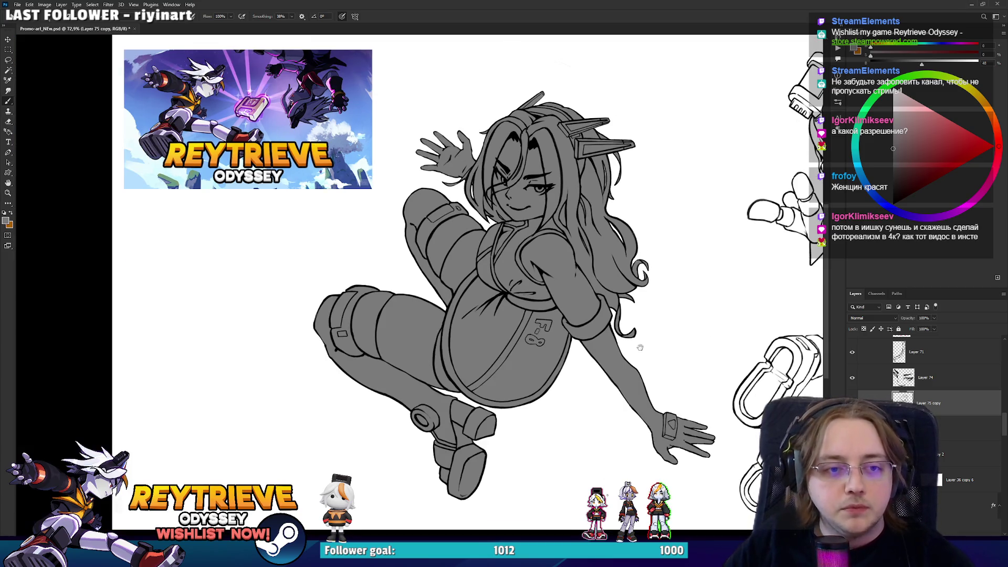
{"action": "scroll", "coordinate": [601, 340], "scroll_direction": "down", "scroll_amount": 2}
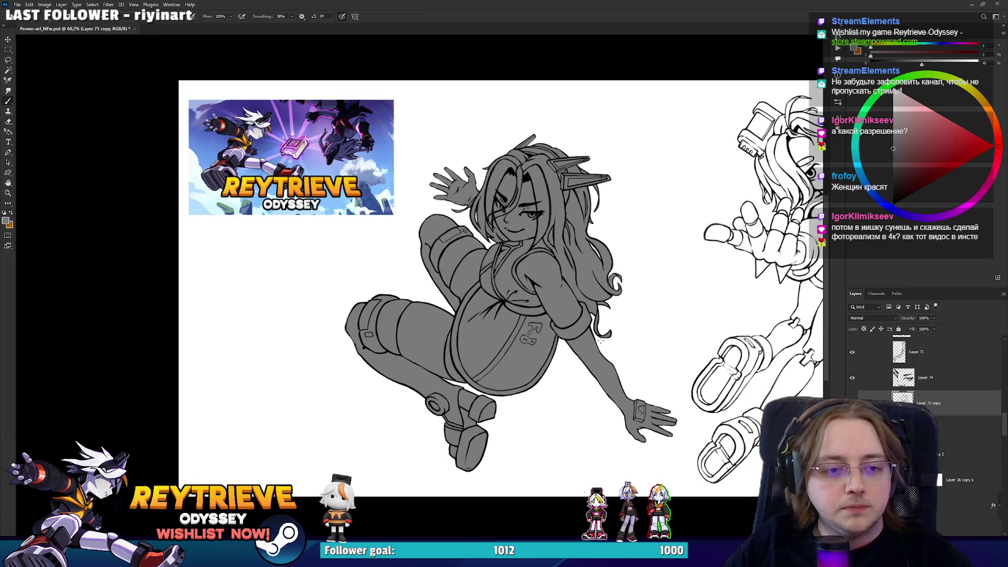
{"action": "scroll", "coordinate": [603, 336], "scroll_direction": "up", "scroll_amount": 3}
{"action": "scroll", "coordinate": [577, 343], "scroll_direction": "down", "scroll_amount": 1}
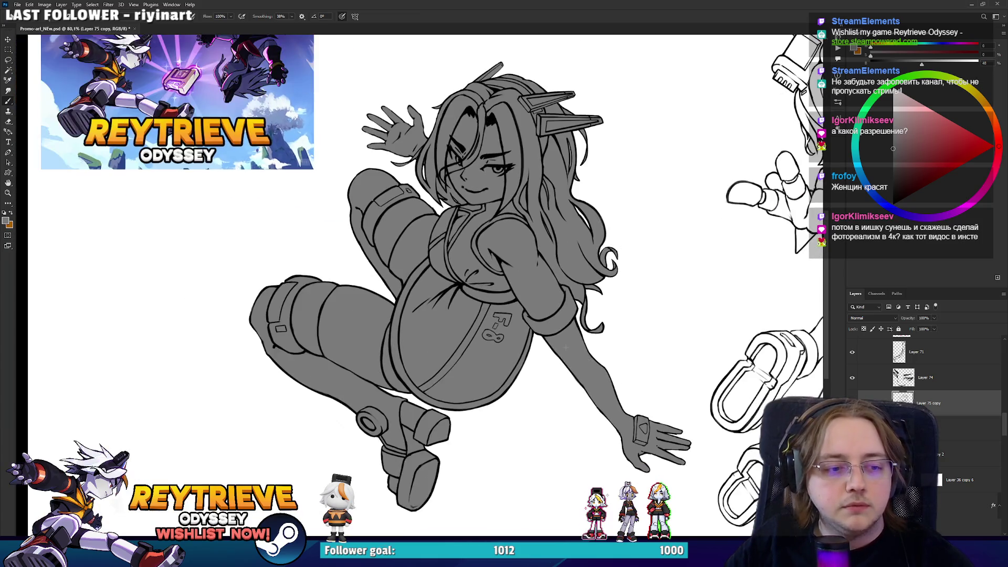
{"action": "left_click_drag", "start_coordinate": [565, 347], "coordinate": [567, 345]}
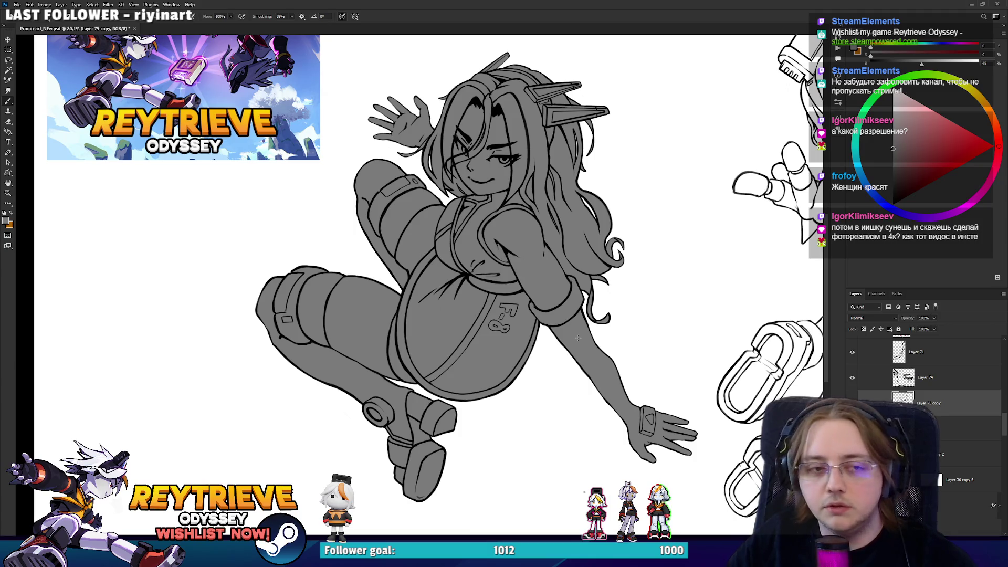
{"action": "scroll", "coordinate": [577, 337], "scroll_direction": "down", "scroll_amount": 1}
{"action": "scroll", "coordinate": [546, 283], "scroll_direction": "up", "scroll_amount": 3}
{"action": "scroll", "coordinate": [524, 247], "scroll_direction": "down", "scroll_amount": 3}
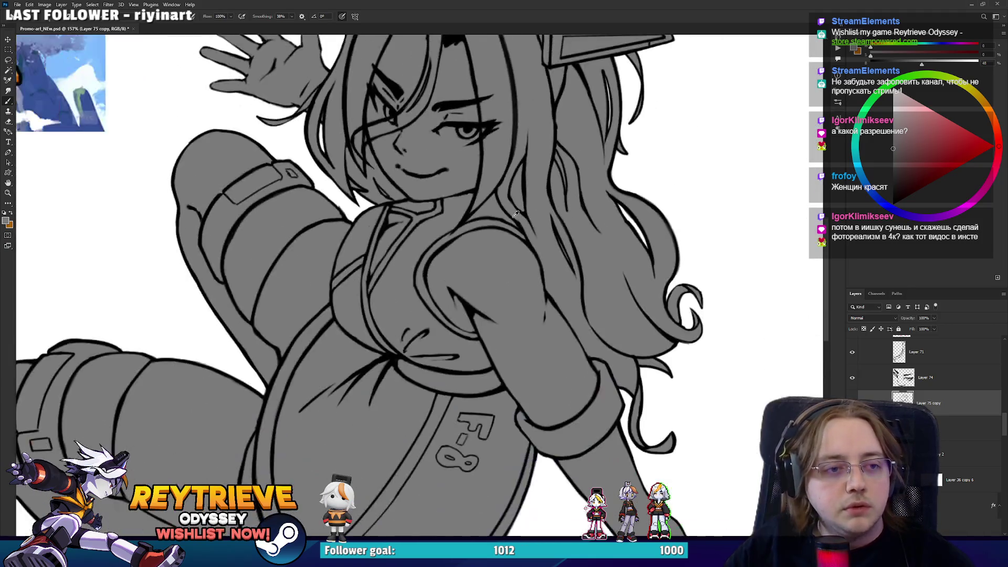
{"action": "scroll", "coordinate": [520, 231], "scroll_direction": "up", "scroll_amount": 1}
{"action": "scroll", "coordinate": [544, 255], "scroll_direction": "up", "scroll_amount": 2}
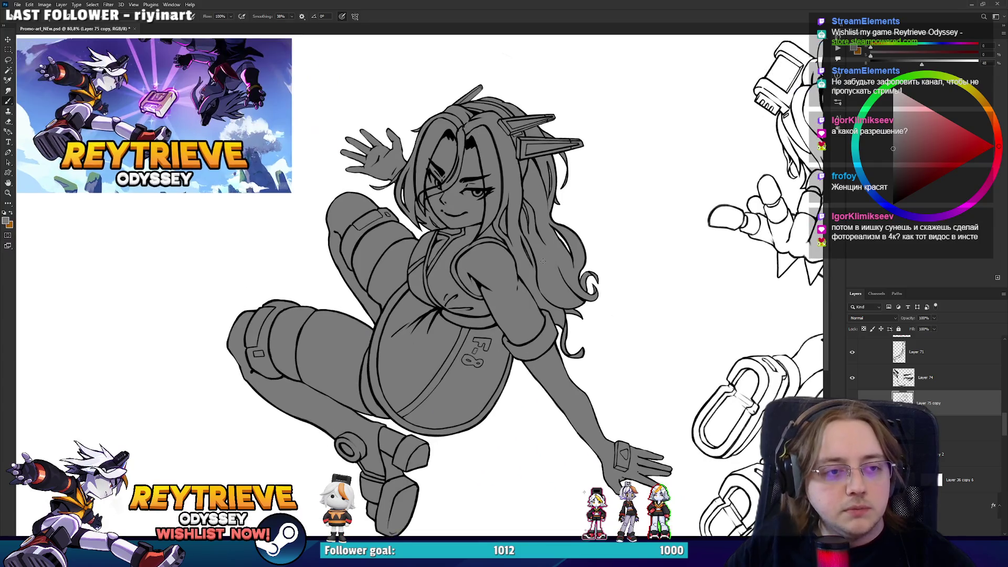
{"action": "scroll", "coordinate": [545, 255], "scroll_direction": "down", "scroll_amount": 2}
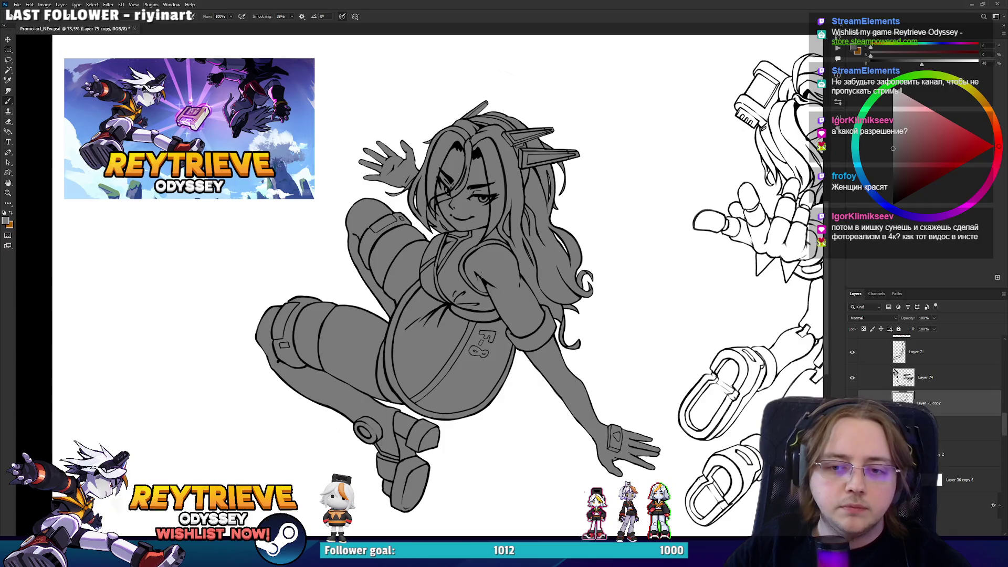
Paste the first texture image and scale it to 492 x 600 px at the lower left
{"action": "key", "text": "ctrl+v"}
{"action": "left_click_drag", "start_coordinate": [438, 289], "coordinate": [149, 399]}
{"action": "mouse_move", "coordinate": [371, 291]}
{"action": "left_mouse_down"}
{"action": "mouse_move", "coordinate": [384, 270]}
{"action": "mouse_move", "coordinate": [376, 241]}
{"action": "left_mouse_up"}
{"action": "key", "text": "ctrl+t"}
{"action": "left_click_drag", "start_coordinate": [441, 129], "coordinate": [374, 213]}
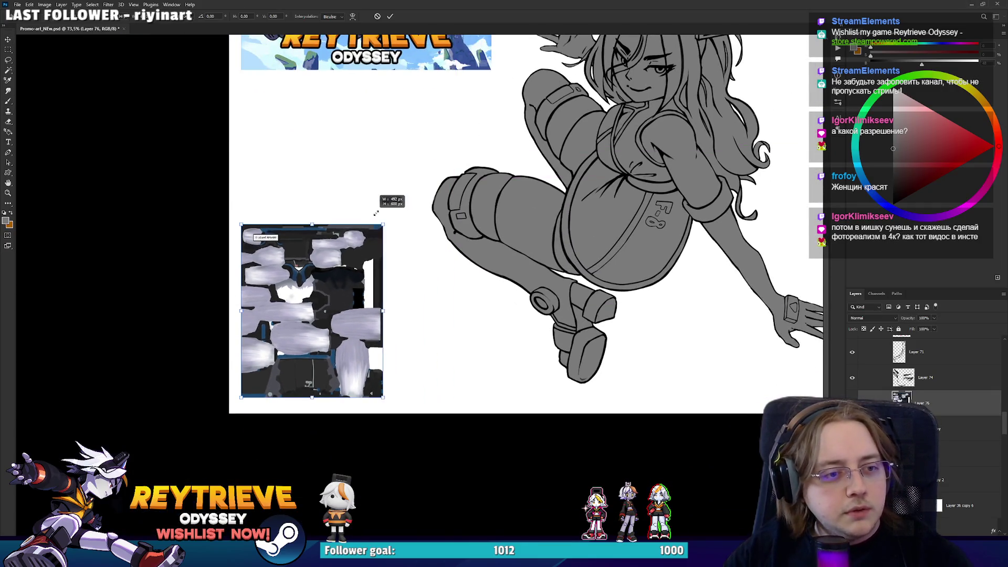
{"action": "key", "text": "Return"}
{"action": "scroll", "coordinate": [423, 263], "scroll_direction": "up", "scroll_amount": 2}
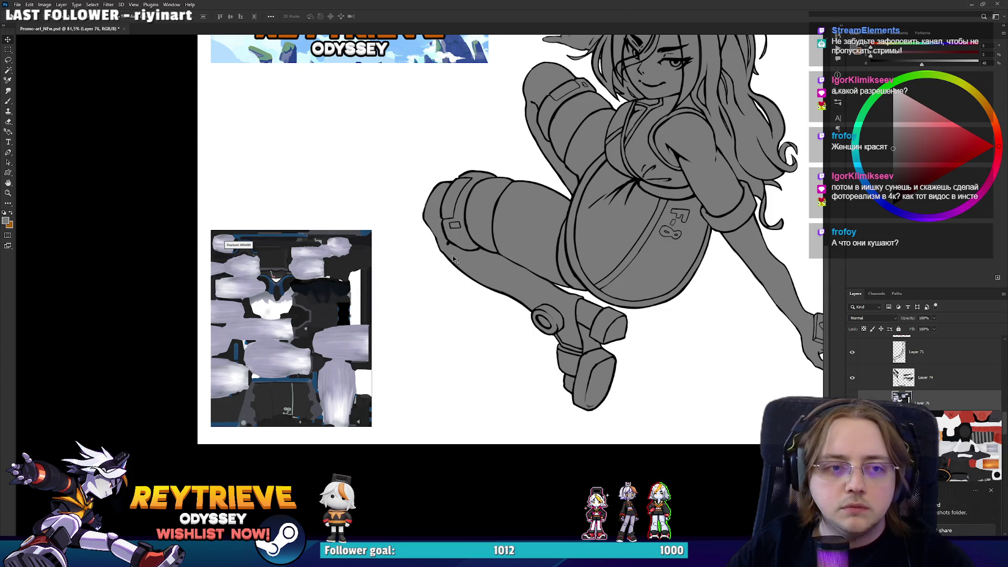
Paste a second texture image and shrink it into the top left corner
{"action": "key", "text": "ctrl+v"}
{"action": "scroll", "coordinate": [454, 260], "scroll_direction": "down", "scroll_amount": 2}
{"action": "mouse_move", "coordinate": [444, 409]}
{"action": "left_mouse_down"}
{"action": "mouse_move", "coordinate": [590, 222]}
{"action": "mouse_move", "coordinate": [465, 336]}
{"action": "mouse_move", "coordinate": [565, 279]}
{"action": "mouse_move", "coordinate": [558, 226]}
{"action": "mouse_move", "coordinate": [283, 137]}
{"action": "left_mouse_up"}
{"action": "scroll", "coordinate": [335, 213], "scroll_direction": "up", "scroll_amount": 3}
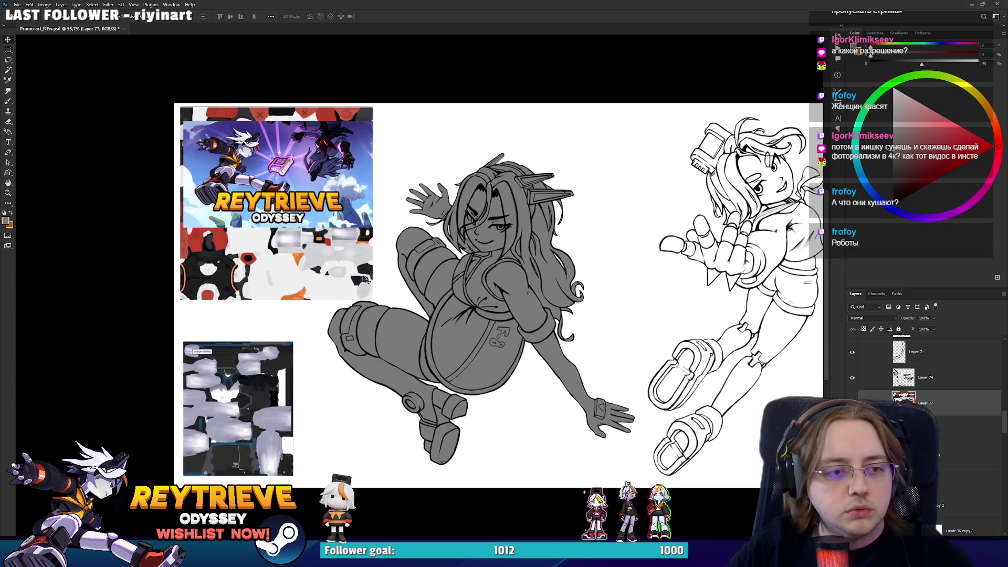
{"action": "left_click_drag", "start_coordinate": [362, 278], "coordinate": [346, 273]}
Hide the REYTRIEVE banner layer (Layer 57)
{"action": "left_click", "coordinate": [350, 185]}
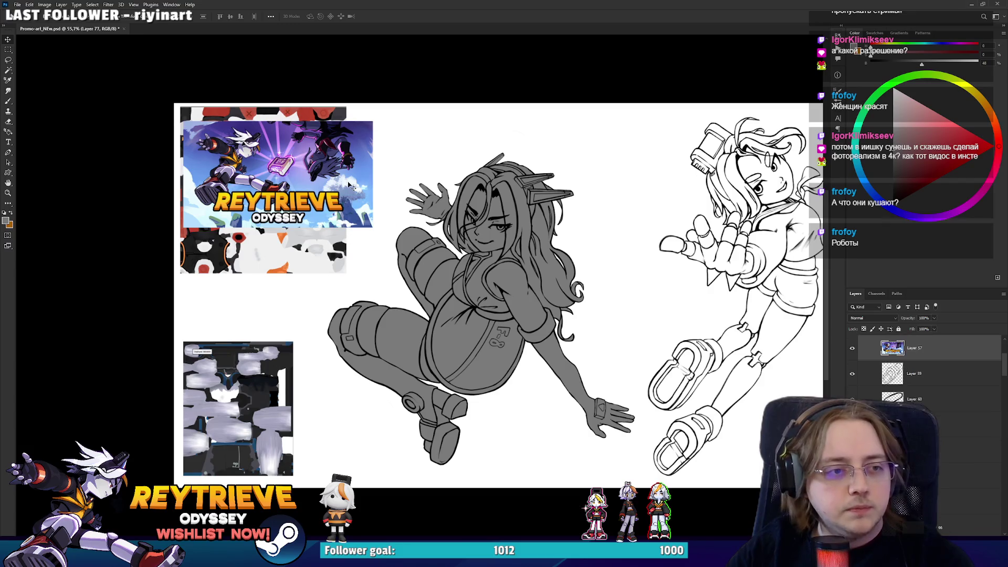
{"action": "left_click", "coordinate": [853, 347]}
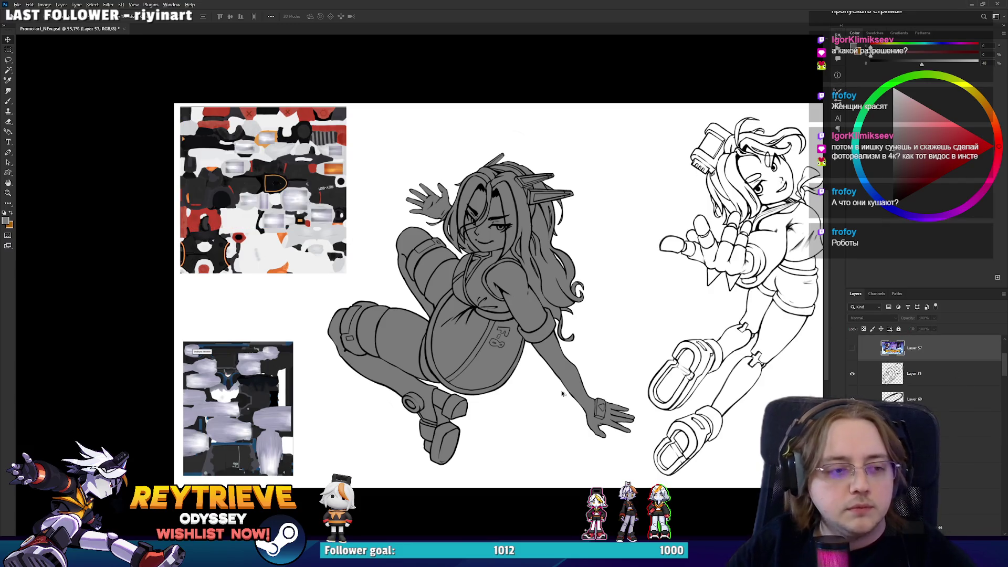
{"action": "scroll", "coordinate": [349, 383], "scroll_direction": "up", "scroll_amount": 5}
Add Layer 78 above Layer 75 and fill the girl's figure dark gray
{"action": "left_click", "coordinate": [501, 237], "text": "ctrl"}
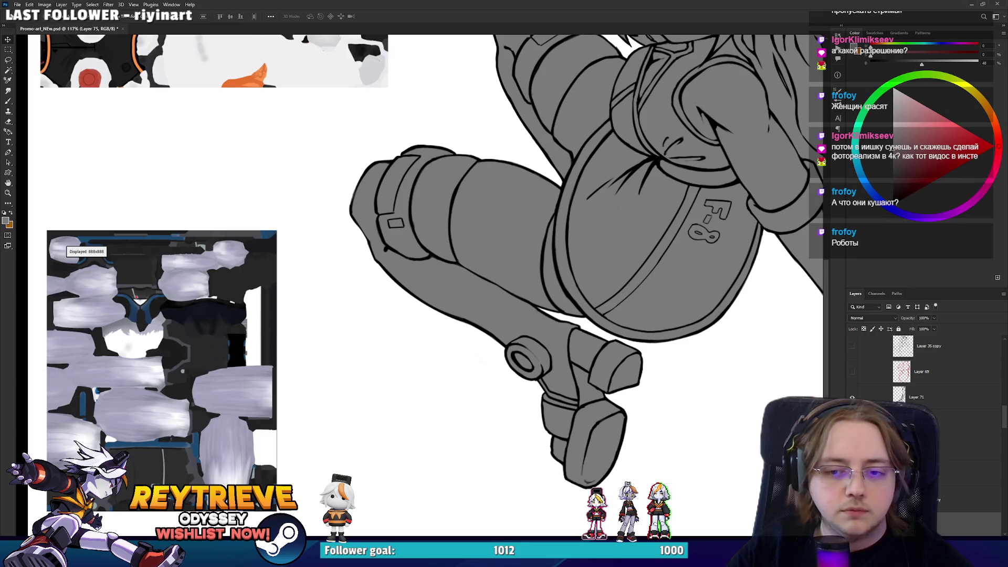
{"action": "key", "text": "ctrl+shift+alt+n"}
{"action": "key", "text": "b"}
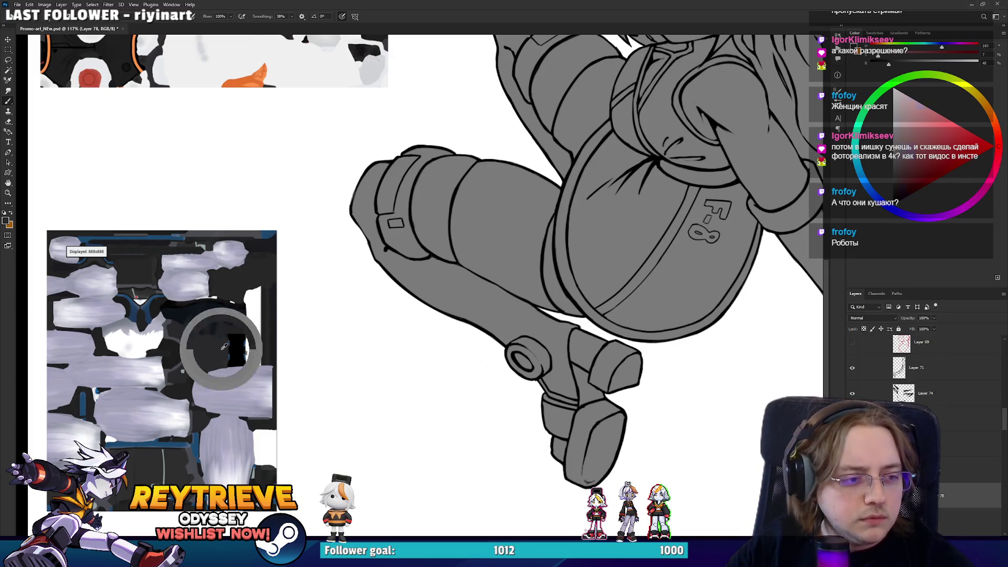
{"action": "scroll", "coordinate": [361, 360], "scroll_direction": "down", "scroll_amount": 3}
{"action": "key", "text": "alt+BackSpace"}
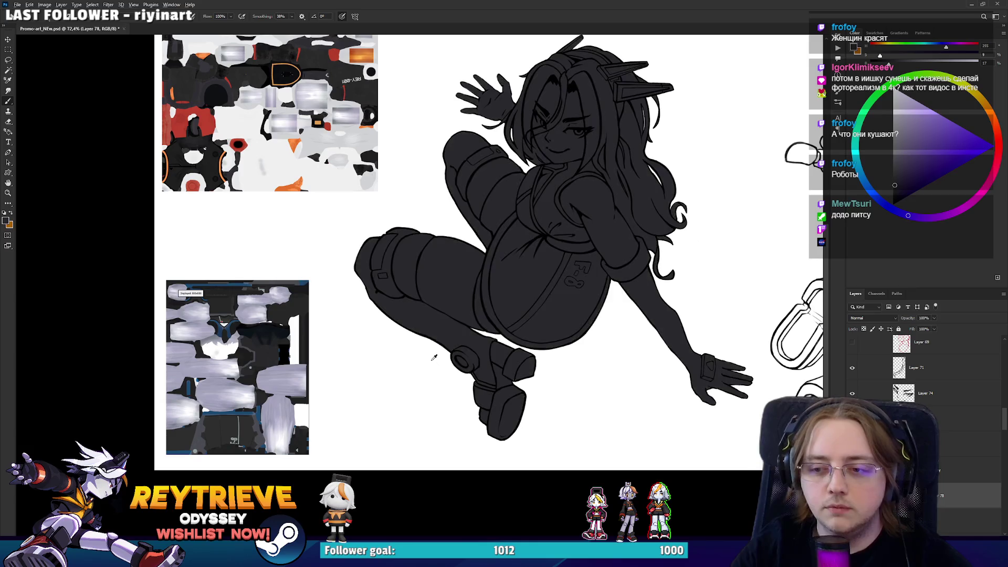
Sample a colour from the texture reference sheet
{"action": "scroll", "coordinate": [266, 362], "scroll_direction": "up", "scroll_amount": 4}
{"action": "left_click", "coordinate": [268, 396], "text": "alt"}
{"action": "scroll", "coordinate": [484, 354], "scroll_direction": "down", "scroll_amount": 3}
{"action": "scroll", "coordinate": [592, 303], "scroll_direction": "up", "scroll_amount": 4}
Add a new empty layer, Layer 79, for the girl's colours
{"action": "key", "text": "ctrl+shift+alt+n"}
{"action": "scroll", "coordinate": [591, 302], "scroll_direction": "up", "scroll_amount": 2}
{"action": "scroll", "coordinate": [592, 302], "scroll_direction": "down", "scroll_amount": 5}
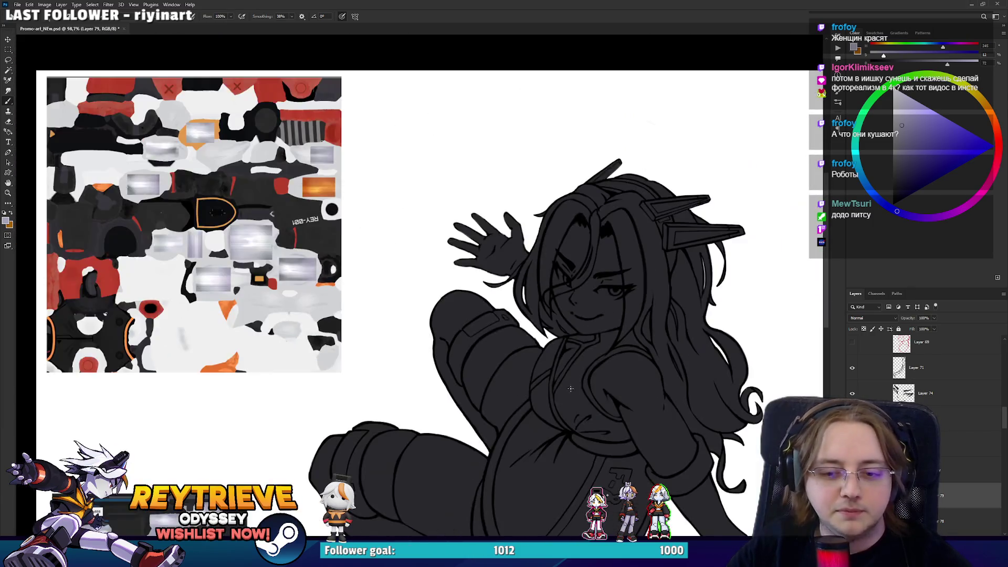
{"action": "scroll", "coordinate": [591, 302], "scroll_direction": "up", "scroll_amount": 1}
{"action": "scroll", "coordinate": [941, 445], "scroll_direction": "down", "scroll_amount": 2}
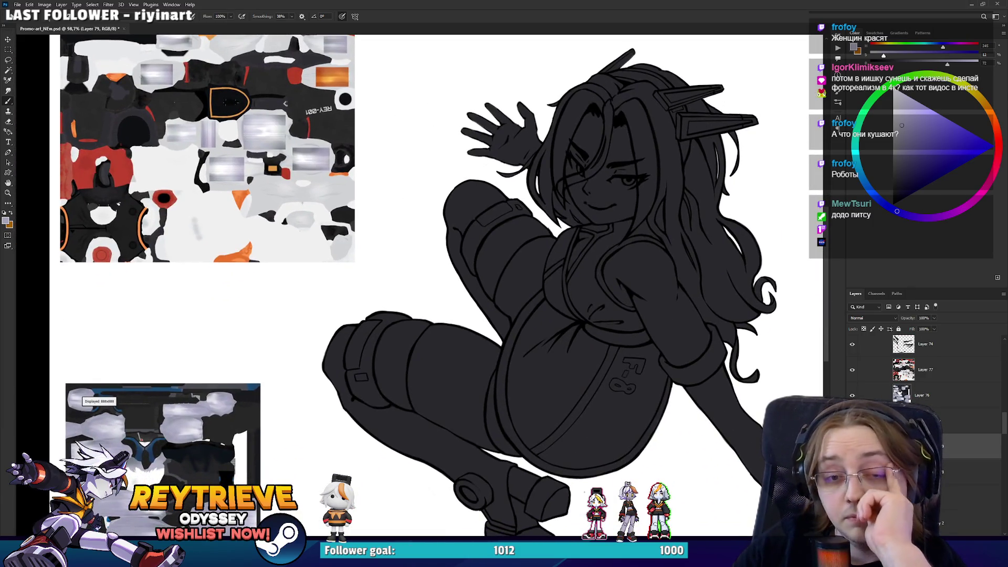
Load the figure's outline as a selection, group and deselect, then settle on Layer 79
{"action": "left_click", "coordinate": [903, 421], "text": "ctrl"}
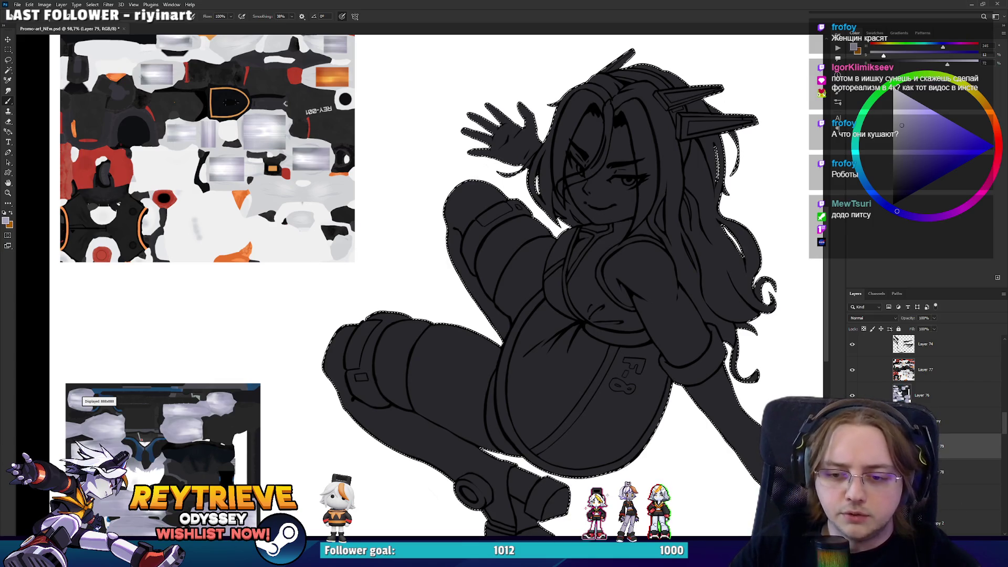
{"action": "key", "text": "ctrl+g"}
{"action": "key", "text": "ctrl+d"}
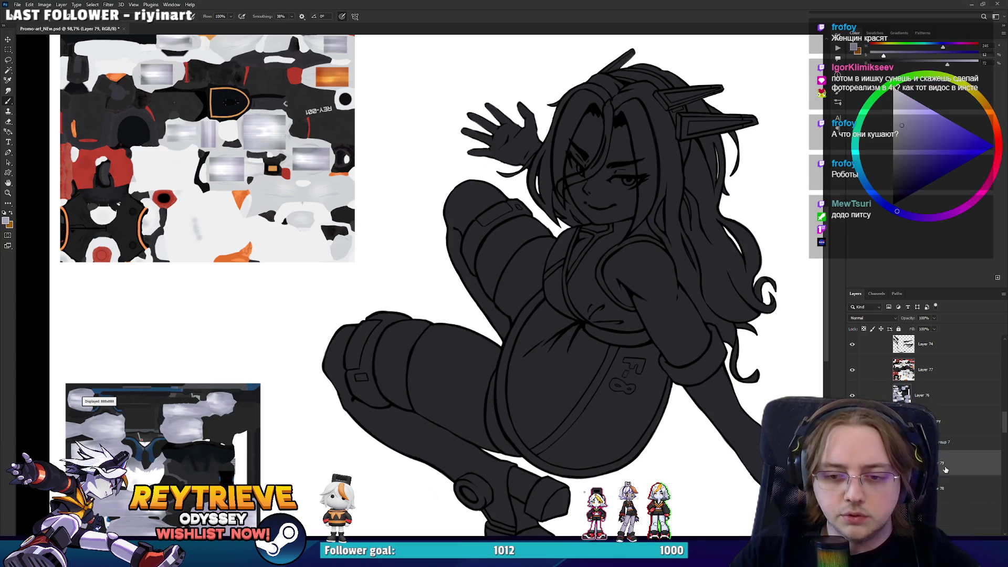
{"action": "left_click", "coordinate": [943, 462]}
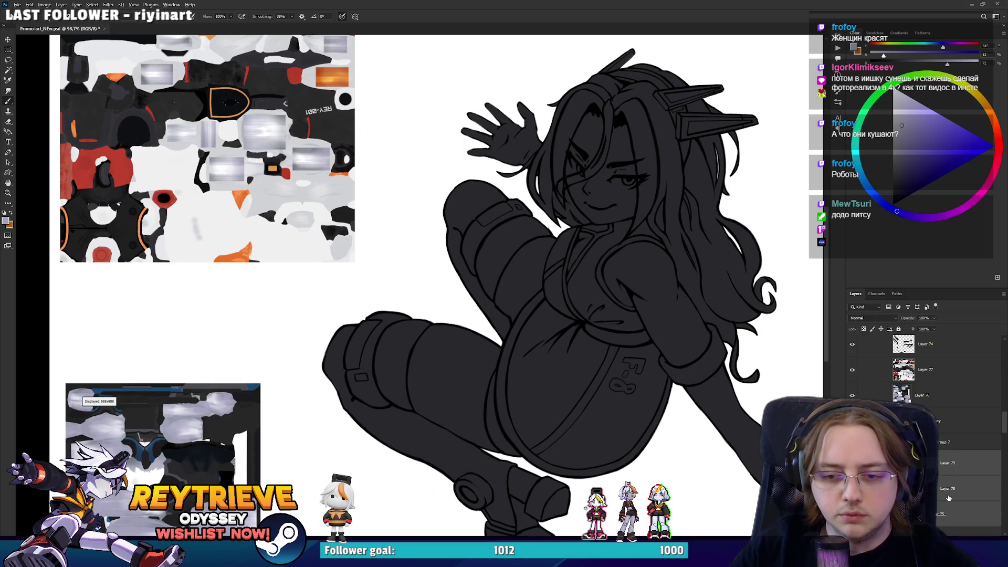
{"action": "left_click_drag", "start_coordinate": [948, 497], "coordinate": [950, 499]}
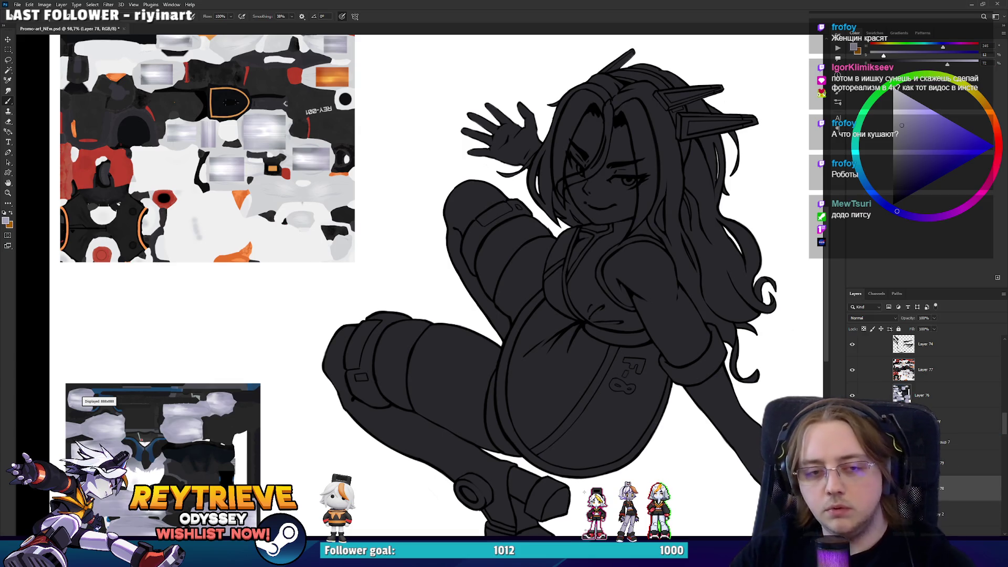
{"action": "left_click", "coordinate": [954, 461]}
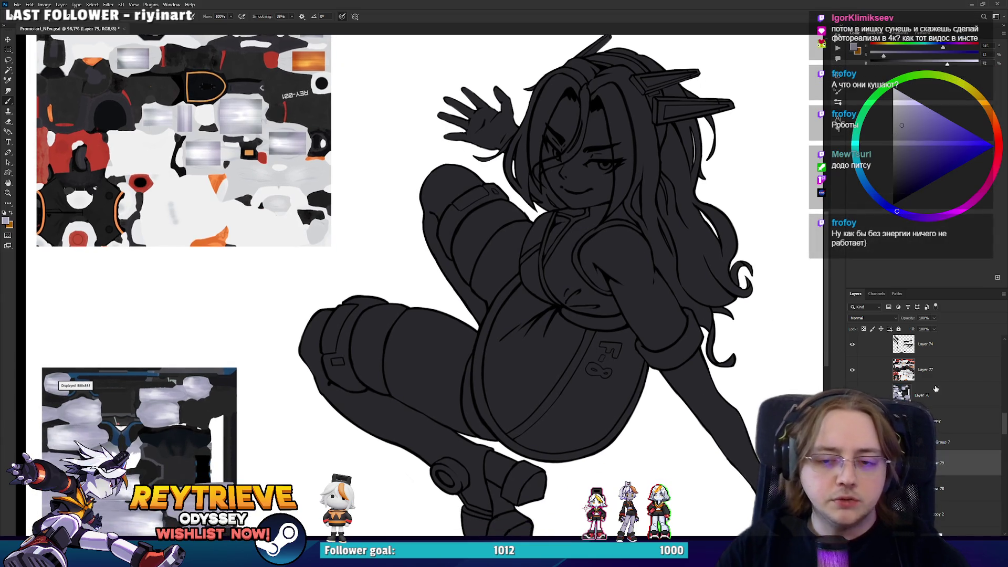
{"action": "scroll", "coordinate": [615, 318], "scroll_direction": "up", "scroll_amount": 5}
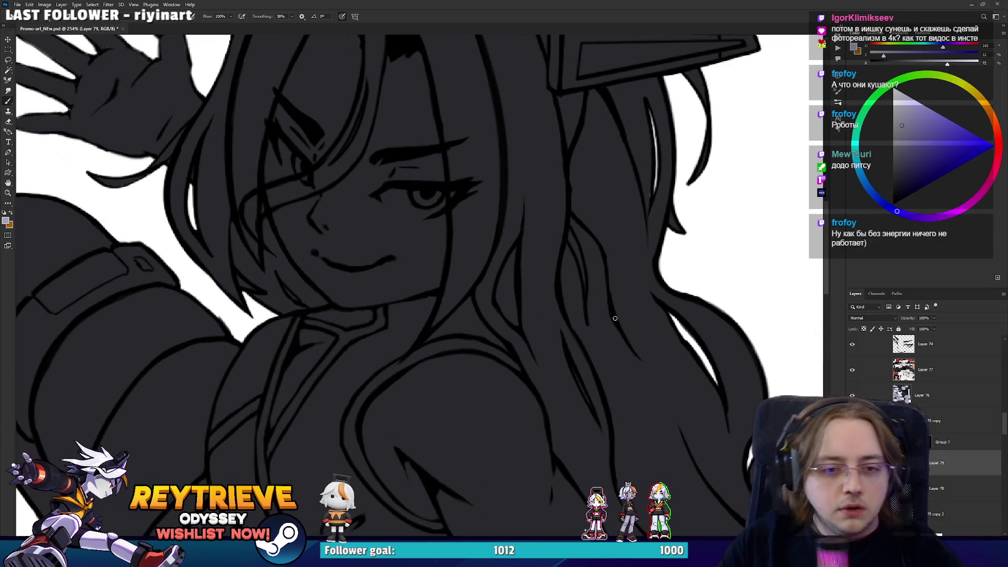
Paint lavender over the long right hair strand and the lower hair with a smaller brush
{"action": "mouse_move", "coordinate": [705, 332]}
{"action": "left_mouse_down"}
{"action": "mouse_move", "coordinate": [724, 353]}
{"action": "mouse_move", "coordinate": [698, 451]}
{"action": "mouse_move", "coordinate": [680, 420]}
{"action": "mouse_move", "coordinate": [655, 279]}
{"action": "mouse_move", "coordinate": [508, 86]}
{"action": "left_mouse_up"}
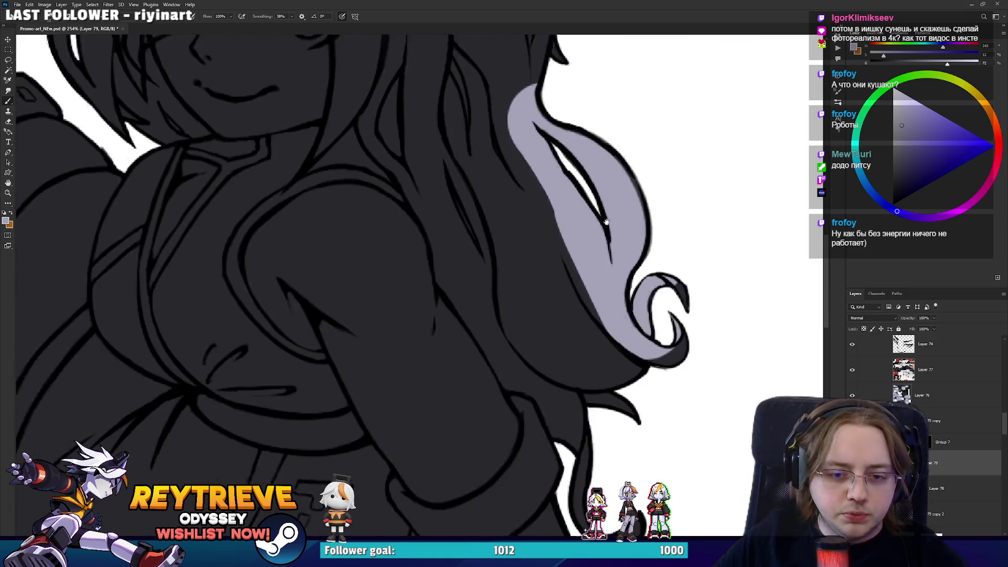
{"action": "mouse_move", "coordinate": [641, 495]}
{"action": "left_mouse_down"}
{"action": "mouse_move", "coordinate": [595, 449]}
{"action": "mouse_move", "coordinate": [589, 405]}
{"action": "mouse_move", "coordinate": [533, 333]}
{"action": "mouse_move", "coordinate": [551, 320]}
{"action": "mouse_move", "coordinate": [520, 325]}
{"action": "mouse_move", "coordinate": [499, 356]}
{"action": "mouse_move", "coordinate": [535, 376]}
{"action": "mouse_move", "coordinate": [480, 328]}
{"action": "mouse_move", "coordinate": [445, 270]}
{"action": "mouse_move", "coordinate": [423, 196]}
{"action": "mouse_move", "coordinate": [495, 307]}
{"action": "mouse_move", "coordinate": [595, 280]}
{"action": "mouse_move", "coordinate": [572, 299]}
{"action": "mouse_move", "coordinate": [536, 205]}
{"action": "mouse_move", "coordinate": [567, 336]}
{"action": "left_mouse_up"}
{"action": "left_click_drag", "start_coordinate": [525, 304], "coordinate": [594, 336]}
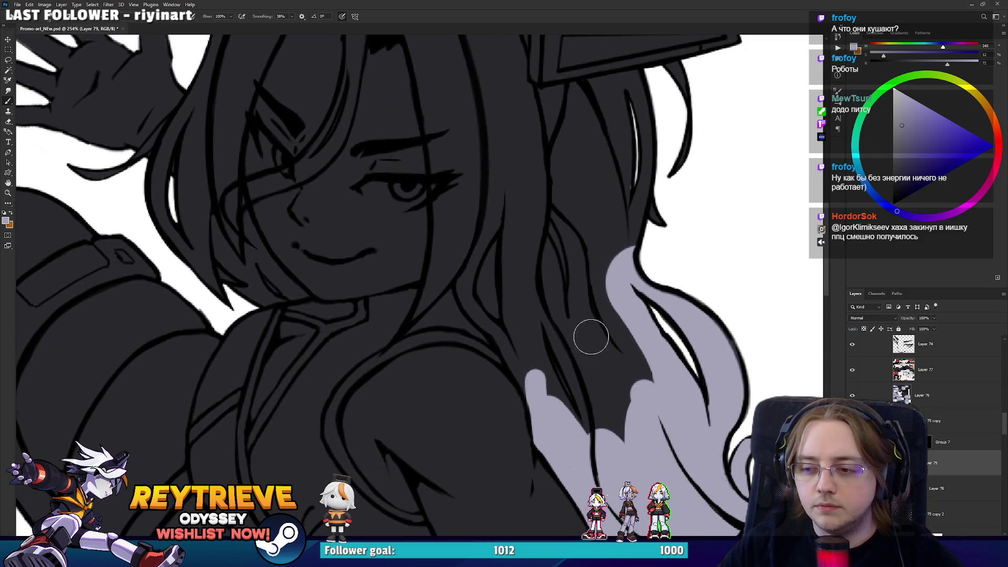
{"action": "key", "text": "e"}
{"action": "key", "text": "b"}
{"action": "mouse_move", "coordinate": [545, 391]}
{"action": "left_mouse_down"}
{"action": "mouse_move", "coordinate": [479, 304]}
{"action": "mouse_move", "coordinate": [474, 256]}
{"action": "left_mouse_up"}
{"action": "key", "text": "["}
{"action": "key", "text": "["}
{"action": "key", "text": "["}
{"action": "mouse_move", "coordinate": [412, 317]}
{"action": "left_mouse_down"}
{"action": "mouse_move", "coordinate": [451, 280]}
{"action": "mouse_move", "coordinate": [446, 231]}
{"action": "mouse_move", "coordinate": [432, 277]}
{"action": "mouse_move", "coordinate": [480, 207]}
{"action": "left_mouse_up"}
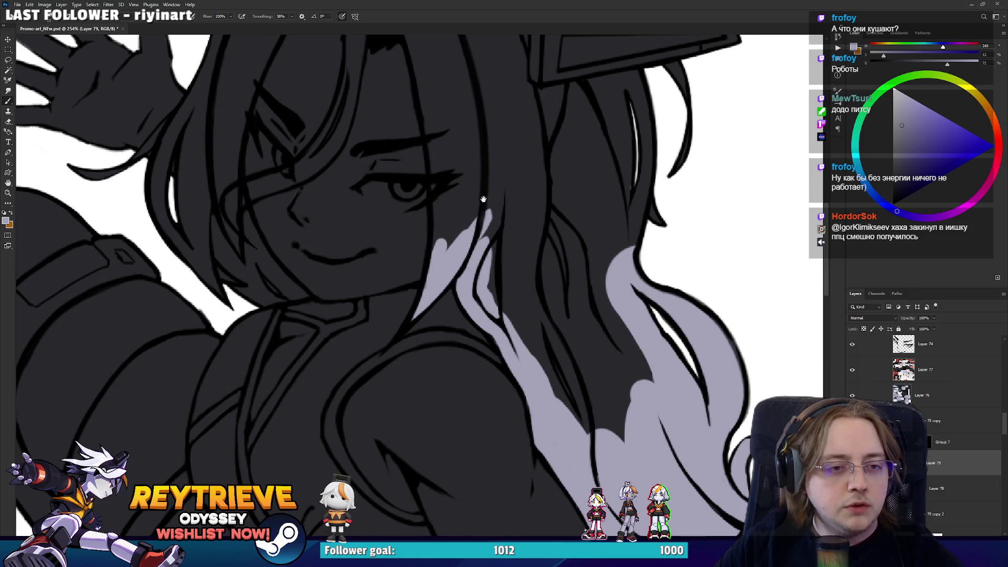
Widen the lavender strands beside the eye and fill the gaps between strands
{"action": "scroll", "coordinate": [480, 207], "scroll_direction": "up", "scroll_amount": 3}
{"action": "left_click_drag", "start_coordinate": [457, 357], "coordinate": [420, 232]}
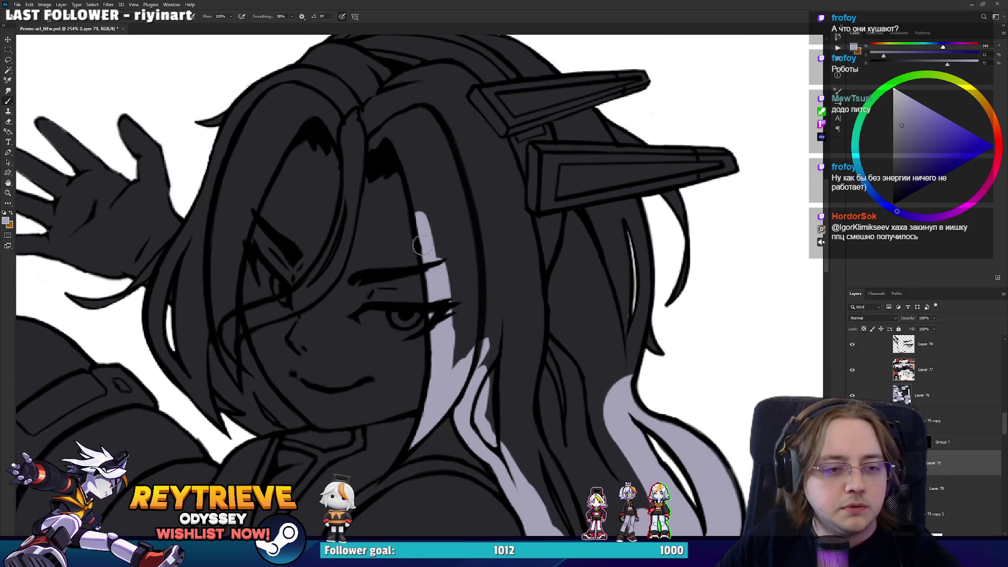
{"action": "left_click_drag", "start_coordinate": [440, 274], "coordinate": [454, 336]}
{"action": "mouse_move", "coordinate": [425, 205]}
{"action": "left_mouse_down"}
{"action": "mouse_move", "coordinate": [442, 320]}
{"action": "mouse_move", "coordinate": [464, 328]}
{"action": "mouse_move", "coordinate": [539, 472]}
{"action": "mouse_move", "coordinate": [469, 308]}
{"action": "left_mouse_up"}
{"action": "mouse_move", "coordinate": [451, 272]}
{"action": "left_mouse_down"}
{"action": "mouse_move", "coordinate": [493, 378]}
{"action": "mouse_move", "coordinate": [551, 294]}
{"action": "mouse_move", "coordinate": [449, 253]}
{"action": "mouse_move", "coordinate": [464, 176]}
{"action": "mouse_move", "coordinate": [499, 184]}
{"action": "mouse_move", "coordinate": [517, 330]}
{"action": "left_mouse_up"}
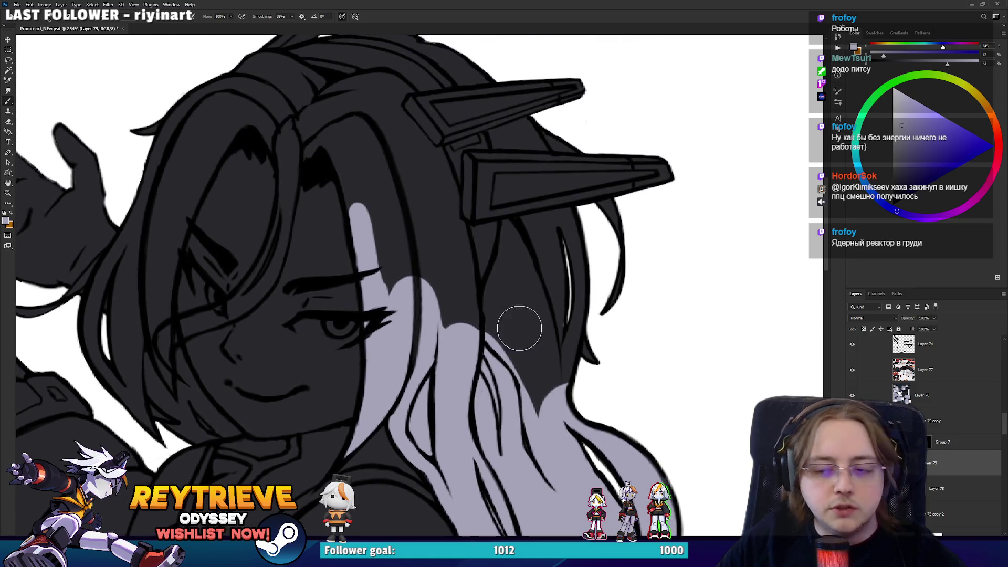
Fill the upper hair gaps around the headpiece with lavender, erasing spill below it
{"action": "key", "text": "r"}
{"action": "left_click_drag", "start_coordinate": [647, 326], "coordinate": [577, 294]}
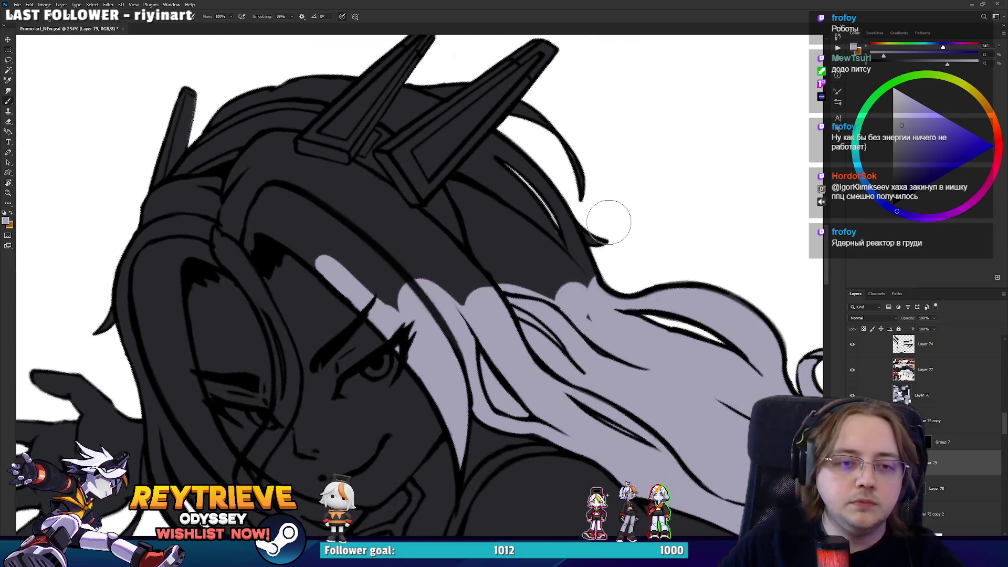
{"action": "mouse_move", "coordinate": [605, 155]}
{"action": "left_mouse_down"}
{"action": "mouse_move", "coordinate": [462, 273]}
{"action": "mouse_move", "coordinate": [536, 126]}
{"action": "mouse_move", "coordinate": [415, 241]}
{"action": "left_mouse_up"}
{"action": "key", "text": "e"}
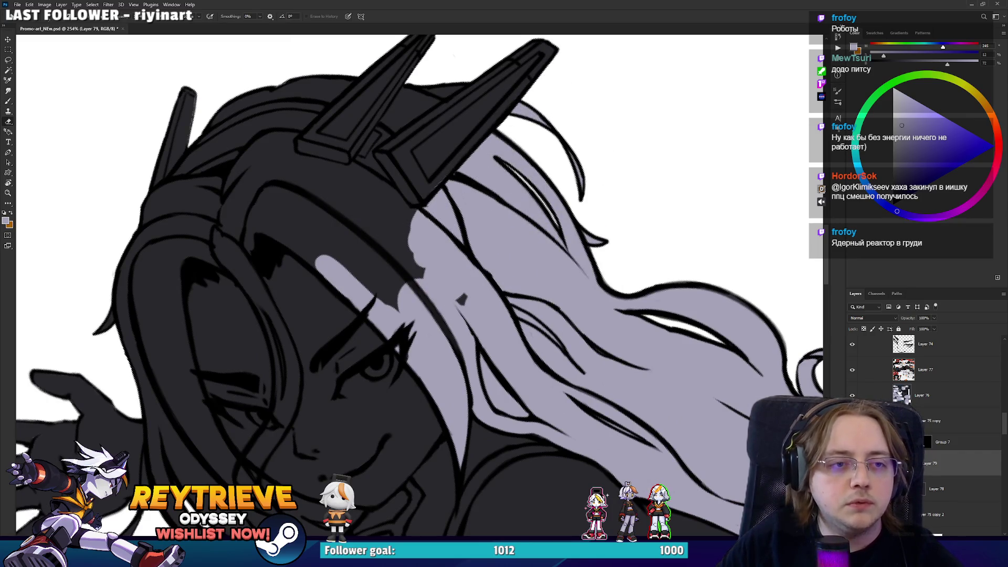
{"action": "left_click_drag", "start_coordinate": [437, 185], "coordinate": [521, 232]}
{"action": "key", "text": "b"}
{"action": "mouse_move", "coordinate": [438, 292]}
{"action": "left_mouse_down"}
{"action": "mouse_move", "coordinate": [503, 320]}
{"action": "mouse_move", "coordinate": [577, 376]}
{"action": "left_mouse_up"}
{"action": "mouse_move", "coordinate": [388, 231]}
{"action": "left_mouse_down"}
{"action": "mouse_move", "coordinate": [494, 257]}
{"action": "mouse_move", "coordinate": [455, 225]}
{"action": "left_mouse_up"}
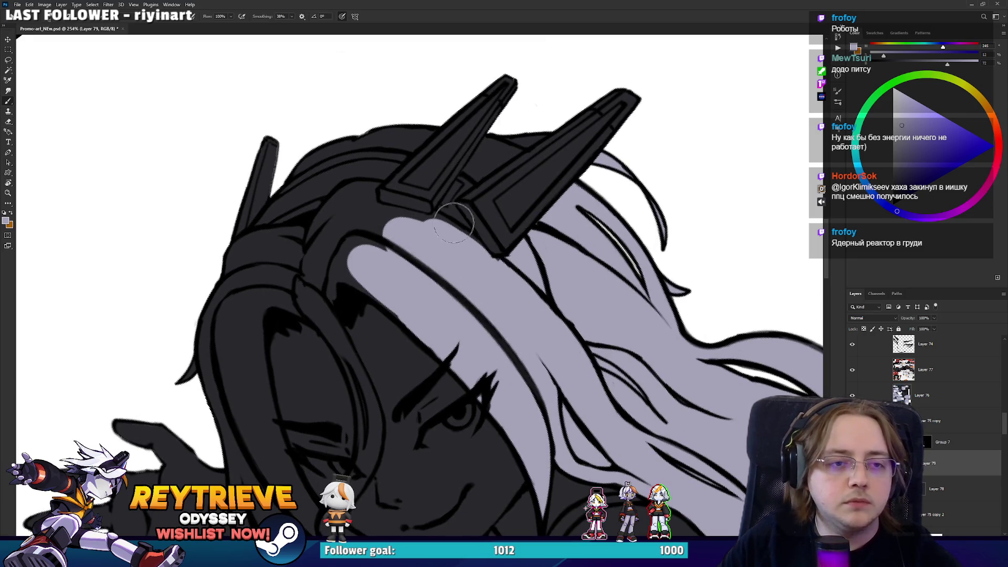
{"action": "key", "text": "e"}
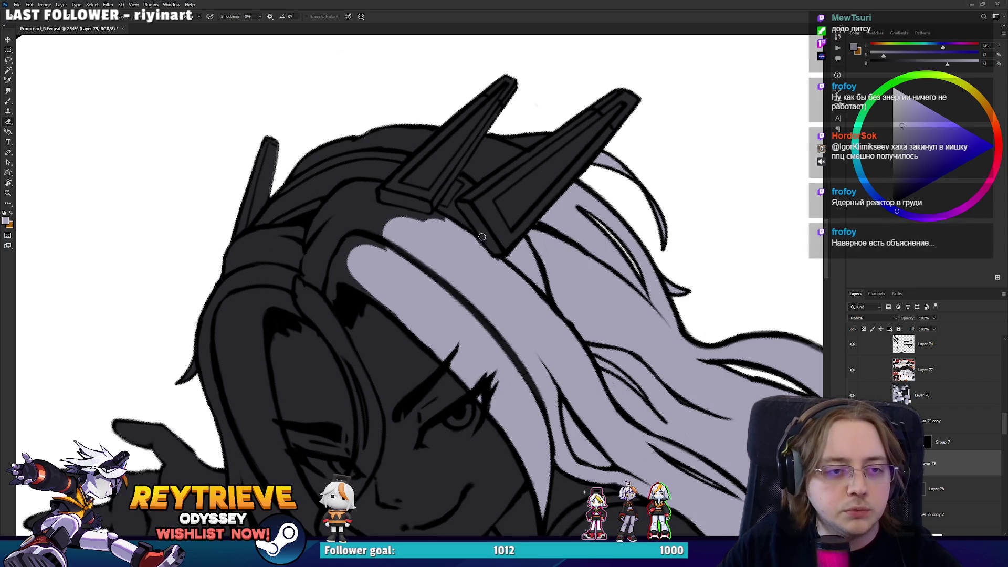
{"action": "mouse_move", "coordinate": [500, 249]}
{"action": "left_mouse_down"}
{"action": "mouse_move", "coordinate": [521, 268]}
{"action": "mouse_move", "coordinate": [531, 261]}
{"action": "mouse_move", "coordinate": [557, 292]}
{"action": "mouse_move", "coordinate": [488, 256]}
{"action": "mouse_move", "coordinate": [488, 231]}
{"action": "mouse_move", "coordinate": [536, 184]}
{"action": "mouse_move", "coordinate": [504, 250]}
{"action": "mouse_move", "coordinate": [487, 205]}
{"action": "left_mouse_up"}
{"action": "key", "text": "b"}
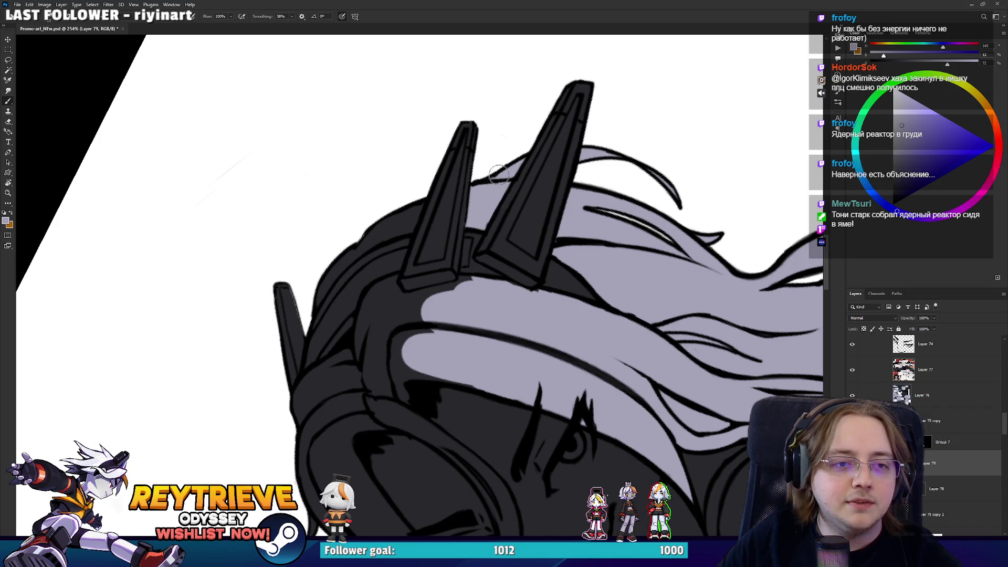
Paint lavender along the hair's left edge and erase the stray paint there
{"action": "left_click_drag", "start_coordinate": [497, 173], "coordinate": [404, 216]}
{"action": "mouse_move", "coordinate": [325, 328]}
{"action": "left_mouse_down"}
{"action": "mouse_move", "coordinate": [328, 299]}
{"action": "mouse_move", "coordinate": [336, 314]}
{"action": "mouse_move", "coordinate": [342, 283]}
{"action": "mouse_move", "coordinate": [391, 225]}
{"action": "mouse_move", "coordinate": [382, 211]}
{"action": "left_mouse_up"}
{"action": "key", "text": "e"}
{"action": "left_click_drag", "start_coordinate": [360, 286], "coordinate": [375, 264]}
{"action": "key", "text": "r"}
{"action": "mouse_move", "coordinate": [339, 350]}
{"action": "left_mouse_down"}
{"action": "mouse_move", "coordinate": [399, 378]}
{"action": "mouse_move", "coordinate": [472, 362]}
{"action": "mouse_move", "coordinate": [549, 317]}
{"action": "mouse_move", "coordinate": [631, 301]}
{"action": "left_mouse_up"}
{"action": "scroll", "coordinate": [609, 289], "scroll_direction": "up", "scroll_amount": 5}
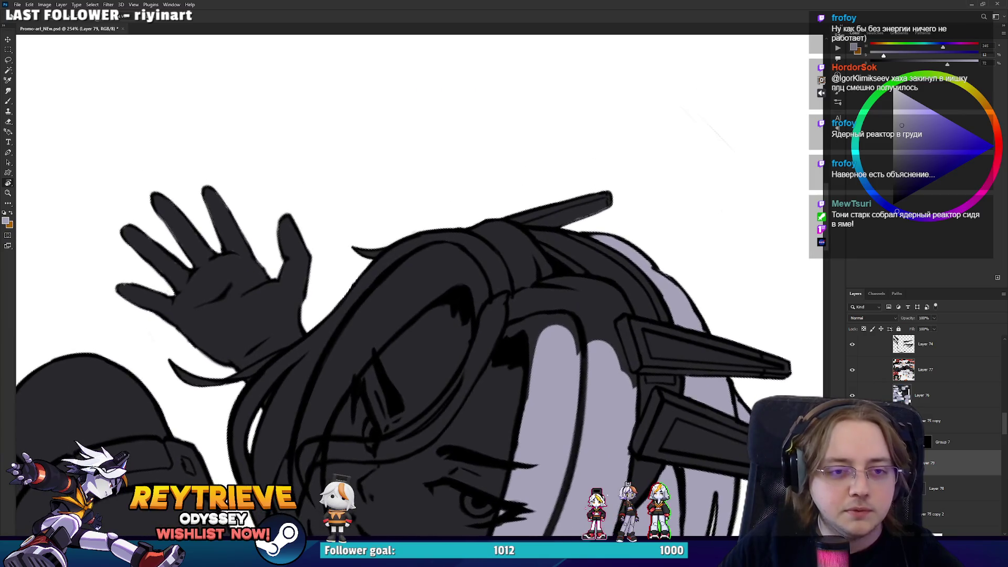
{"action": "left_click", "coordinate": [927, 441]}
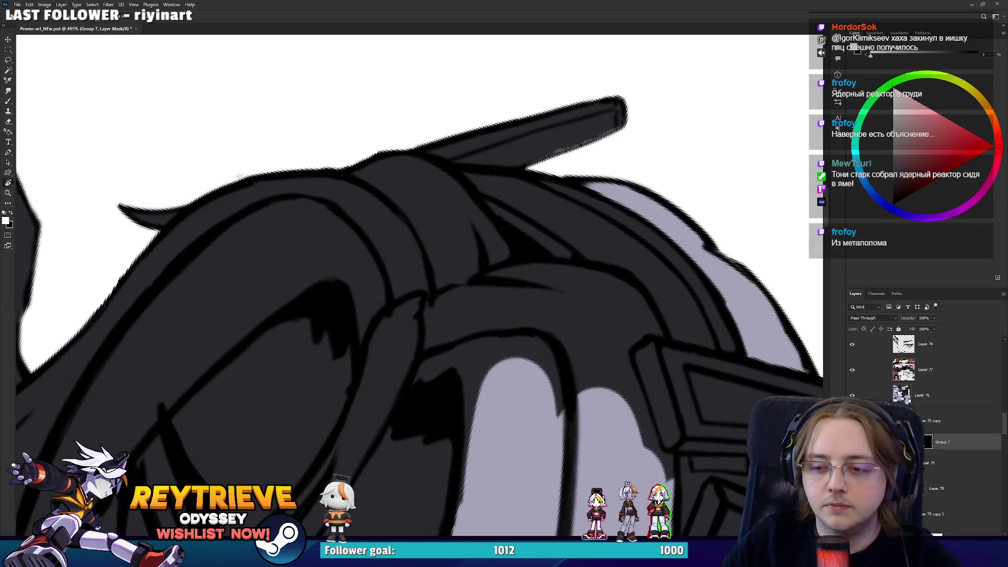
On Group 7's layer mask, clean stray pixels along the headpiece strap
{"action": "key", "text": "e"}
{"action": "key", "text": "x"}
{"action": "left_click_drag", "start_coordinate": [544, 154], "coordinate": [612, 123]}
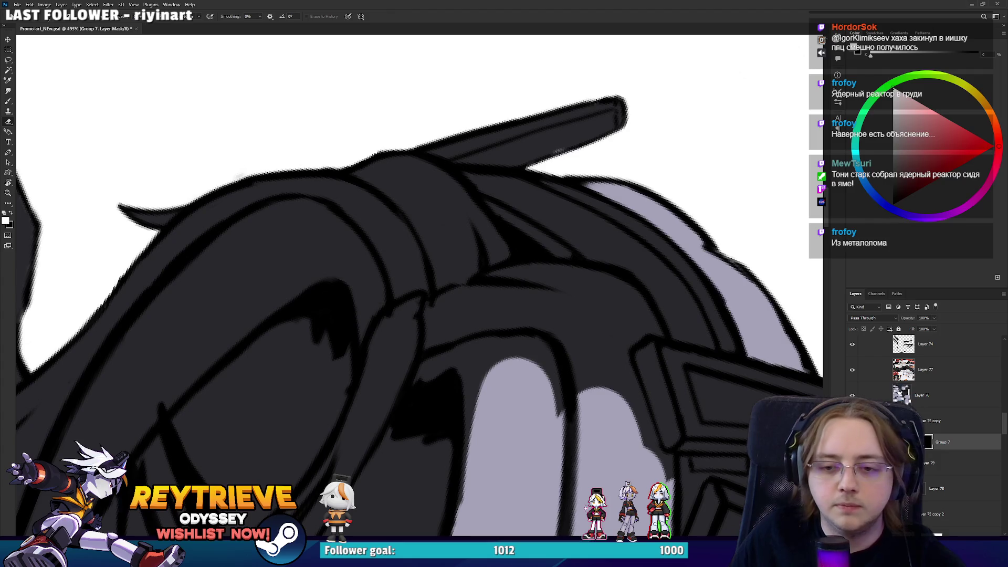
{"action": "left_click", "coordinate": [925, 459]}
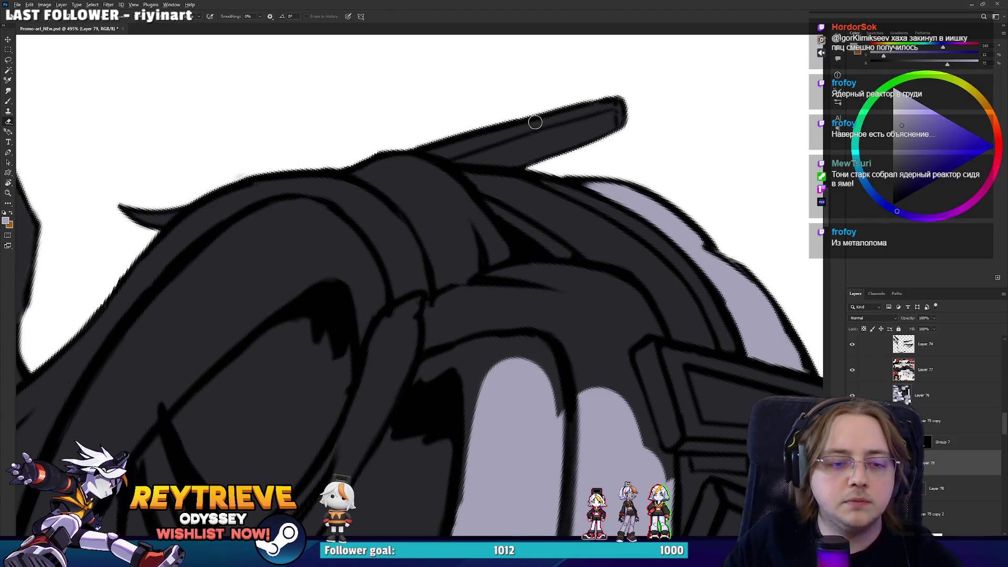
Paint lavender along the lower hair edge beside the raised hand
{"action": "scroll", "coordinate": [543, 122], "scroll_direction": "down", "scroll_amount": 5}
{"action": "scroll", "coordinate": [517, 280], "scroll_direction": "up", "scroll_amount": 3}
{"action": "left_click_drag", "start_coordinate": [516, 329], "coordinate": [504, 267]}
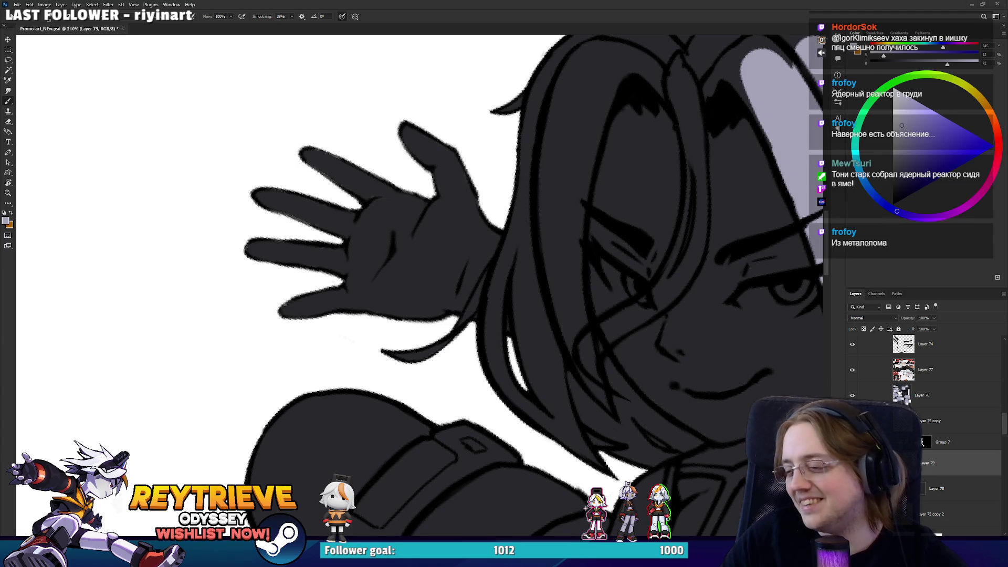
{"action": "left_click_drag", "start_coordinate": [490, 258], "coordinate": [464, 311]}
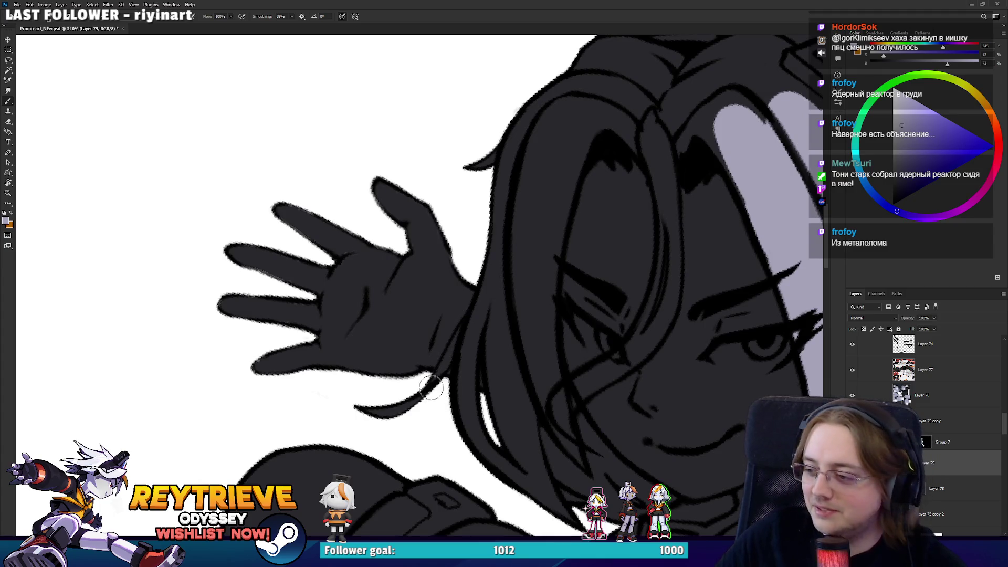
{"action": "mouse_move", "coordinate": [429, 400]}
{"action": "left_mouse_down"}
{"action": "mouse_move", "coordinate": [374, 415]}
{"action": "mouse_move", "coordinate": [430, 399]}
{"action": "left_mouse_up"}
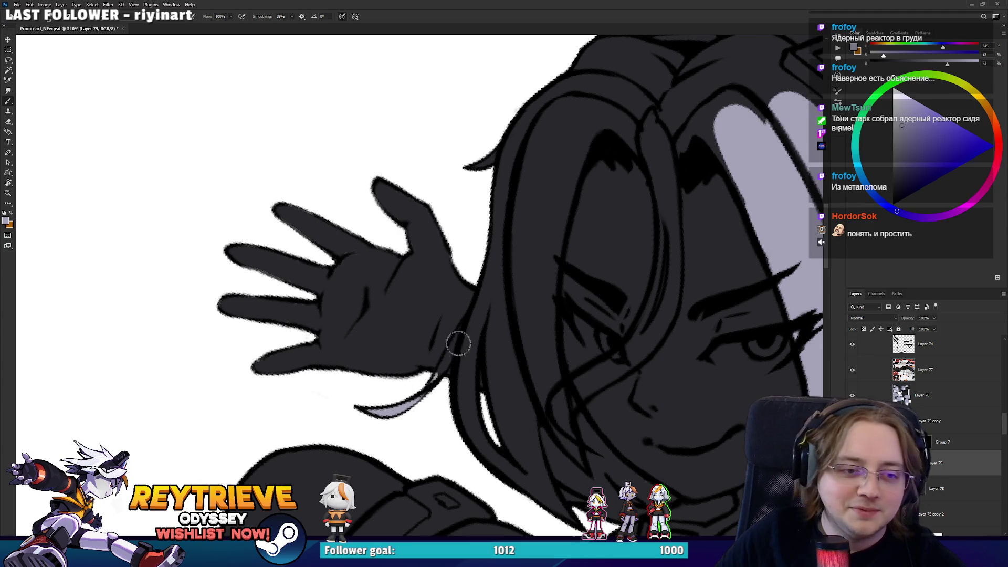
{"action": "left_click_drag", "start_coordinate": [475, 317], "coordinate": [439, 370]}
{"action": "key", "text": "e"}
{"action": "key", "text": "b"}
{"action": "mouse_move", "coordinate": [479, 312]}
{"action": "left_mouse_down"}
{"action": "mouse_move", "coordinate": [462, 409]}
{"action": "mouse_move", "coordinate": [577, 516]}
{"action": "left_mouse_up"}
{"action": "mouse_move", "coordinate": [540, 481]}
{"action": "left_mouse_down"}
{"action": "mouse_move", "coordinate": [583, 511]}
{"action": "mouse_move", "coordinate": [551, 391]}
{"action": "left_mouse_up"}
Paint lavender up the hair strands beside the face
{"action": "mouse_move", "coordinate": [530, 391]}
{"action": "left_mouse_down"}
{"action": "mouse_move", "coordinate": [596, 385]}
{"action": "mouse_move", "coordinate": [556, 367]}
{"action": "left_mouse_up"}
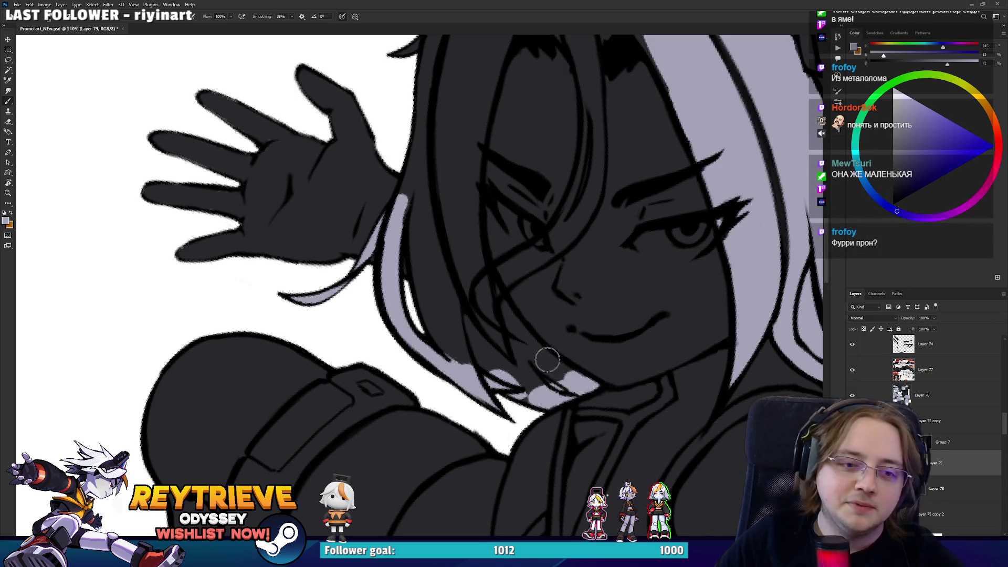
{"action": "key", "text": "e"}
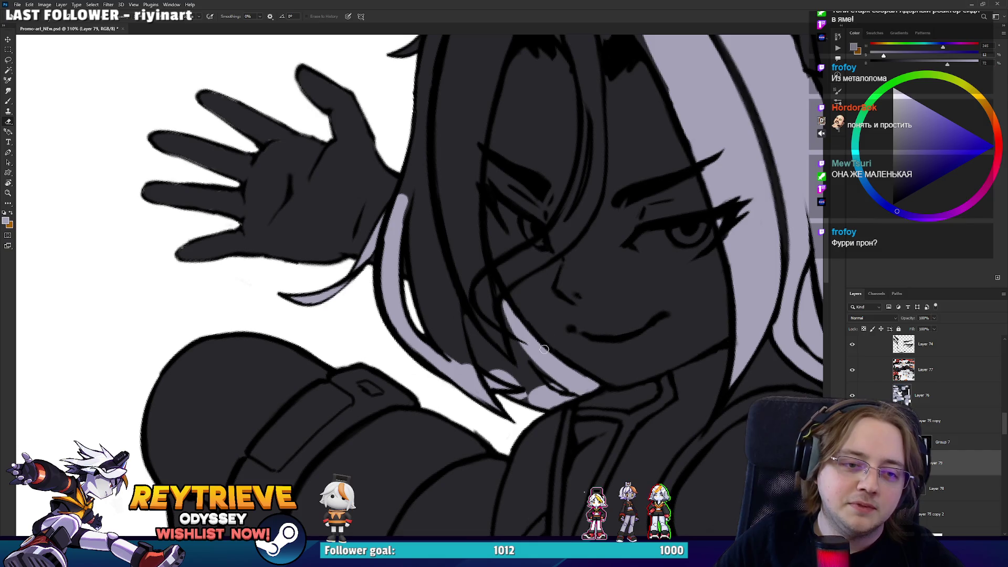
{"action": "key", "text": "b"}
{"action": "mouse_move", "coordinate": [498, 323]}
{"action": "left_mouse_down"}
{"action": "mouse_move", "coordinate": [469, 262]}
{"action": "mouse_move", "coordinate": [512, 362]}
{"action": "mouse_move", "coordinate": [428, 246]}
{"action": "left_mouse_up"}
{"action": "left_click_drag", "start_coordinate": [462, 362], "coordinate": [409, 199]}
{"action": "left_click_drag", "start_coordinate": [427, 236], "coordinate": [404, 186]}
Fill the remaining strand beside the face with a long lavender stroke
{"action": "key", "text": "e"}
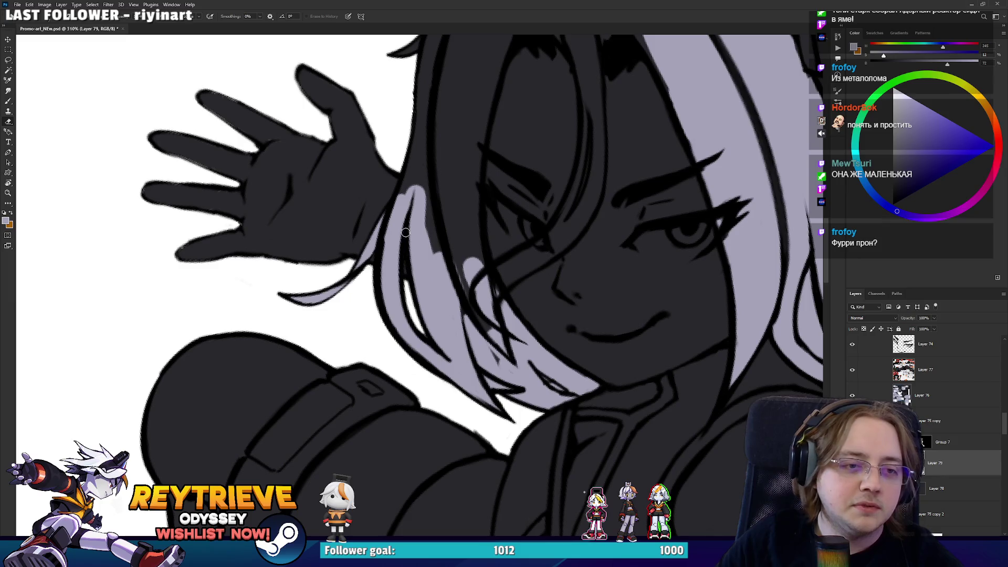
{"action": "key", "text": "b"}
{"action": "key", "text": "e"}
{"action": "key", "text": "b"}
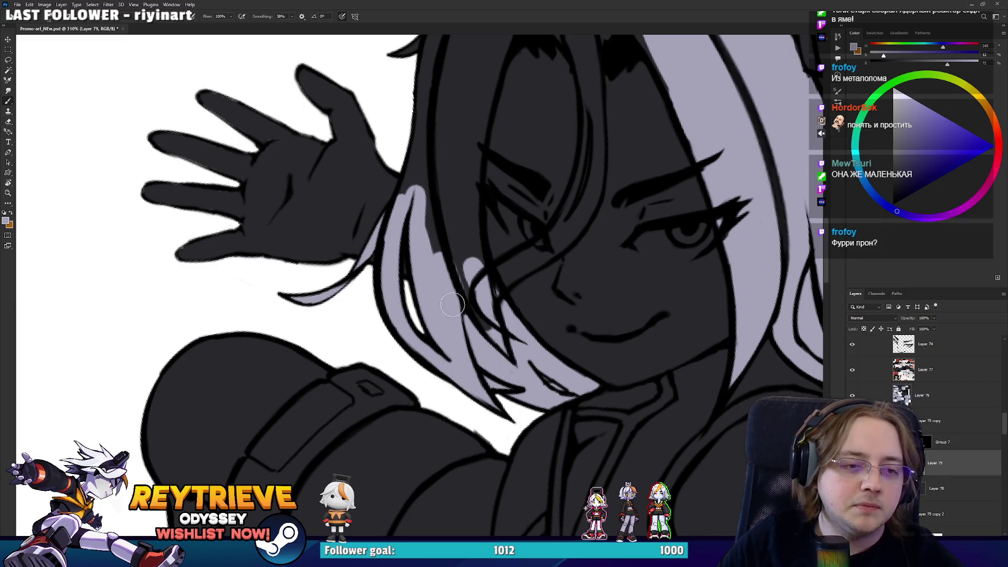
{"action": "left_click_drag", "start_coordinate": [491, 339], "coordinate": [452, 248]}
{"action": "left_click_drag", "start_coordinate": [504, 364], "coordinate": [516, 348]}
{"action": "mouse_move", "coordinate": [488, 276]}
{"action": "left_mouse_down"}
{"action": "mouse_move", "coordinate": [454, 202]}
{"action": "mouse_move", "coordinate": [457, 135]}
{"action": "mouse_move", "coordinate": [475, 105]}
{"action": "mouse_move", "coordinate": [462, 127]}
{"action": "left_mouse_up"}
Extend lavender up the left hair strands toward the top of the head
{"action": "scroll", "coordinate": [462, 127], "scroll_direction": "up", "scroll_amount": 3}
{"action": "left_click_drag", "start_coordinate": [449, 399], "coordinate": [441, 278]}
{"action": "left_click_drag", "start_coordinate": [391, 362], "coordinate": [420, 275]}
{"action": "left_click_drag", "start_coordinate": [438, 241], "coordinate": [446, 205]}
{"action": "key", "text": "e"}
{"action": "key", "text": "b"}
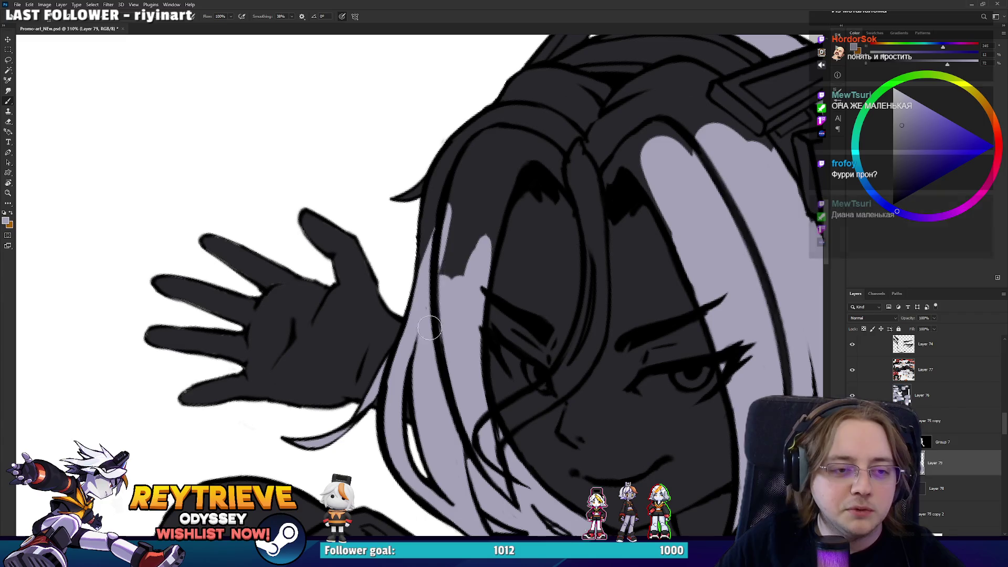
{"action": "left_click_drag", "start_coordinate": [446, 265], "coordinate": [438, 153]}
{"action": "mouse_move", "coordinate": [424, 231]}
{"action": "left_mouse_down"}
{"action": "mouse_move", "coordinate": [456, 149]}
{"action": "mouse_move", "coordinate": [470, 241]}
{"action": "left_mouse_up"}
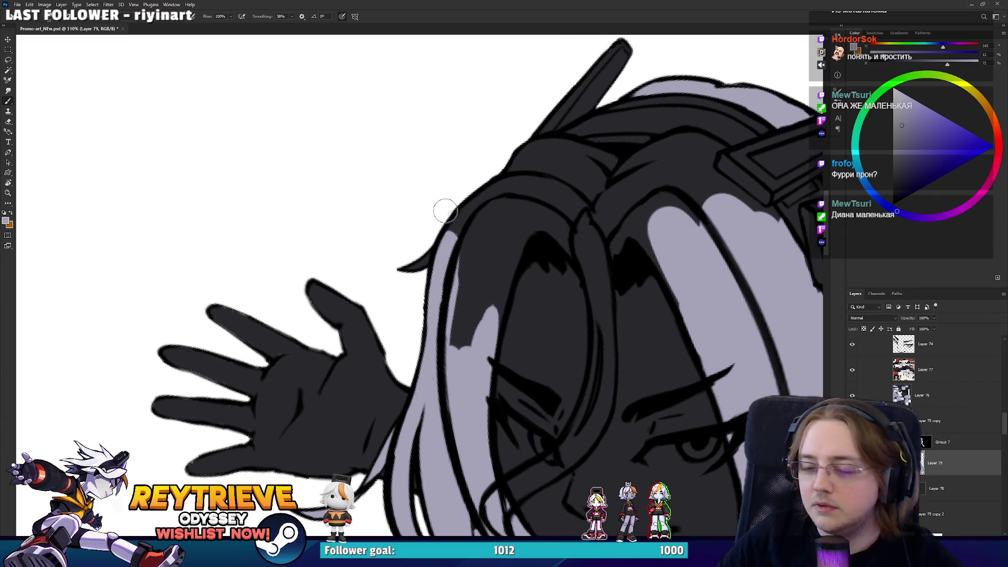
{"action": "mouse_move", "coordinate": [420, 273]}
{"action": "left_mouse_down"}
{"action": "mouse_move", "coordinate": [451, 215]}
{"action": "mouse_move", "coordinate": [460, 268]}
{"action": "mouse_move", "coordinate": [488, 244]}
{"action": "mouse_move", "coordinate": [509, 325]}
{"action": "mouse_move", "coordinate": [504, 252]}
{"action": "mouse_move", "coordinate": [543, 210]}
{"action": "mouse_move", "coordinate": [482, 205]}
{"action": "mouse_move", "coordinate": [562, 168]}
{"action": "mouse_move", "coordinate": [498, 184]}
{"action": "mouse_move", "coordinate": [572, 138]}
{"action": "mouse_move", "coordinate": [582, 243]}
{"action": "mouse_move", "coordinate": [434, 281]}
{"action": "mouse_move", "coordinate": [506, 320]}
{"action": "mouse_move", "coordinate": [479, 333]}
{"action": "mouse_move", "coordinate": [486, 368]}
{"action": "mouse_move", "coordinate": [524, 315]}
{"action": "mouse_move", "coordinate": [532, 357]}
{"action": "mouse_move", "coordinate": [444, 338]}
{"action": "mouse_move", "coordinate": [366, 248]}
{"action": "left_mouse_up"}
Fill the dark area below the horn and the upper right hair with lavender
{"action": "key", "text": "r"}
{"action": "key", "text": "e"}
{"action": "key", "text": "b"}
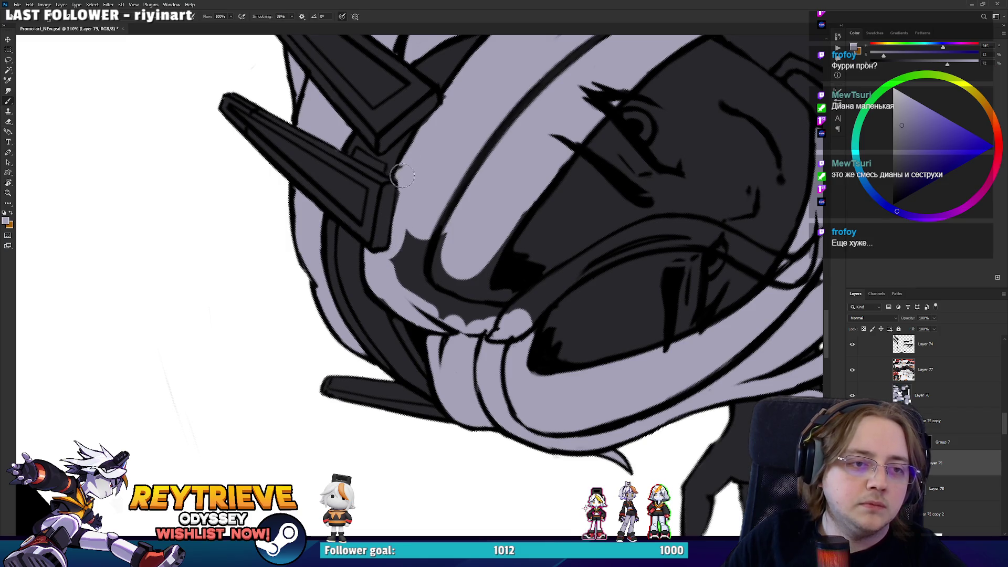
{"action": "key", "text": "e"}
{"action": "key", "text": "b"}
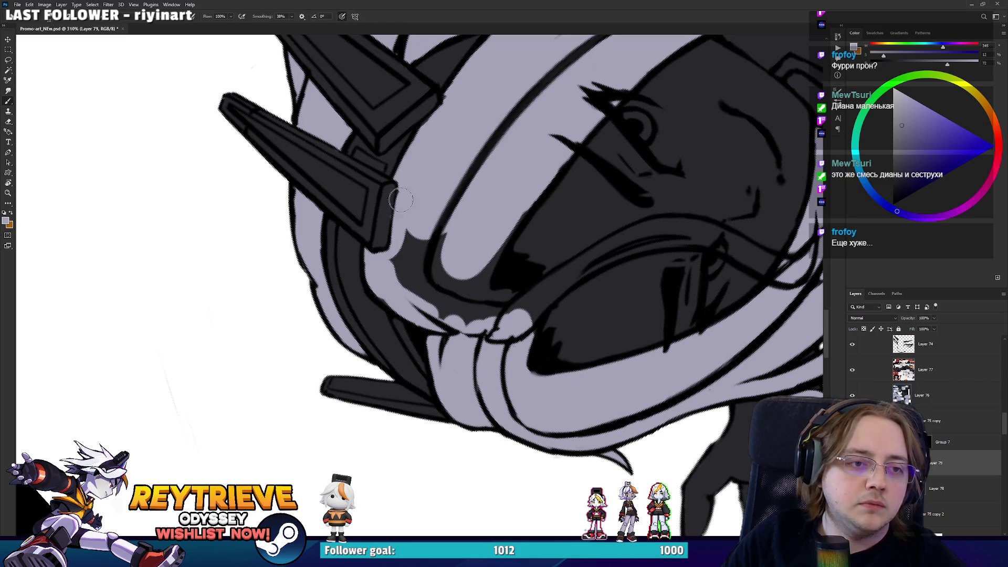
{"action": "mouse_move", "coordinate": [397, 201]}
{"action": "left_mouse_down"}
{"action": "mouse_move", "coordinate": [404, 262]}
{"action": "mouse_move", "coordinate": [436, 273]}
{"action": "mouse_move", "coordinate": [436, 317]}
{"action": "mouse_move", "coordinate": [407, 300]}
{"action": "mouse_move", "coordinate": [503, 310]}
{"action": "mouse_move", "coordinate": [483, 273]}
{"action": "mouse_move", "coordinate": [474, 286]}
{"action": "left_mouse_up"}
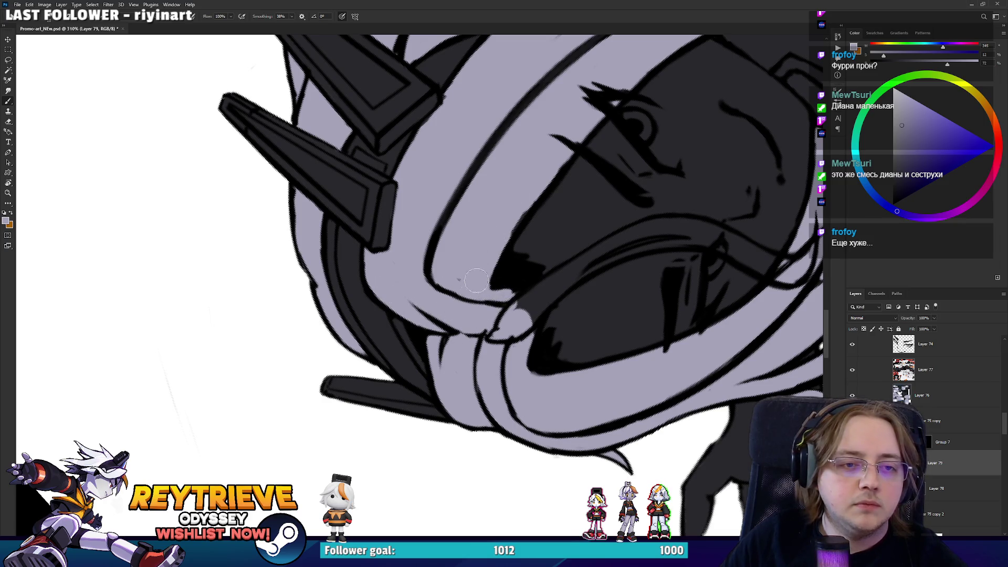
{"action": "mouse_move", "coordinate": [535, 166]}
{"action": "left_mouse_down"}
{"action": "mouse_move", "coordinate": [556, 173]}
{"action": "mouse_move", "coordinate": [542, 197]}
{"action": "left_mouse_up"}
{"action": "mouse_move", "coordinate": [482, 322]}
{"action": "left_mouse_down"}
{"action": "mouse_move", "coordinate": [481, 220]}
{"action": "mouse_move", "coordinate": [495, 178]}
{"action": "mouse_move", "coordinate": [533, 139]}
{"action": "mouse_move", "coordinate": [511, 176]}
{"action": "mouse_move", "coordinate": [514, 142]}
{"action": "mouse_move", "coordinate": [598, 94]}
{"action": "left_mouse_up"}
{"action": "mouse_move", "coordinate": [525, 220]}
{"action": "left_mouse_down"}
{"action": "mouse_move", "coordinate": [422, 356]}
{"action": "mouse_move", "coordinate": [416, 281]}
{"action": "mouse_move", "coordinate": [630, 206]}
{"action": "mouse_move", "coordinate": [438, 218]}
{"action": "left_mouse_up"}
Select Group 7's layer mask and turn the canvas view back upright
{"action": "key", "text": "e"}
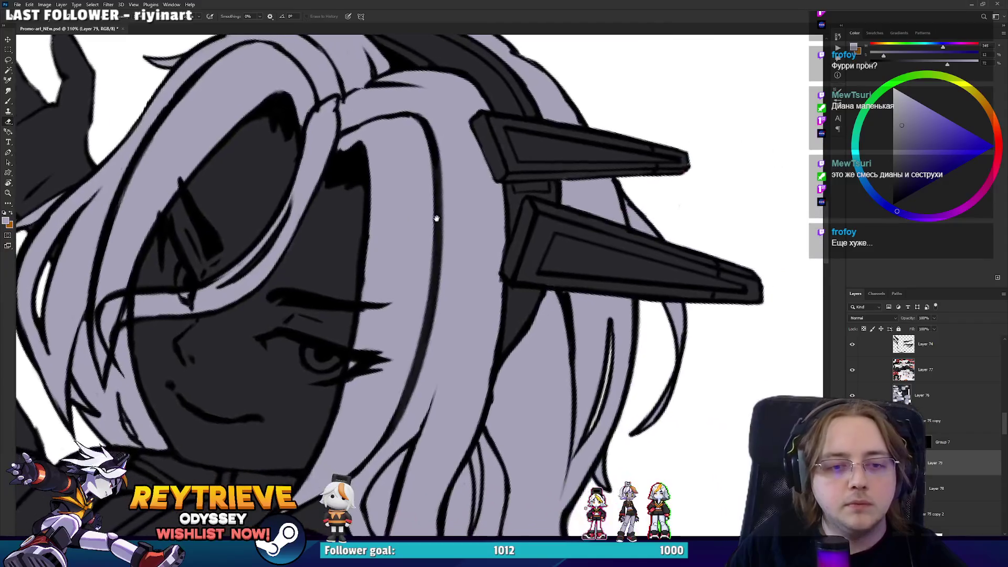
{"action": "left_click", "coordinate": [928, 442]}
{"action": "mouse_move", "coordinate": [546, 304]}
{"action": "left_mouse_down"}
{"action": "mouse_move", "coordinate": [630, 215]}
{"action": "mouse_move", "coordinate": [635, 346]}
{"action": "mouse_move", "coordinate": [656, 268]}
{"action": "mouse_move", "coordinate": [559, 188]}
{"action": "mouse_move", "coordinate": [562, 149]}
{"action": "mouse_move", "coordinate": [679, 216]}
{"action": "mouse_move", "coordinate": [580, 234]}
{"action": "mouse_move", "coordinate": [568, 126]}
{"action": "mouse_move", "coordinate": [550, 118]}
{"action": "left_mouse_up"}
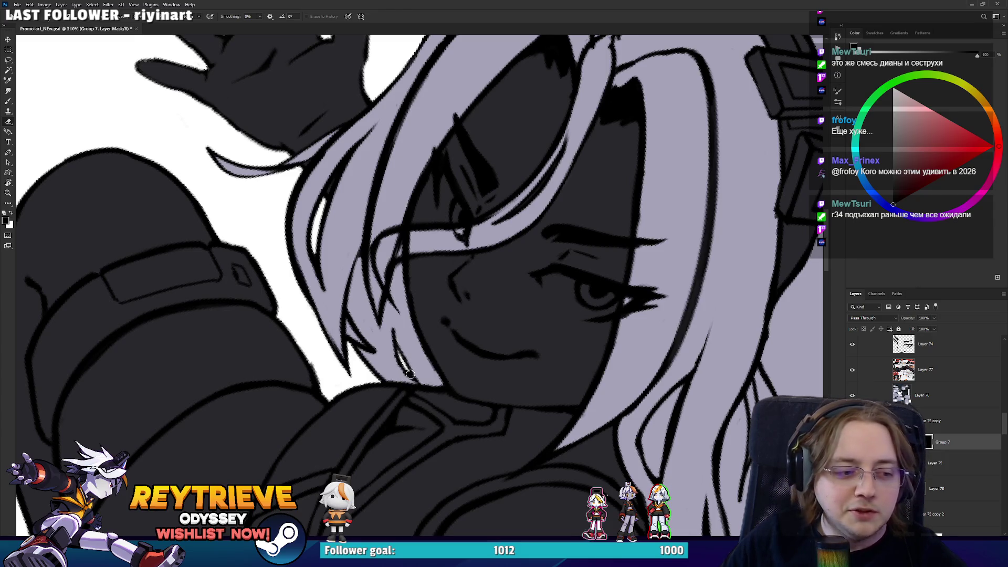
{"action": "scroll", "coordinate": [420, 284], "scroll_direction": "down", "scroll_amount": 5}
{"action": "key", "text": "r"}
{"action": "left_click_drag", "start_coordinate": [601, 338], "coordinate": [540, 357]}
Add a new layer for the skin flats and pick light grey with the Brush
{"action": "scroll", "coordinate": [541, 357], "scroll_direction": "up", "scroll_amount": 3}
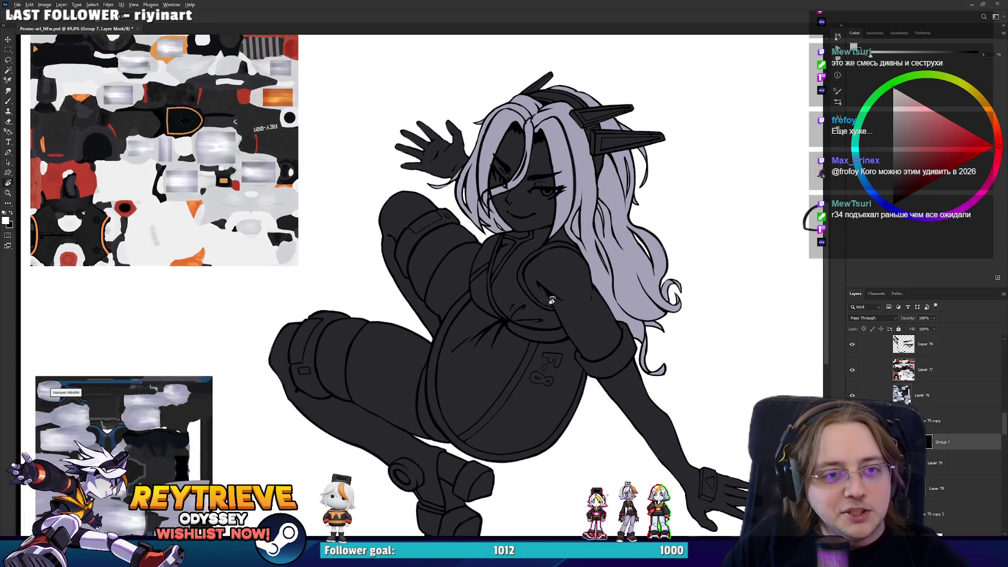
{"action": "scroll", "coordinate": [547, 303], "scroll_direction": "down", "scroll_amount": 2}
{"action": "key", "text": "ctrl+shift+alt+n"}
{"action": "key", "text": "b"}
{"action": "scroll", "coordinate": [270, 371], "scroll_direction": "up", "scroll_amount": 4}
{"action": "scroll", "coordinate": [159, 399], "scroll_direction": "down", "scroll_amount": 5}
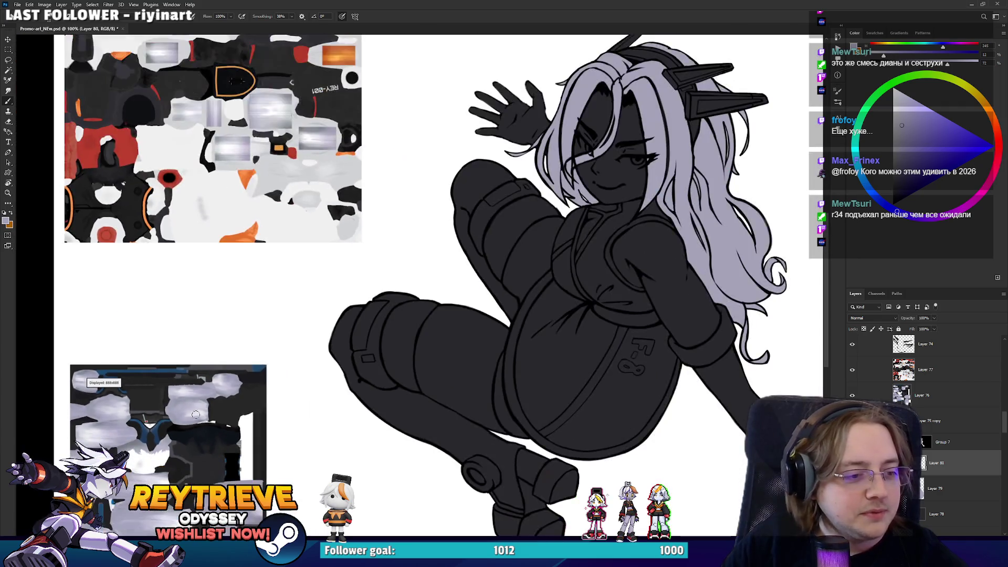
{"action": "scroll", "coordinate": [255, 339], "scroll_direction": "up", "scroll_amount": 4}
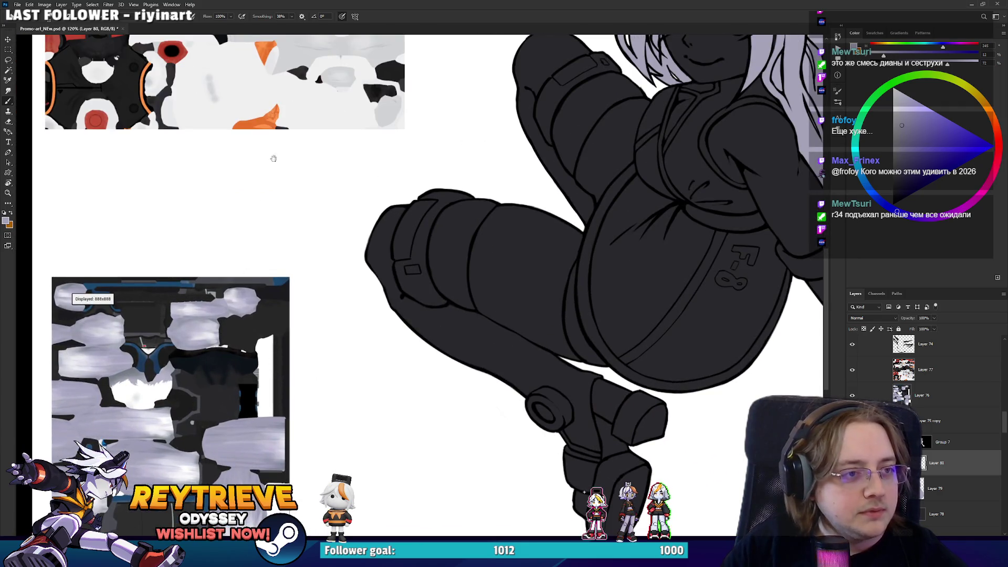
{"action": "scroll", "coordinate": [271, 163], "scroll_direction": "down", "scroll_amount": 3}
{"action": "left_click", "coordinate": [281, 278], "text": "alt"}
Paint light grey down the exposed thigh, erasing stray paint along the way
{"action": "scroll", "coordinate": [315, 236], "scroll_direction": "up", "scroll_amount": 4}
{"action": "mouse_move", "coordinate": [388, 304]}
{"action": "left_mouse_down"}
{"action": "mouse_move", "coordinate": [508, 250]}
{"action": "mouse_move", "coordinate": [496, 260]}
{"action": "mouse_move", "coordinate": [518, 232]}
{"action": "mouse_move", "coordinate": [502, 282]}
{"action": "mouse_move", "coordinate": [513, 299]}
{"action": "left_mouse_up"}
{"action": "key", "text": "e"}
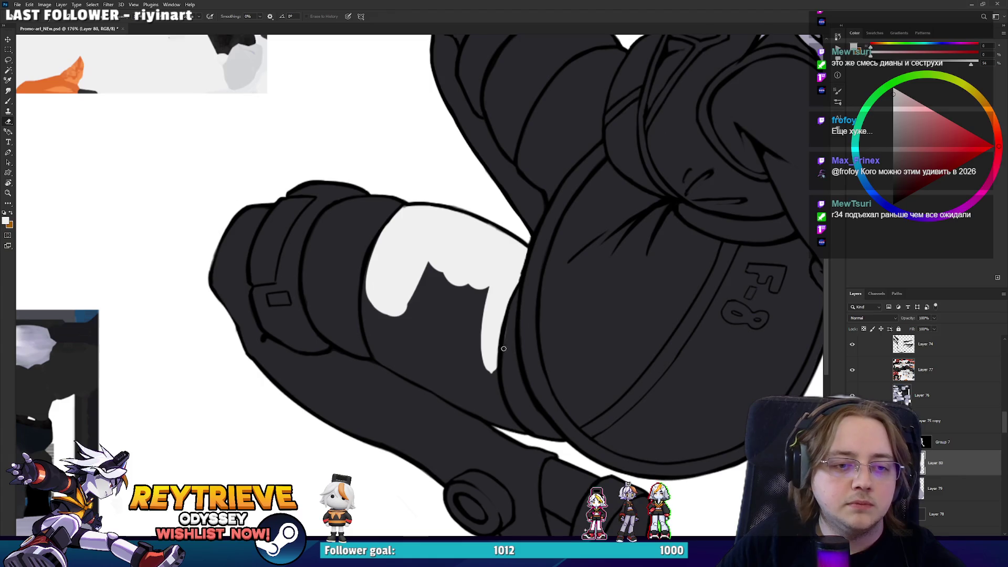
{"action": "key", "text": "b"}
{"action": "mouse_move", "coordinate": [405, 322]}
{"action": "left_mouse_down"}
{"action": "mouse_move", "coordinate": [390, 330]}
{"action": "mouse_move", "coordinate": [388, 357]}
{"action": "mouse_move", "coordinate": [374, 347]}
{"action": "mouse_move", "coordinate": [379, 259]}
{"action": "mouse_move", "coordinate": [400, 218]}
{"action": "mouse_move", "coordinate": [396, 337]}
{"action": "mouse_move", "coordinate": [423, 373]}
{"action": "mouse_move", "coordinate": [386, 362]}
{"action": "mouse_move", "coordinate": [496, 420]}
{"action": "mouse_move", "coordinate": [483, 415]}
{"action": "left_mouse_up"}
{"action": "key", "text": "e"}
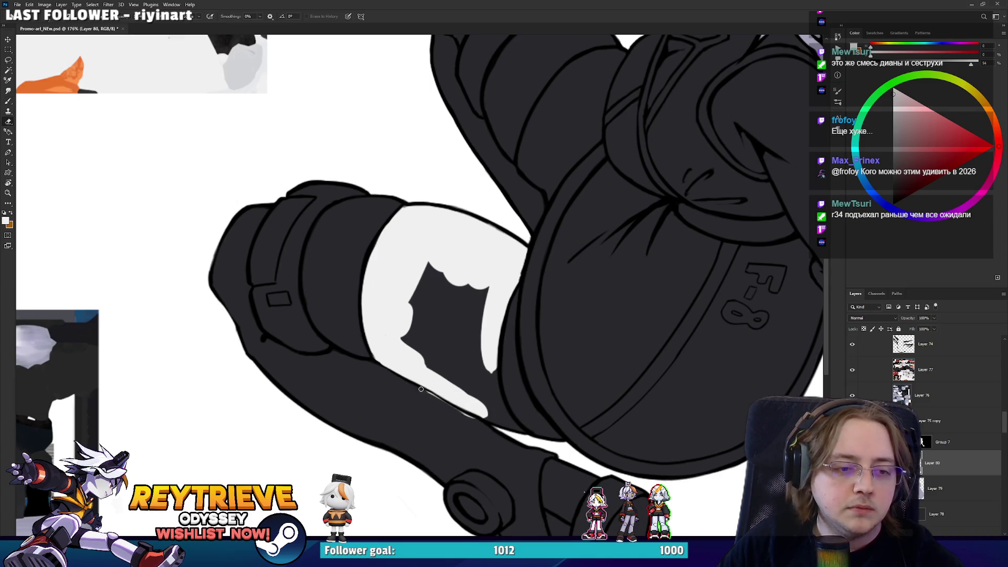
{"action": "key", "text": "b"}
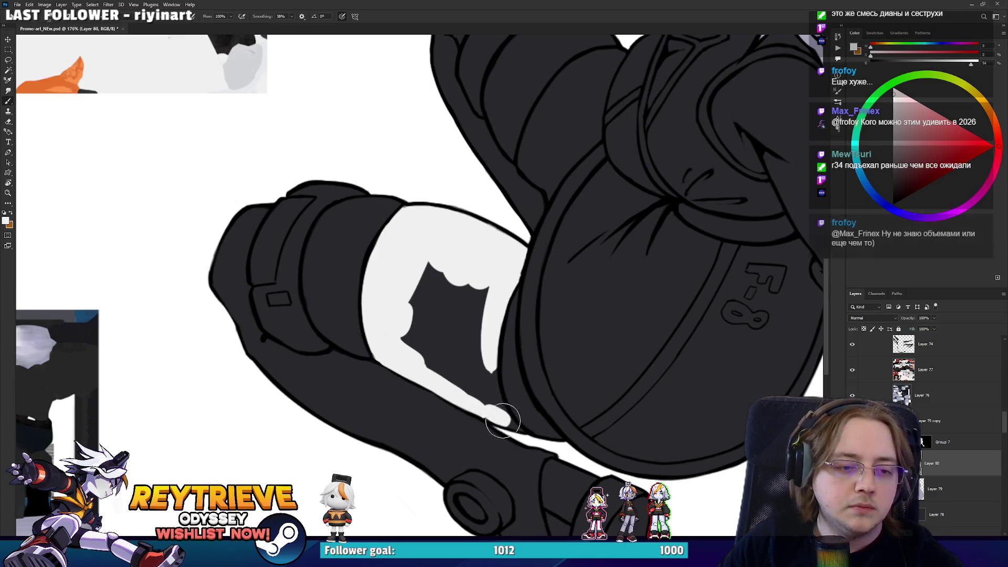
{"action": "mouse_move", "coordinate": [485, 410]}
{"action": "left_mouse_down"}
{"action": "mouse_move", "coordinate": [525, 433]}
{"action": "mouse_move", "coordinate": [488, 378]}
{"action": "mouse_move", "coordinate": [483, 331]}
{"action": "mouse_move", "coordinate": [497, 292]}
{"action": "left_mouse_up"}
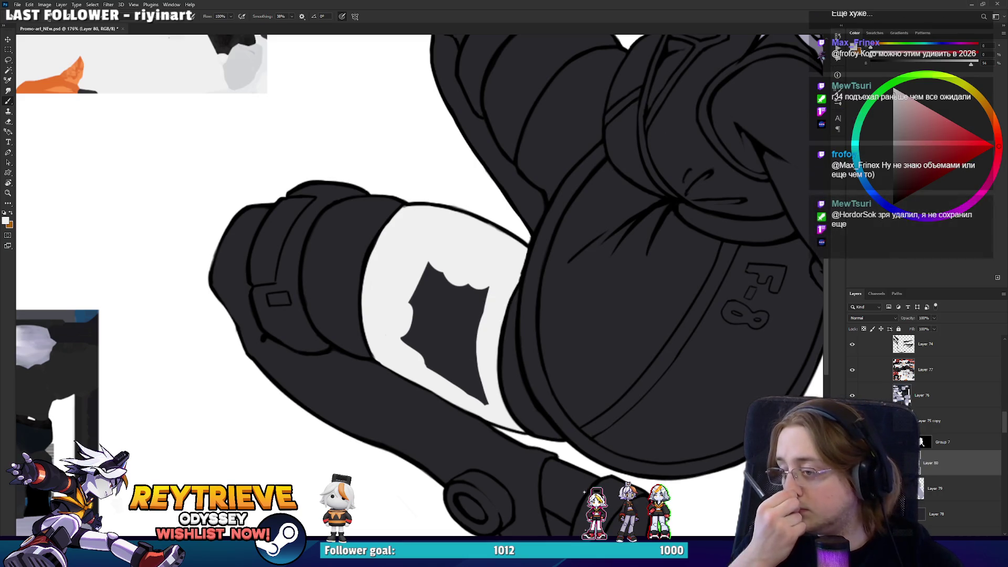
{"action": "mouse_move", "coordinate": [477, 391]}
{"action": "left_mouse_down"}
{"action": "mouse_move", "coordinate": [431, 357]}
{"action": "mouse_move", "coordinate": [441, 304]}
{"action": "mouse_move", "coordinate": [462, 297]}
{"action": "mouse_move", "coordinate": [465, 339]}
{"action": "left_mouse_up"}
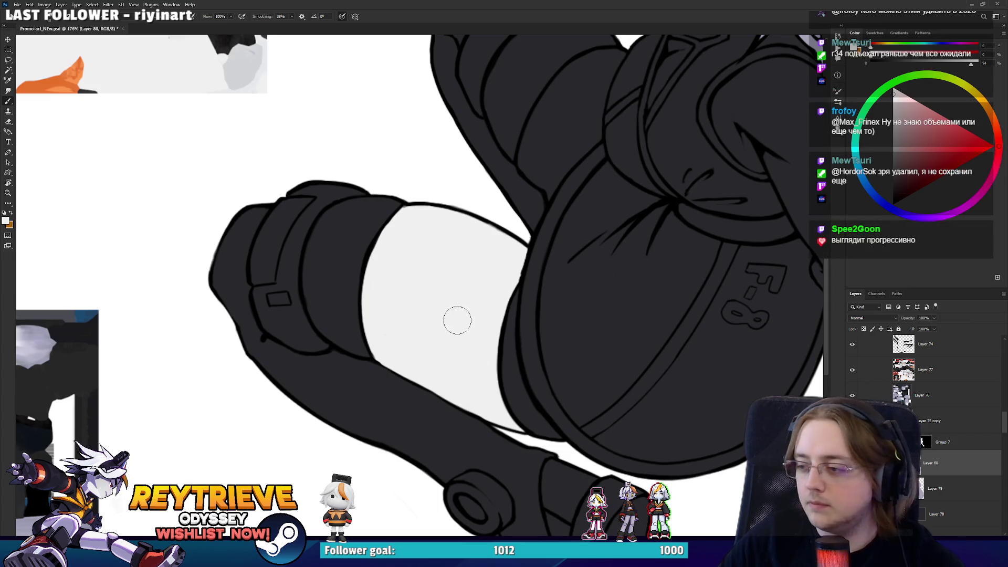
Fill the gap inside the raised leg's cuff with light grey skin
{"action": "scroll", "coordinate": [342, 283], "scroll_direction": "up", "scroll_amount": 3}
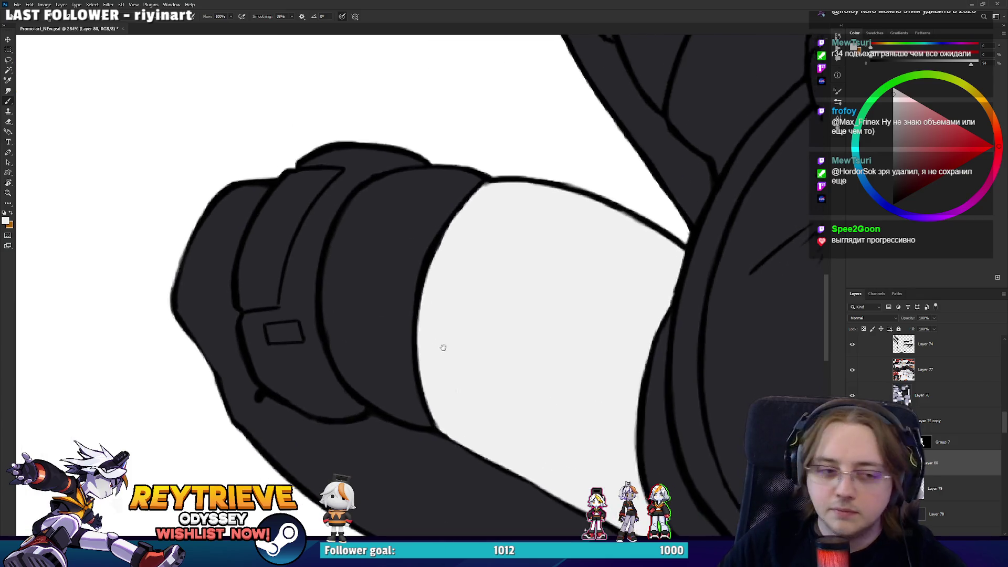
{"action": "left_click_drag", "start_coordinate": [450, 382], "coordinate": [408, 288]}
{"action": "mouse_move", "coordinate": [496, 322]}
{"action": "left_mouse_down"}
{"action": "mouse_move", "coordinate": [453, 455]}
{"action": "mouse_move", "coordinate": [470, 335]}
{"action": "mouse_move", "coordinate": [593, 297]}
{"action": "left_mouse_up"}
{"action": "mouse_move", "coordinate": [570, 367]}
{"action": "left_mouse_down"}
{"action": "mouse_move", "coordinate": [572, 375]}
{"action": "mouse_move", "coordinate": [558, 292]}
{"action": "mouse_move", "coordinate": [569, 225]}
{"action": "mouse_move", "coordinate": [643, 150]}
{"action": "mouse_move", "coordinate": [646, 291]}
{"action": "mouse_move", "coordinate": [612, 411]}
{"action": "mouse_move", "coordinate": [595, 341]}
{"action": "mouse_move", "coordinate": [605, 202]}
{"action": "mouse_move", "coordinate": [619, 258]}
{"action": "mouse_move", "coordinate": [645, 228]}
{"action": "left_mouse_up"}
Erase skin paint spilling past the cuff's right, left and lower edges
{"action": "key", "text": "e"}
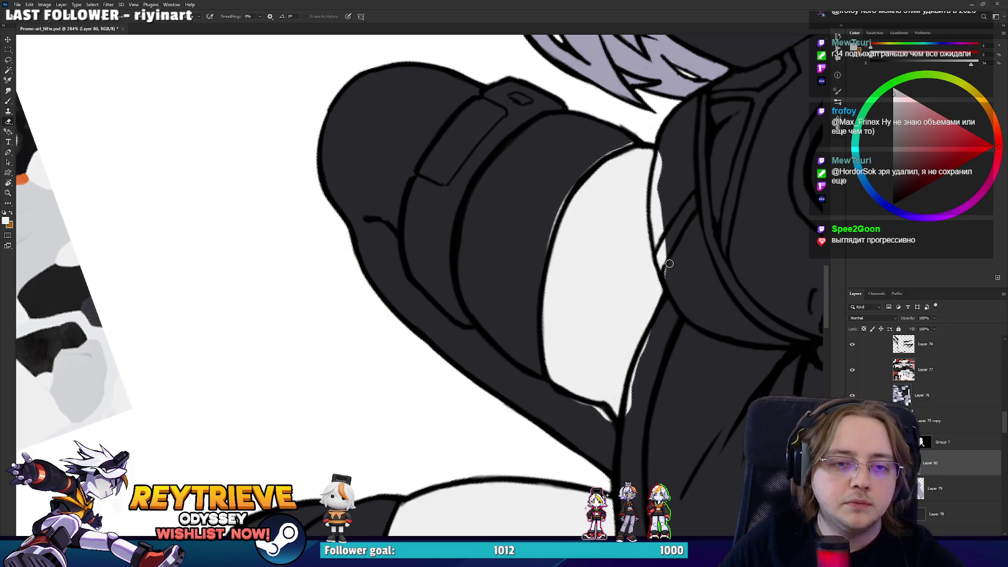
{"action": "mouse_move", "coordinate": [674, 272]}
{"action": "left_mouse_down"}
{"action": "mouse_move", "coordinate": [662, 234]}
{"action": "mouse_move", "coordinate": [669, 152]}
{"action": "left_mouse_up"}
{"action": "left_click_drag", "start_coordinate": [556, 224], "coordinate": [566, 198]}
{"action": "left_click_drag", "start_coordinate": [580, 422], "coordinate": [669, 318]}
Paint a light grey strip along the collar and trim its lower part
{"action": "left_click_drag", "start_coordinate": [669, 273], "coordinate": [496, 431]}
{"action": "key", "text": "b"}
{"action": "mouse_move", "coordinate": [544, 377]}
{"action": "left_mouse_down"}
{"action": "mouse_move", "coordinate": [557, 294]}
{"action": "mouse_move", "coordinate": [543, 277]}
{"action": "mouse_move", "coordinate": [569, 261]}
{"action": "mouse_move", "coordinate": [558, 294]}
{"action": "left_mouse_up"}
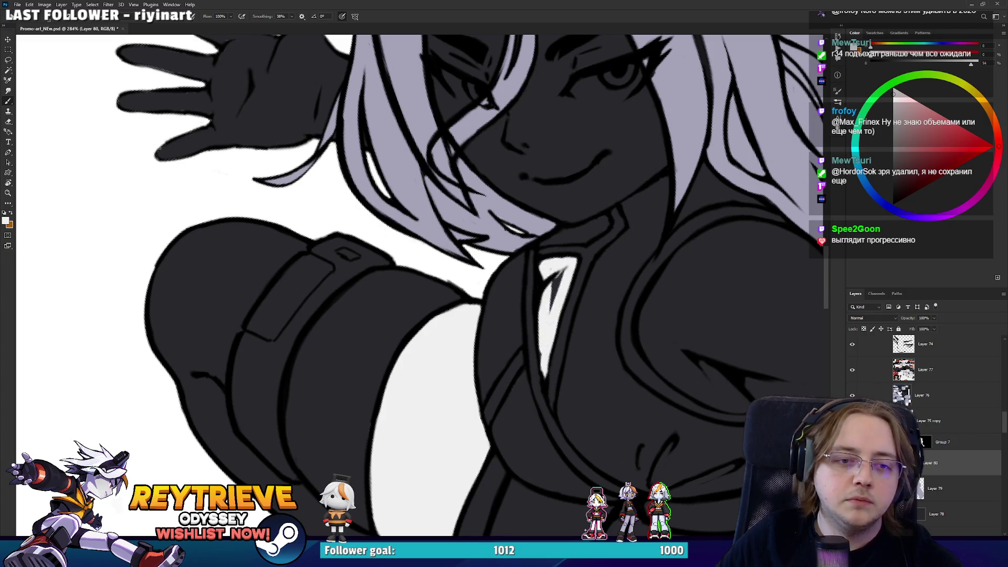
{"action": "key", "text": "e"}
{"action": "left_click_drag", "start_coordinate": [543, 404], "coordinate": [555, 352]}
{"action": "key", "text": "b"}
Fill the bare shoulder with light grey skin, touching up near its outline
{"action": "left_click_drag", "start_coordinate": [590, 270], "coordinate": [577, 419]}
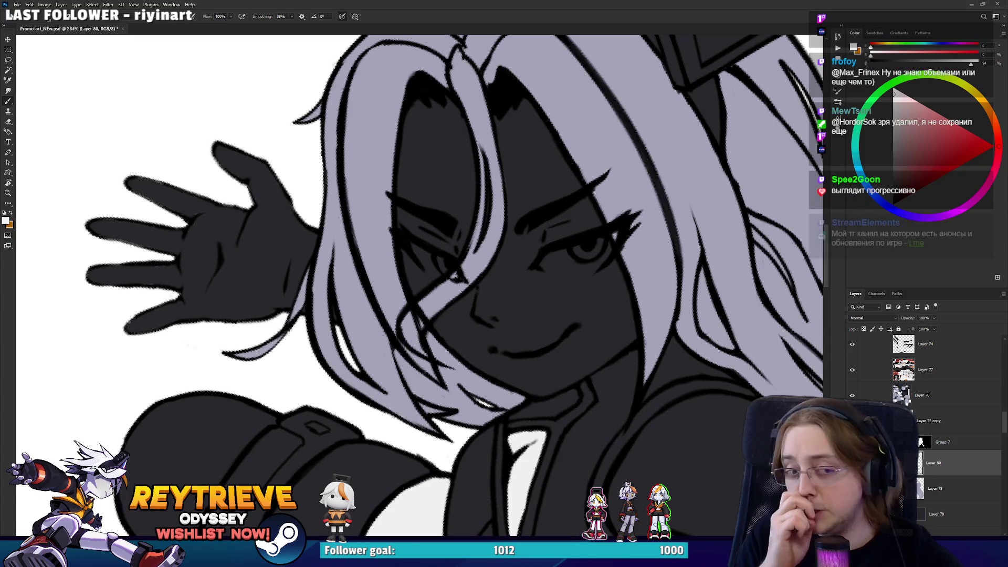
{"action": "mouse_move", "coordinate": [642, 385]}
{"action": "left_mouse_down"}
{"action": "mouse_move", "coordinate": [432, 140]}
{"action": "mouse_move", "coordinate": [527, 295]}
{"action": "mouse_move", "coordinate": [473, 349]}
{"action": "mouse_move", "coordinate": [488, 320]}
{"action": "left_mouse_up"}
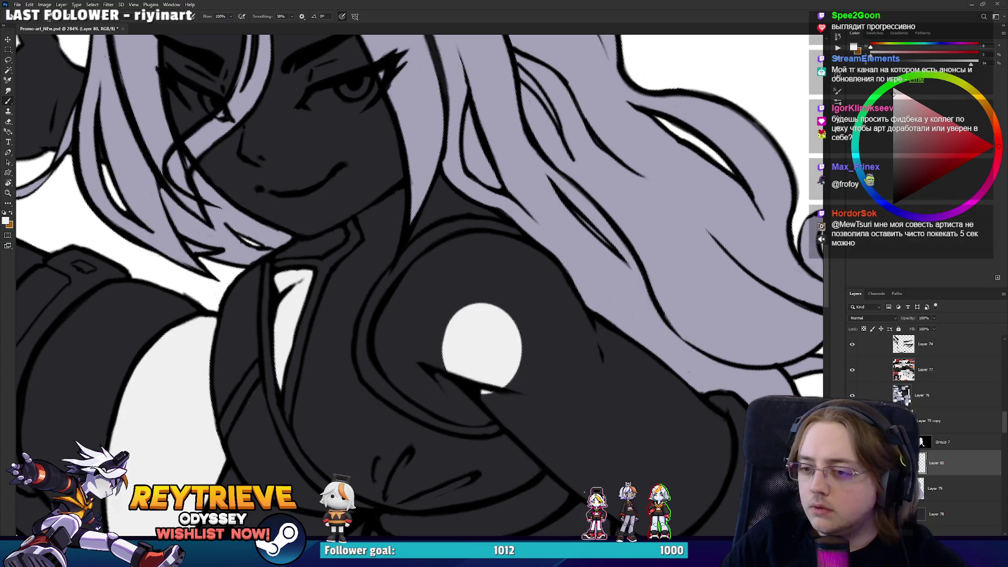
{"action": "mouse_move", "coordinate": [445, 383]}
{"action": "left_mouse_down"}
{"action": "mouse_move", "coordinate": [461, 353]}
{"action": "mouse_move", "coordinate": [438, 361]}
{"action": "mouse_move", "coordinate": [418, 339]}
{"action": "mouse_move", "coordinate": [461, 283]}
{"action": "mouse_move", "coordinate": [367, 207]}
{"action": "mouse_move", "coordinate": [383, 213]}
{"action": "mouse_move", "coordinate": [407, 255]}
{"action": "mouse_move", "coordinate": [385, 225]}
{"action": "mouse_move", "coordinate": [391, 231]}
{"action": "mouse_move", "coordinate": [404, 168]}
{"action": "mouse_move", "coordinate": [395, 193]}
{"action": "mouse_move", "coordinate": [441, 126]}
{"action": "mouse_move", "coordinate": [420, 283]}
{"action": "mouse_move", "coordinate": [480, 232]}
{"action": "mouse_move", "coordinate": [469, 282]}
{"action": "mouse_move", "coordinate": [484, 222]}
{"action": "left_mouse_up"}
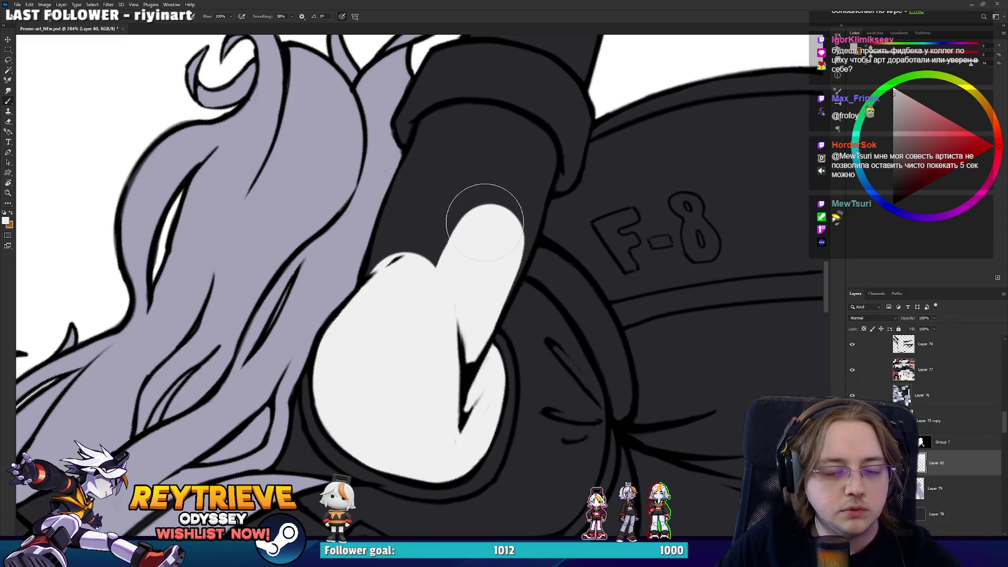
{"action": "left_click_drag", "start_coordinate": [416, 258], "coordinate": [455, 335]}
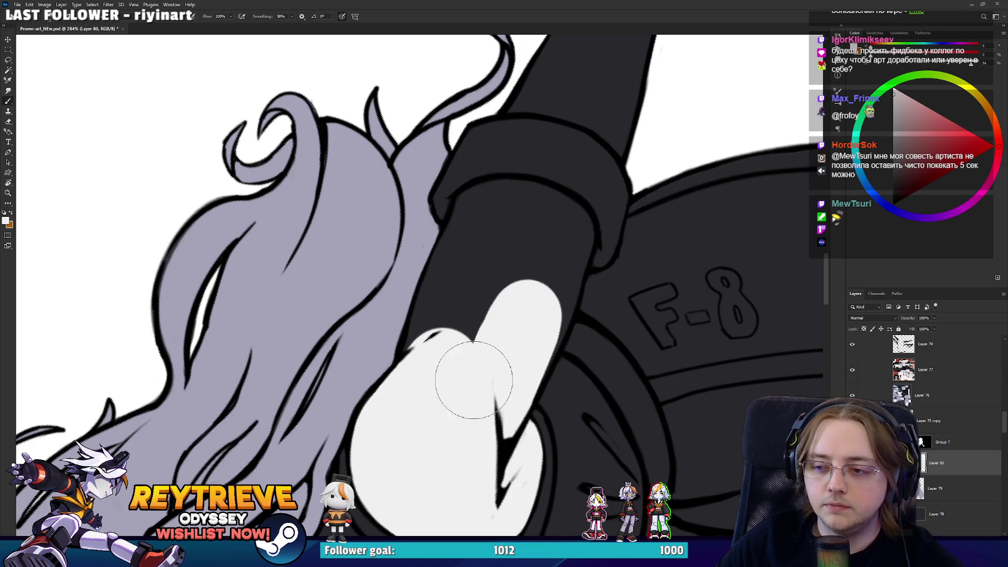
{"action": "mouse_move", "coordinate": [446, 339]}
{"action": "left_mouse_down"}
{"action": "mouse_move", "coordinate": [491, 212]}
{"action": "mouse_move", "coordinate": [506, 236]}
{"action": "mouse_move", "coordinate": [522, 225]}
{"action": "mouse_move", "coordinate": [555, 229]}
{"action": "mouse_move", "coordinate": [524, 270]}
{"action": "mouse_move", "coordinate": [551, 258]}
{"action": "mouse_move", "coordinate": [525, 315]}
{"action": "left_mouse_up"}
{"action": "left_click_drag", "start_coordinate": [493, 393], "coordinate": [461, 405]}
{"action": "key", "text": "e"}
{"action": "mouse_move", "coordinate": [608, 242]}
{"action": "left_mouse_down"}
{"action": "mouse_move", "coordinate": [548, 490]}
{"action": "mouse_move", "coordinate": [575, 139]}
{"action": "mouse_move", "coordinate": [567, 333]}
{"action": "mouse_move", "coordinate": [554, 295]}
{"action": "mouse_move", "coordinate": [508, 391]}
{"action": "mouse_move", "coordinate": [432, 229]}
{"action": "left_mouse_up"}
{"action": "scroll", "coordinate": [553, 295], "scroll_direction": "down", "scroll_amount": 6}
{"action": "scroll", "coordinate": [432, 229], "scroll_direction": "up", "scroll_amount": 5}
{"action": "key", "text": "b"}
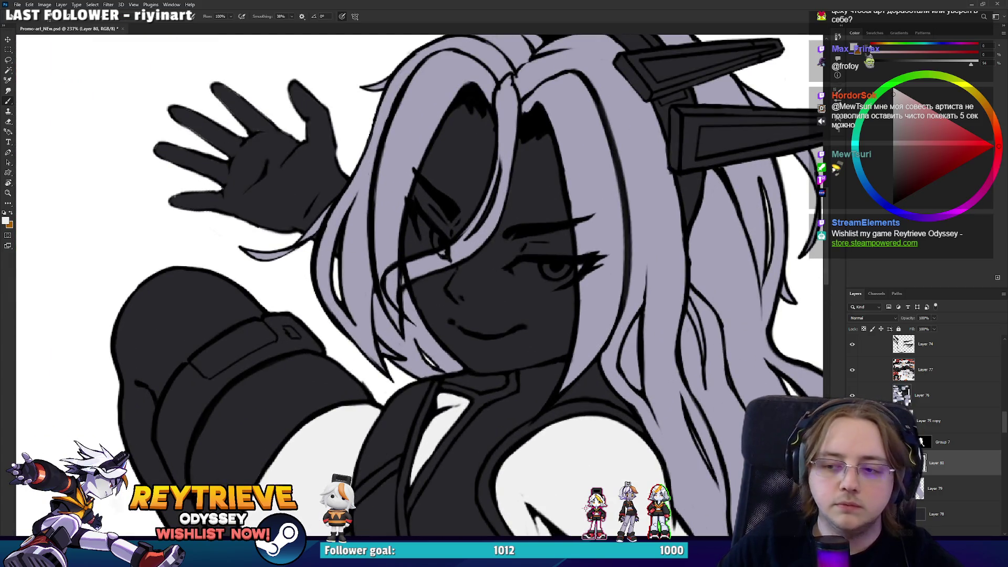
Move Layer 80 below Layer 79, paint skin over the face and chin, and rotate the canvas
{"action": "left_click_drag", "start_coordinate": [938, 464], "coordinate": [937, 491]}
{"action": "mouse_move", "coordinate": [499, 252]}
{"action": "left_mouse_down"}
{"action": "mouse_move", "coordinate": [504, 225]}
{"action": "mouse_move", "coordinate": [457, 157]}
{"action": "mouse_move", "coordinate": [476, 105]}
{"action": "mouse_move", "coordinate": [530, 230]}
{"action": "mouse_move", "coordinate": [556, 249]}
{"action": "mouse_move", "coordinate": [567, 315]}
{"action": "mouse_move", "coordinate": [524, 328]}
{"action": "mouse_move", "coordinate": [546, 347]}
{"action": "mouse_move", "coordinate": [431, 299]}
{"action": "mouse_move", "coordinate": [462, 206]}
{"action": "left_mouse_up"}
{"action": "mouse_move", "coordinate": [488, 317]}
{"action": "left_mouse_down"}
{"action": "mouse_move", "coordinate": [498, 336]}
{"action": "mouse_move", "coordinate": [462, 341]}
{"action": "mouse_move", "coordinate": [472, 346]}
{"action": "left_mouse_up"}
{"action": "key", "text": "r"}
{"action": "left_click", "coordinate": [419, 284]}
{"action": "mouse_move", "coordinate": [601, 351]}
{"action": "left_mouse_down"}
{"action": "mouse_move", "coordinate": [544, 313]}
{"action": "mouse_move", "coordinate": [582, 299]}
{"action": "mouse_move", "coordinate": [647, 317]}
{"action": "left_mouse_up"}
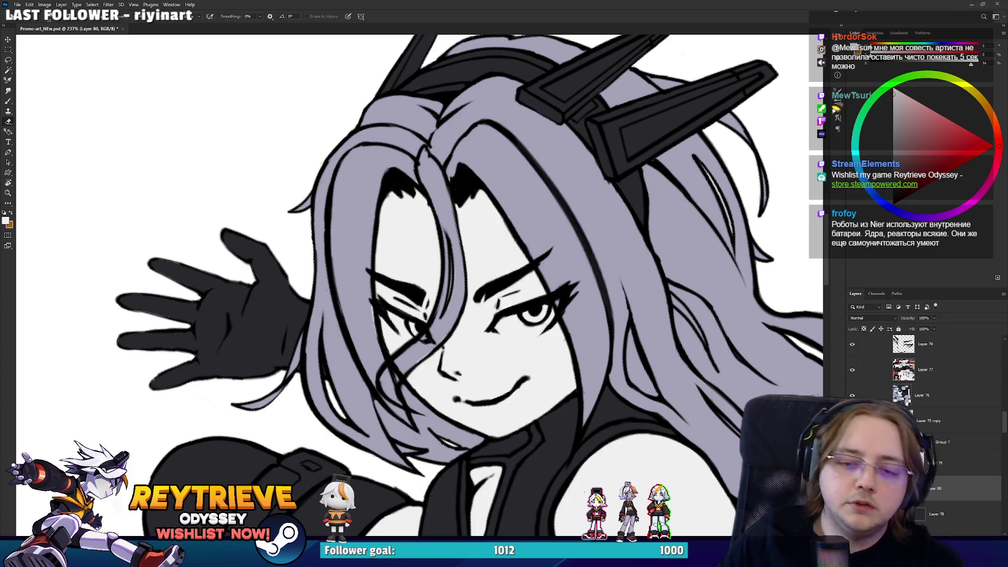
Make Layer 79 active and sample the lavender hair colour for the Brush
{"action": "key", "text": "alt+bracketright"}
{"action": "left_click", "coordinate": [378, 320]}
{"action": "key", "text": "Return"}
{"action": "key", "text": "b"}
{"action": "left_click", "coordinate": [348, 315], "text": "alt"}
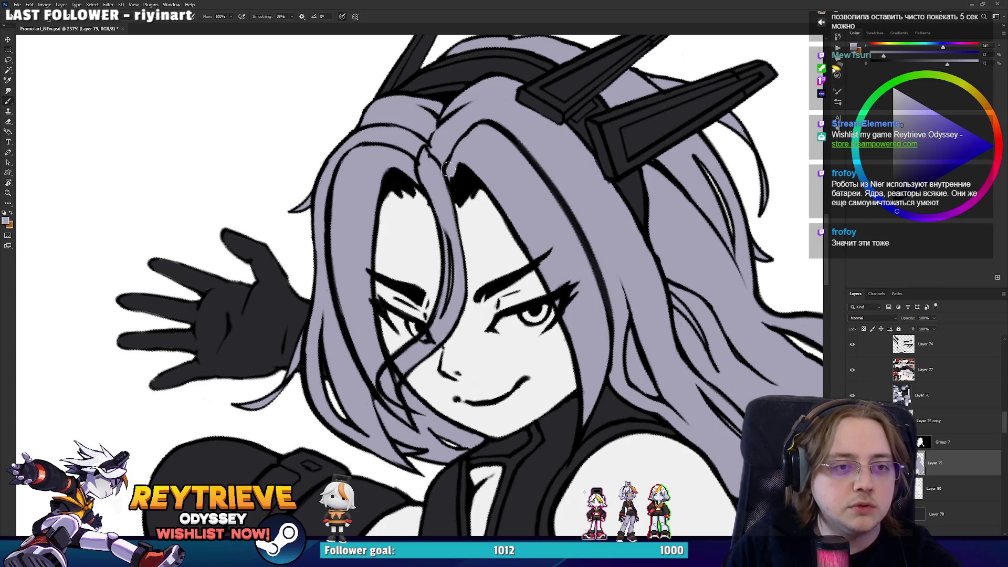
{"action": "left_click_drag", "start_coordinate": [461, 170], "coordinate": [444, 227]}
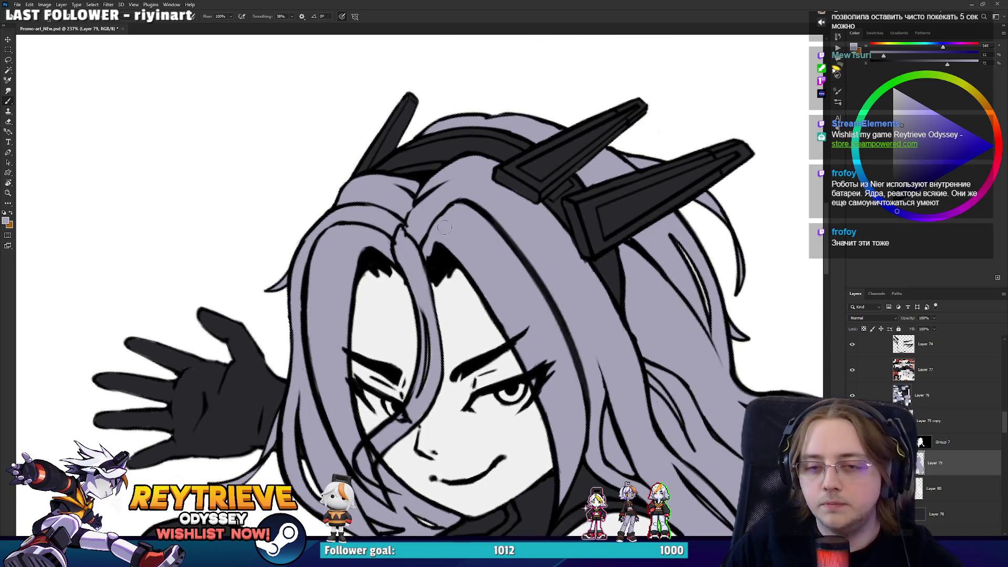
{"action": "mouse_move", "coordinate": [511, 261]}
{"action": "left_mouse_down"}
{"action": "mouse_move", "coordinate": [424, 172]}
{"action": "mouse_move", "coordinate": [459, 384]}
{"action": "mouse_move", "coordinate": [396, 365]}
{"action": "left_mouse_up"}
{"action": "scroll", "coordinate": [397, 365], "scroll_direction": "down", "scroll_amount": 3}
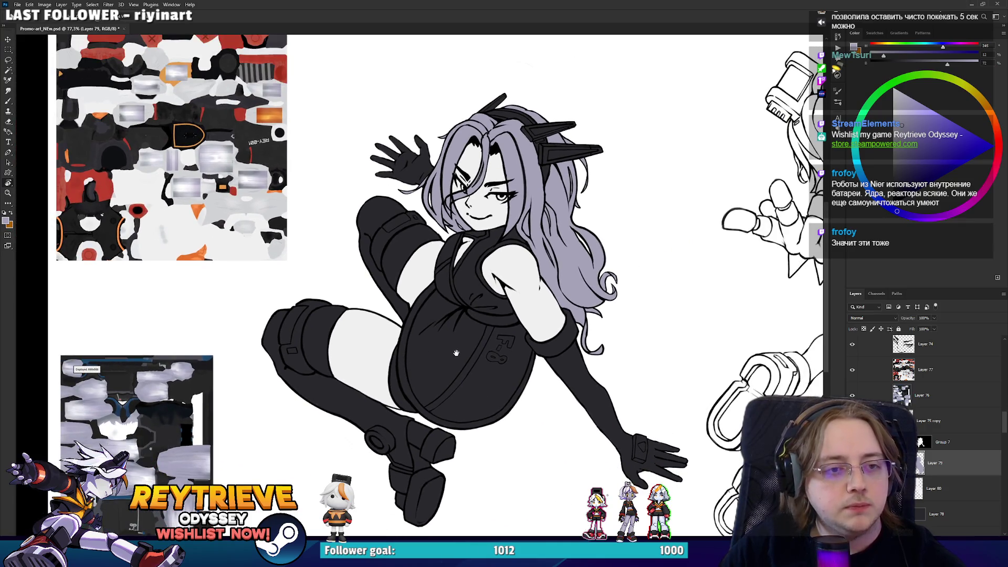
{"action": "left_click_drag", "start_coordinate": [456, 353], "coordinate": [454, 366]}
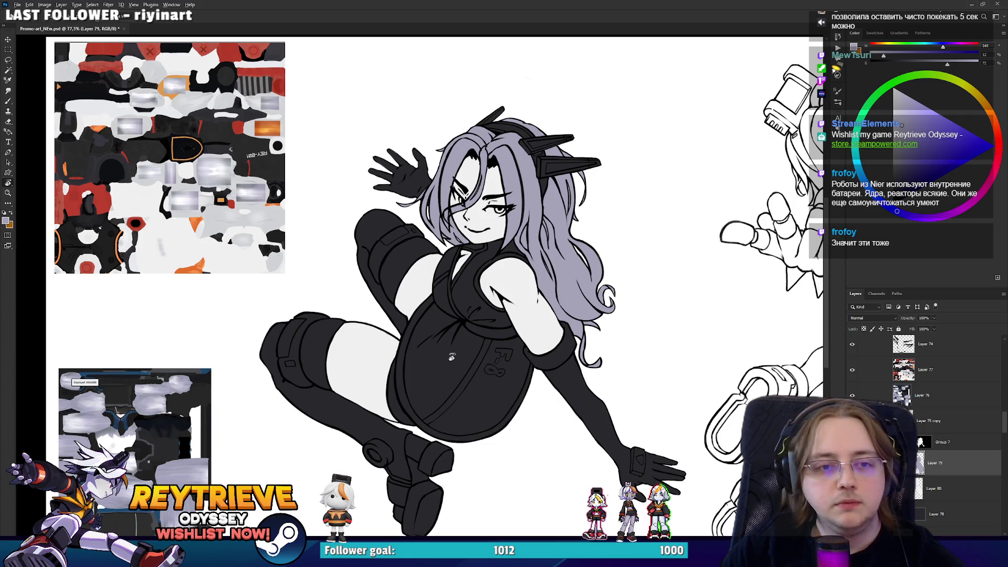
{"action": "scroll", "coordinate": [455, 360], "scroll_direction": "up", "scroll_amount": 4}
{"action": "scroll", "coordinate": [498, 324], "scroll_direction": "up", "scroll_amount": 3}
{"action": "scroll", "coordinate": [467, 196], "scroll_direction": "up", "scroll_amount": 1}
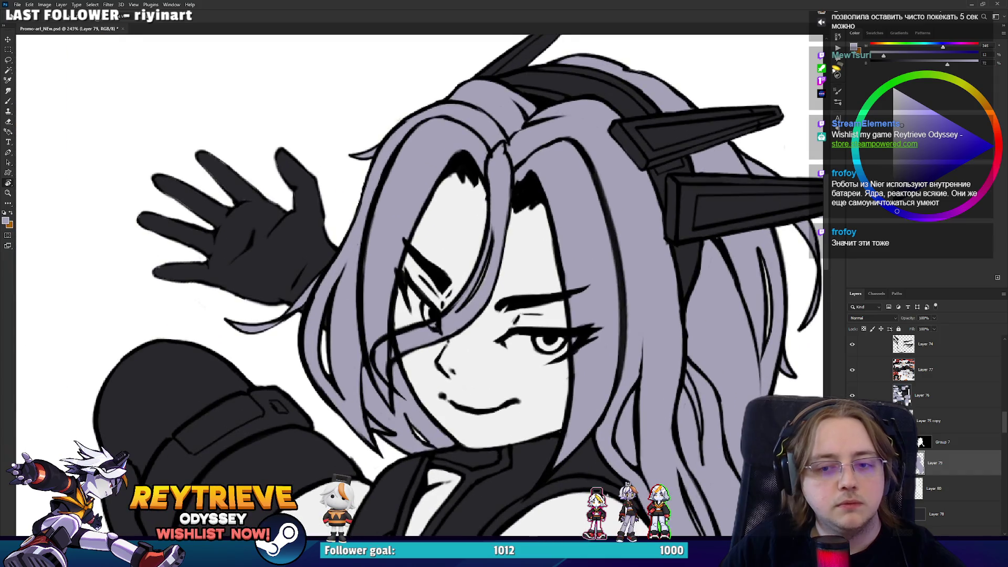
{"action": "left_click", "coordinate": [520, 196], "text": "ctrl"}
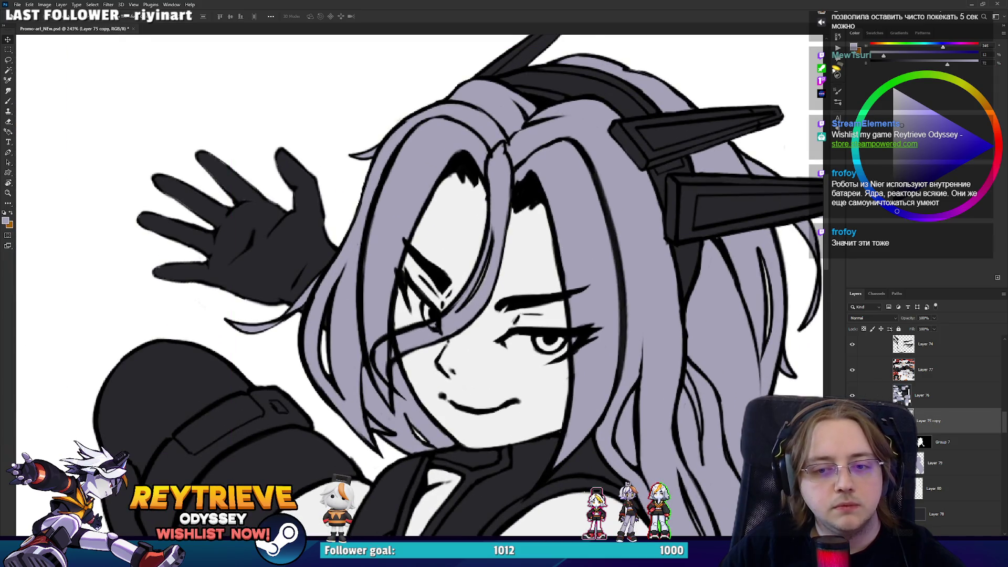
{"action": "key", "text": "e"}
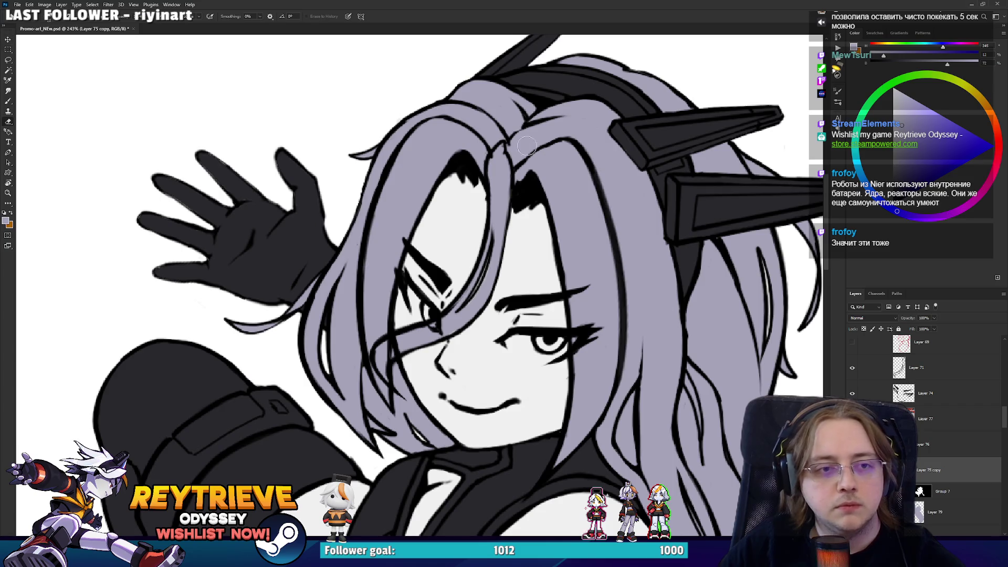
{"action": "key", "text": "alt+bracketright"}
{"action": "key", "text": "alt+bracketright"}
{"action": "key", "text": "alt+bracketright"}
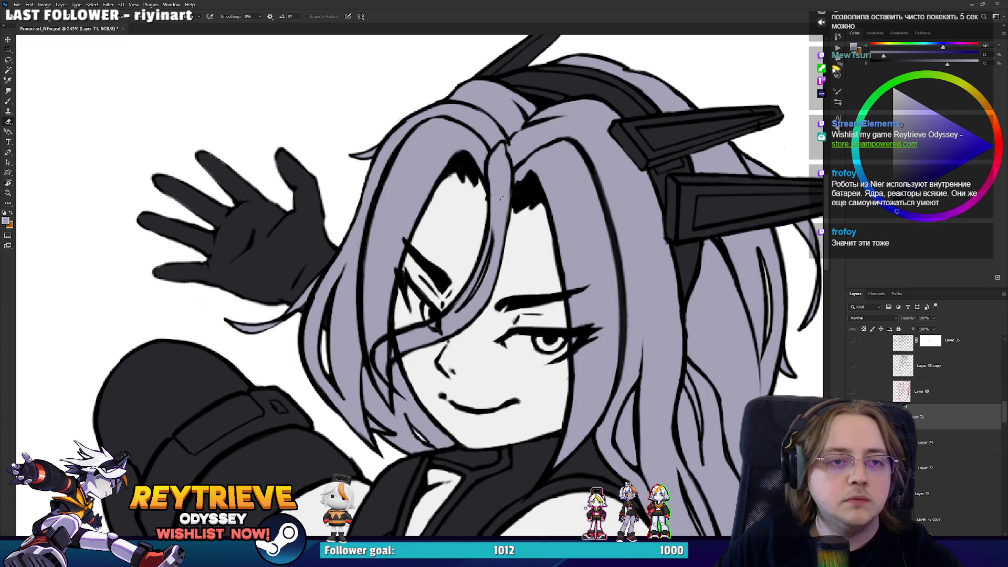
{"action": "scroll", "coordinate": [500, 232], "scroll_direction": "down", "scroll_amount": 6}
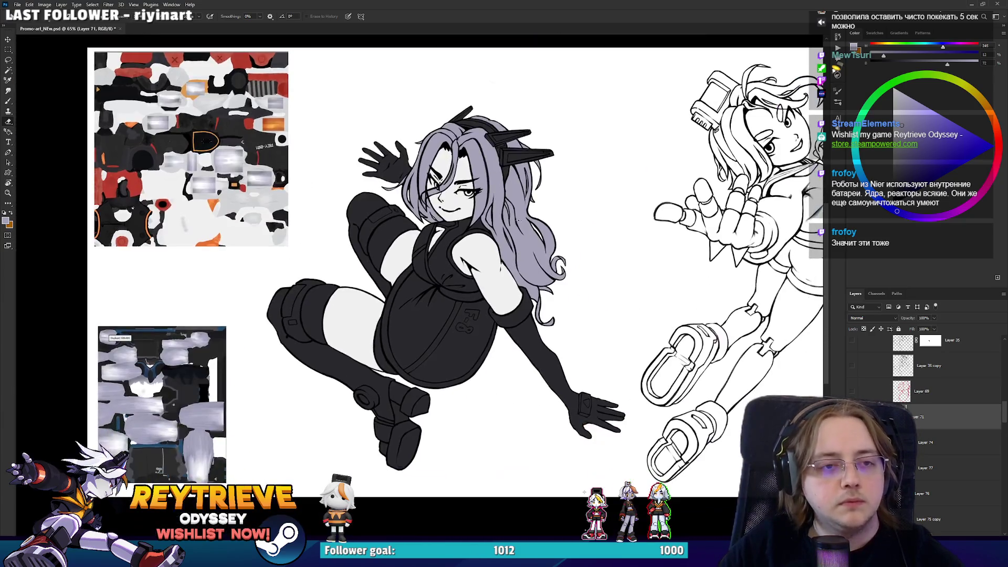
{"action": "scroll", "coordinate": [454, 225], "scroll_direction": "up", "scroll_amount": 3}
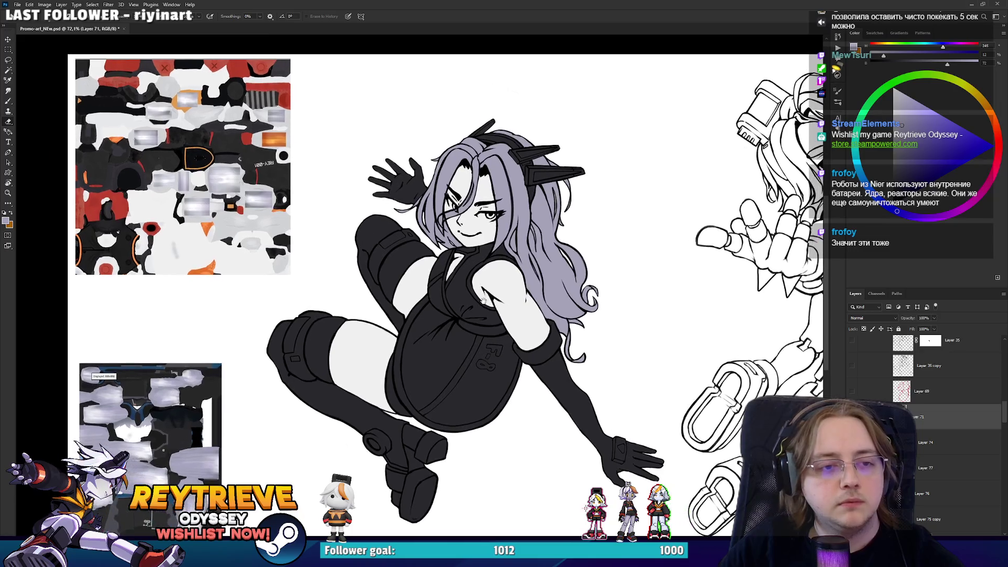
{"action": "scroll", "coordinate": [456, 319], "scroll_direction": "up", "scroll_amount": 1}
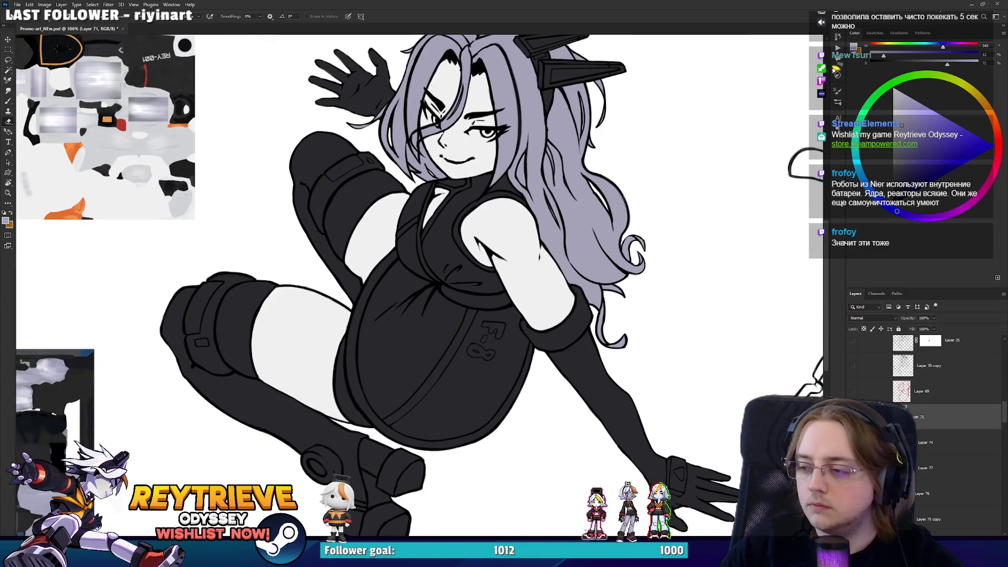
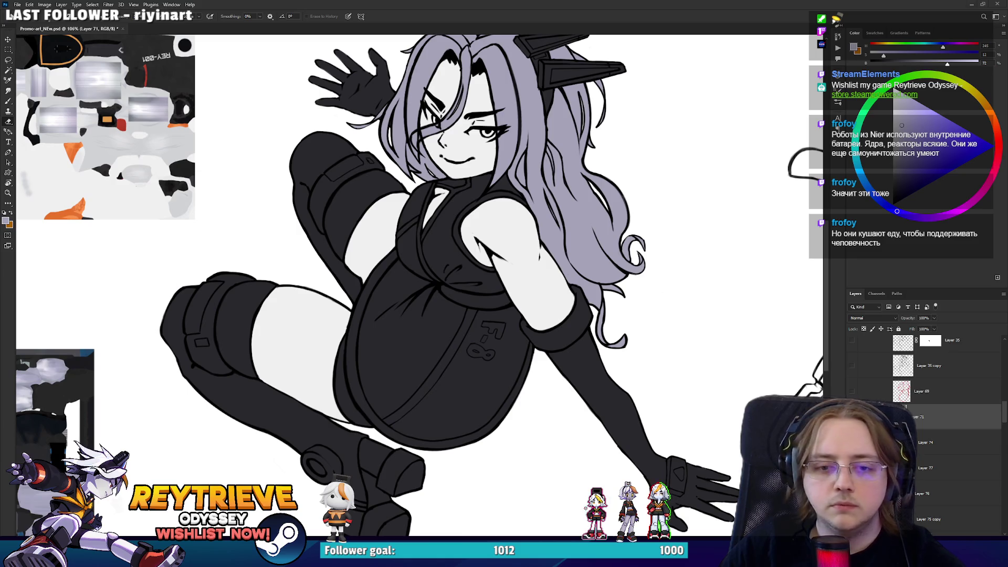
On Layer 81, brush light grey into the wrist band's triangle emblem
{"action": "scroll", "coordinate": [930, 410], "scroll_direction": "down", "scroll_amount": 2}
{"action": "left_click", "coordinate": [937, 423]}
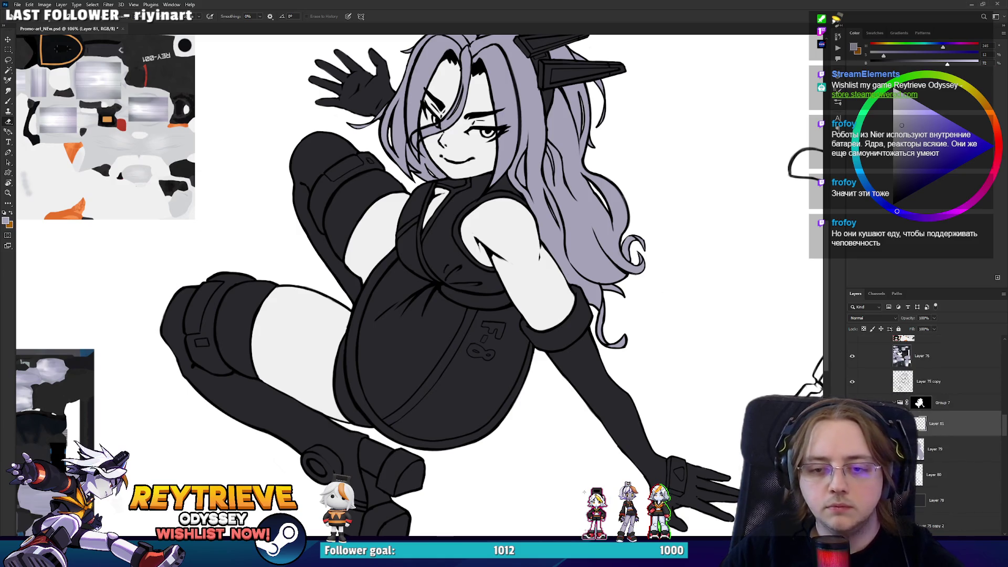
{"action": "scroll", "coordinate": [565, 363], "scroll_direction": "up", "scroll_amount": 2}
{"action": "scroll", "coordinate": [315, 451], "scroll_direction": "up", "scroll_amount": 6}
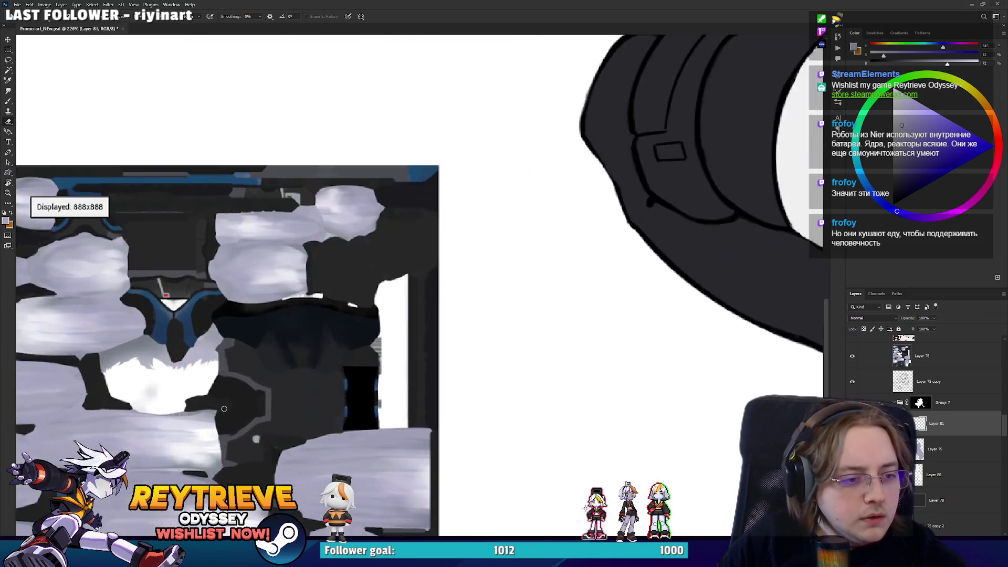
{"action": "key", "text": "b"}
{"action": "mouse_move", "coordinate": [311, 456]}
{"action": "left_mouse_down"}
{"action": "mouse_move", "coordinate": [382, 225]}
{"action": "mouse_move", "coordinate": [389, 241]}
{"action": "mouse_move", "coordinate": [673, 349]}
{"action": "left_mouse_up"}
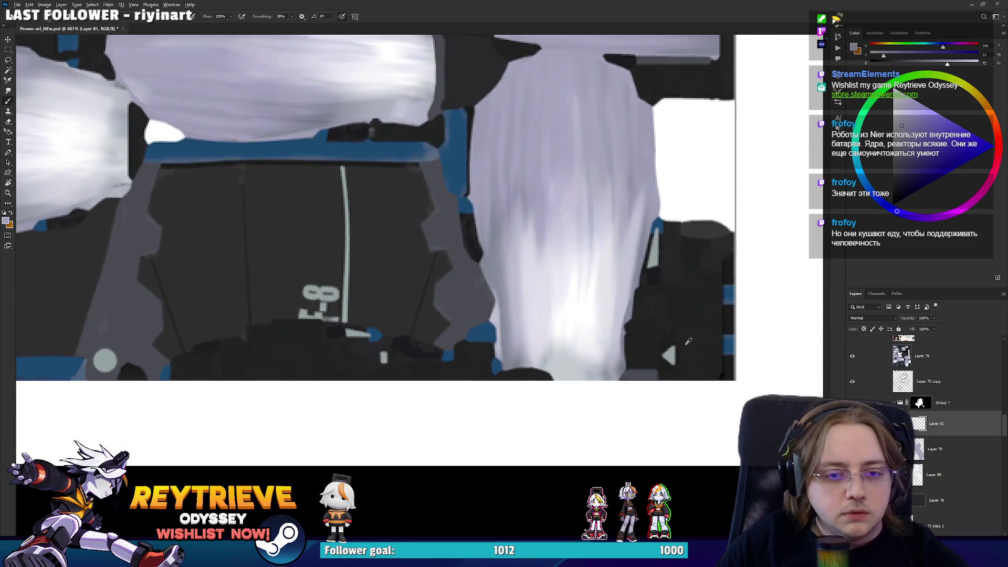
{"action": "scroll", "coordinate": [674, 349], "scroll_direction": "down", "scroll_amount": 5}
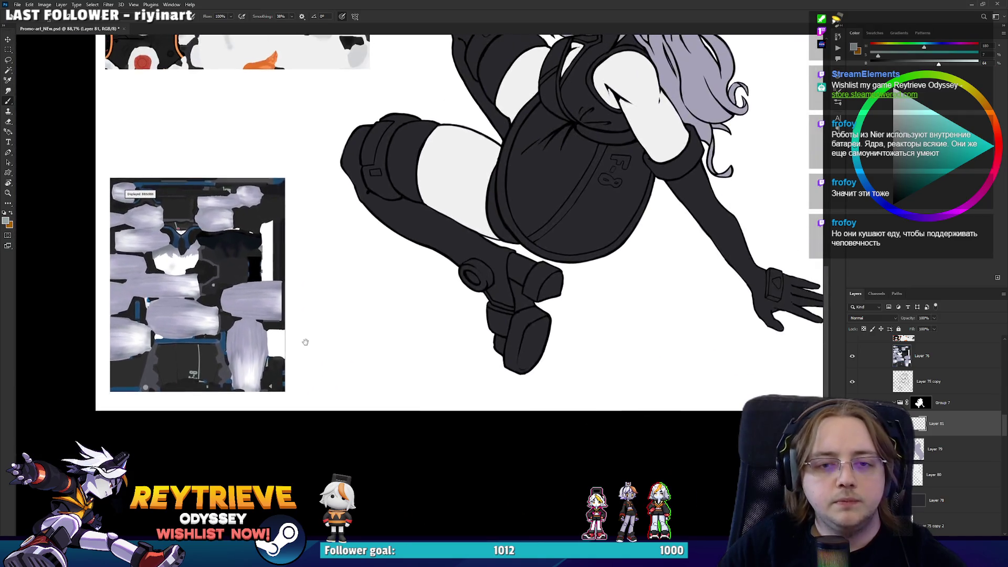
{"action": "scroll", "coordinate": [716, 272], "scroll_direction": "up", "scroll_amount": 3}
{"action": "scroll", "coordinate": [716, 272], "scroll_direction": "up", "scroll_amount": 5}
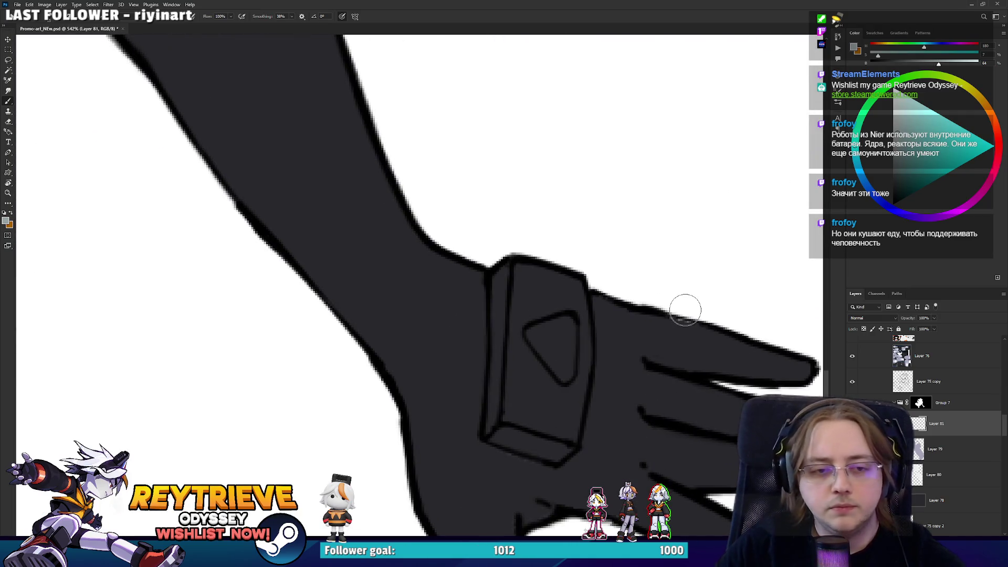
{"action": "mouse_move", "coordinate": [535, 339]}
{"action": "left_mouse_down"}
{"action": "mouse_move", "coordinate": [568, 362]}
{"action": "mouse_move", "coordinate": [562, 377]}
{"action": "mouse_move", "coordinate": [536, 334]}
{"action": "mouse_move", "coordinate": [555, 337]}
{"action": "left_mouse_up"}
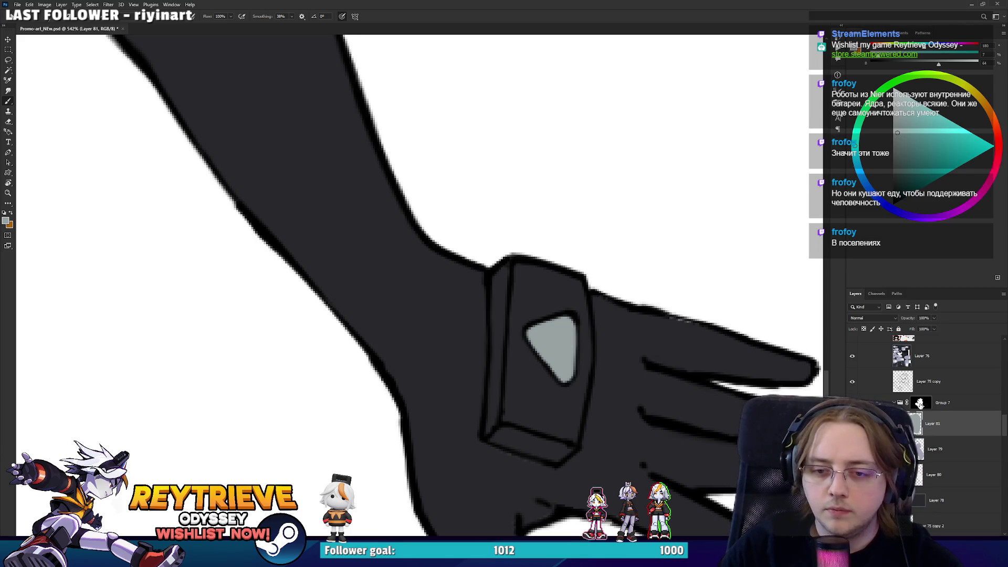
Paint the group's layer mask over the hand, bringing the face and hand into view
{"action": "left_click", "coordinate": [919, 402]}
{"action": "left_click_drag", "start_coordinate": [668, 331], "coordinate": [614, 243]}
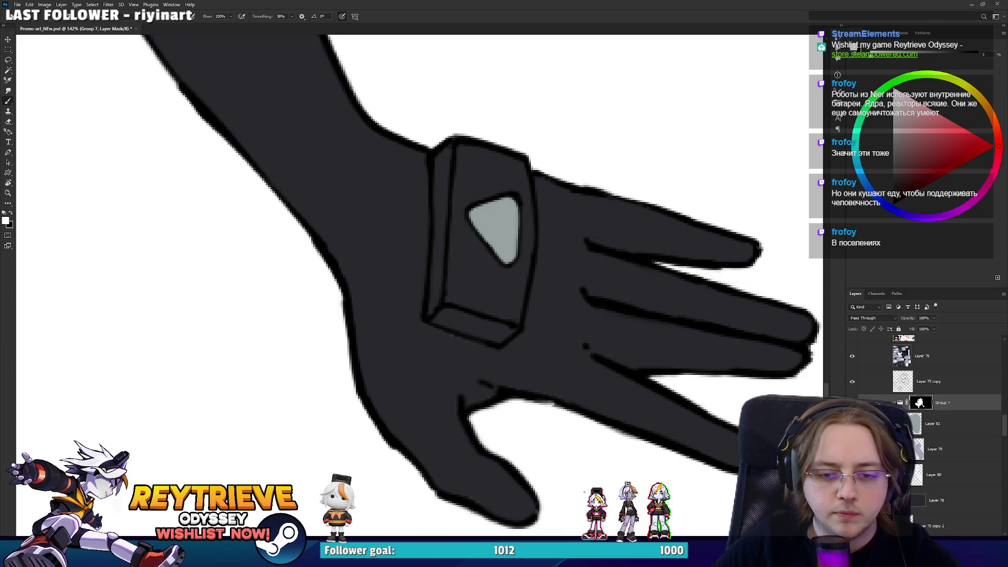
{"action": "scroll", "coordinate": [737, 450], "scroll_direction": "down", "scroll_amount": 6}
{"action": "scroll", "coordinate": [432, 149], "scroll_direction": "up", "scroll_amount": 4}
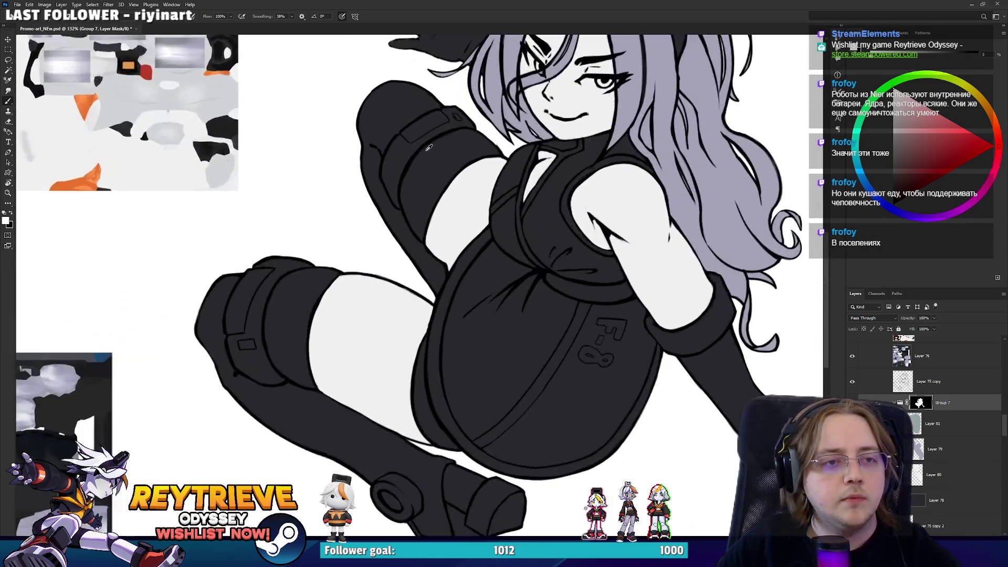
{"action": "left_click_drag", "start_coordinate": [432, 149], "coordinate": [395, 417]}
{"action": "scroll", "coordinate": [445, 336], "scroll_direction": "down", "scroll_amount": 5}
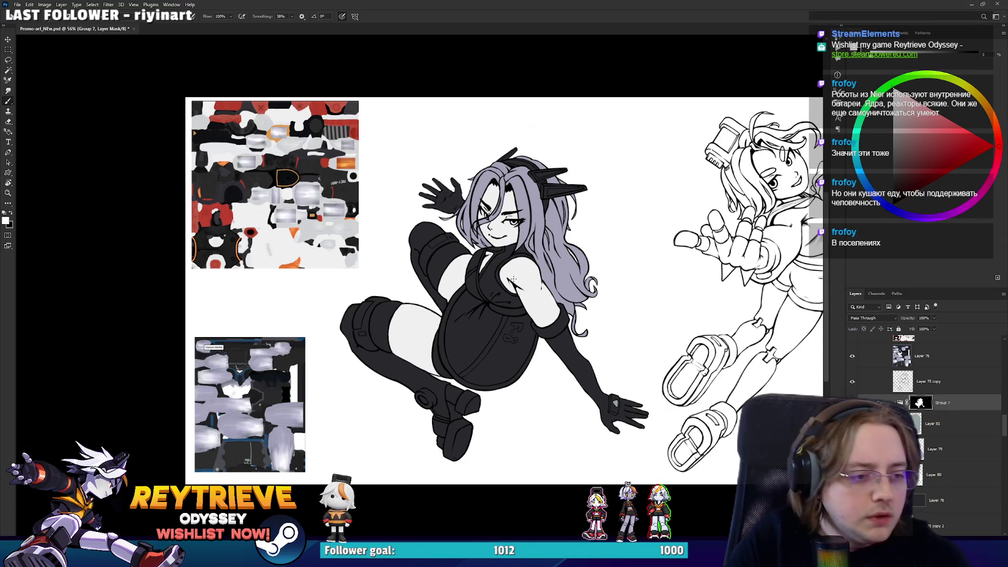
Sample a colour from the reference texture for Layer 81 and turn the canvas so the horns point up
{"action": "scroll", "coordinate": [403, 284], "scroll_direction": "up", "scroll_amount": 10}
{"action": "mouse_move", "coordinate": [404, 286]}
{"action": "left_mouse_down"}
{"action": "mouse_move", "coordinate": [417, 292]}
{"action": "mouse_move", "coordinate": [368, 184]}
{"action": "mouse_move", "coordinate": [358, 444]}
{"action": "left_mouse_up"}
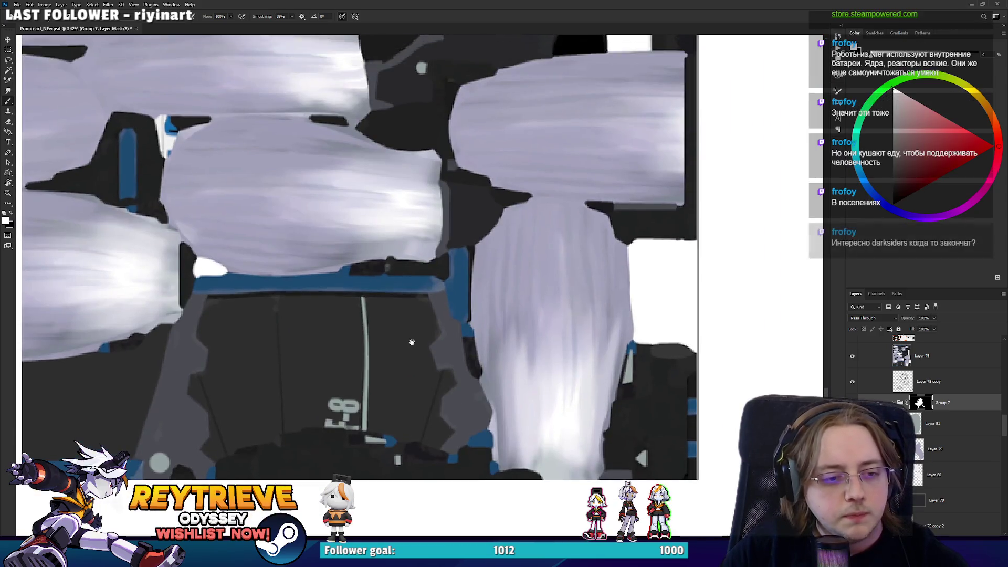
{"action": "left_click", "coordinate": [371, 438], "text": "alt"}
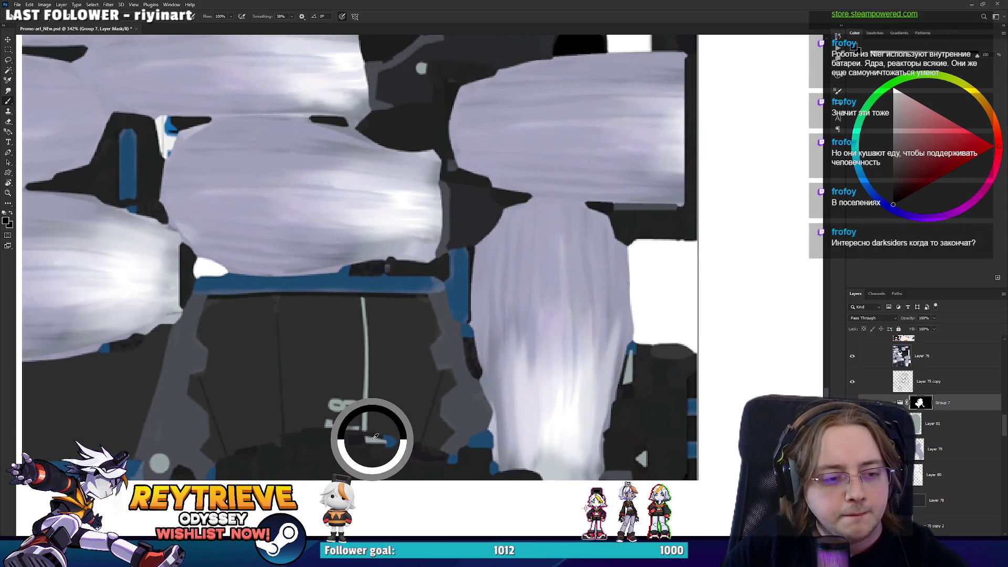
{"action": "left_click", "coordinate": [926, 421]}
{"action": "left_click_drag", "start_coordinate": [645, 384], "coordinate": [516, 383]}
{"action": "mouse_move", "coordinate": [660, 274]}
{"action": "left_mouse_down"}
{"action": "mouse_move", "coordinate": [695, 260]}
{"action": "mouse_move", "coordinate": [585, 348]}
{"action": "mouse_move", "coordinate": [666, 319]}
{"action": "mouse_move", "coordinate": [655, 236]}
{"action": "mouse_move", "coordinate": [541, 263]}
{"action": "left_mouse_up"}
{"action": "key", "text": "b"}
{"action": "left_click_drag", "start_coordinate": [501, 304], "coordinate": [497, 343]}
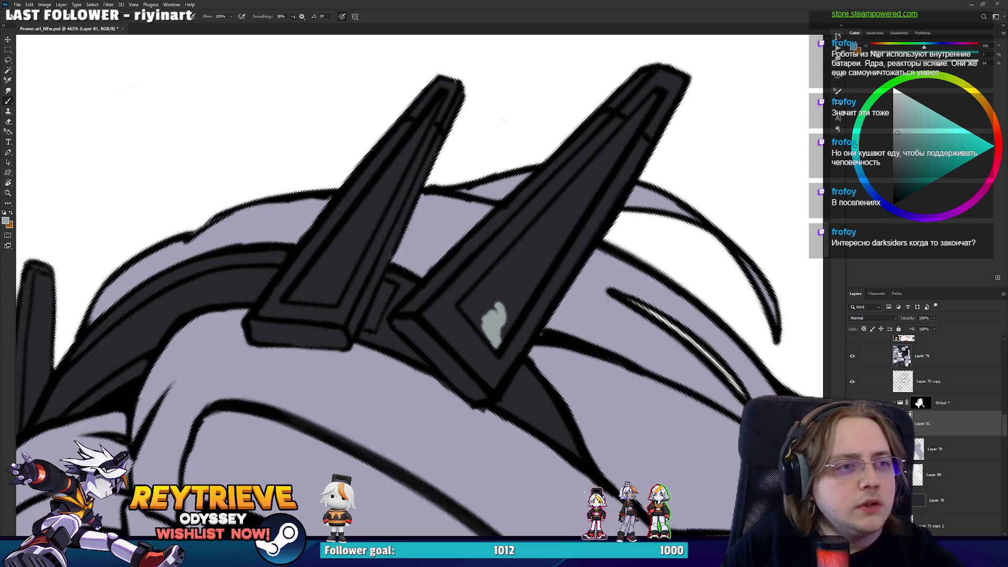
Paint and trim a pale grey strip along the right horn up to its tip
{"action": "mouse_move", "coordinate": [484, 304]}
{"action": "left_mouse_down"}
{"action": "mouse_move", "coordinate": [467, 311]}
{"action": "mouse_move", "coordinate": [596, 167]}
{"action": "left_mouse_up"}
{"action": "key", "text": "e"}
{"action": "left_click_drag", "start_coordinate": [474, 270], "coordinate": [461, 286]}
{"action": "key", "text": "b"}
{"action": "left_click_drag", "start_coordinate": [568, 205], "coordinate": [647, 110]}
{"action": "mouse_move", "coordinate": [603, 158]}
{"action": "left_mouse_down"}
{"action": "mouse_move", "coordinate": [508, 333]}
{"action": "mouse_move", "coordinate": [572, 220]}
{"action": "mouse_move", "coordinate": [480, 315]}
{"action": "mouse_move", "coordinate": [488, 295]}
{"action": "left_mouse_up"}
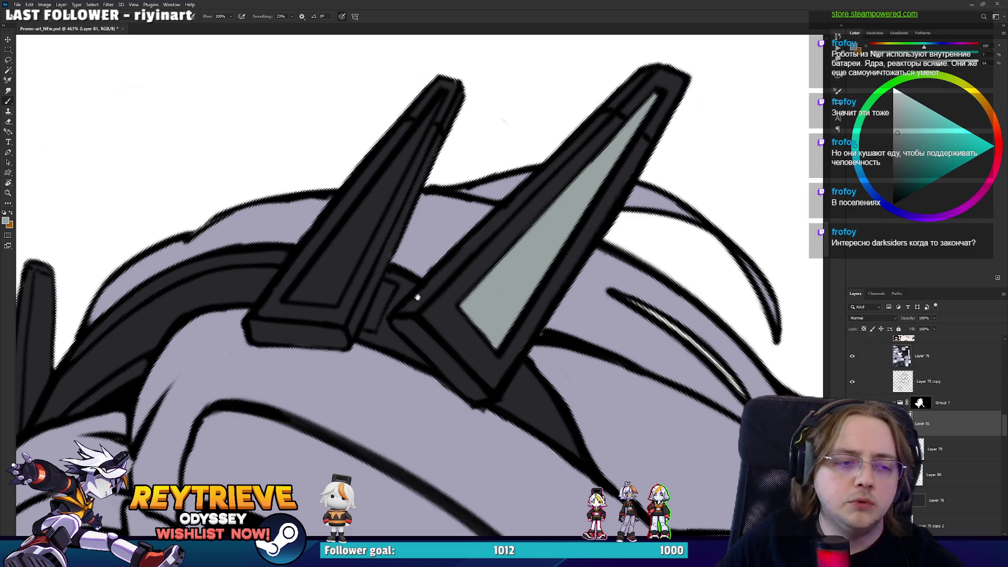
Fill the left horn's inner panel with grey, then recentre the view on the character
{"action": "left_click_drag", "start_coordinate": [414, 290], "coordinate": [501, 372]}
{"action": "mouse_move", "coordinate": [394, 373]}
{"action": "left_mouse_down"}
{"action": "mouse_move", "coordinate": [378, 373]}
{"action": "mouse_move", "coordinate": [426, 351]}
{"action": "mouse_move", "coordinate": [394, 368]}
{"action": "mouse_move", "coordinate": [388, 359]}
{"action": "mouse_move", "coordinate": [406, 363]}
{"action": "mouse_move", "coordinate": [521, 186]}
{"action": "left_mouse_up"}
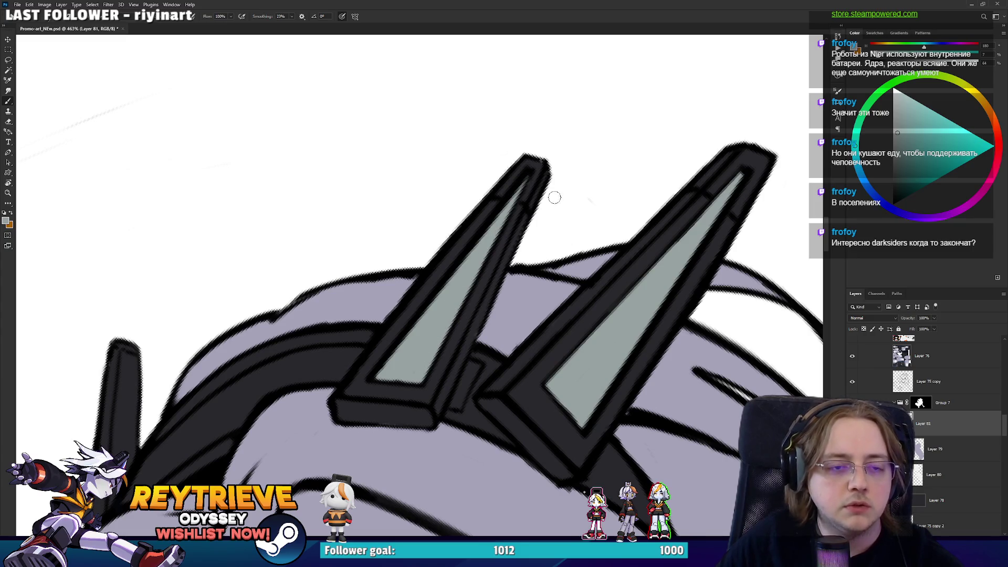
{"action": "scroll", "coordinate": [545, 200], "scroll_direction": "down", "scroll_amount": 10}
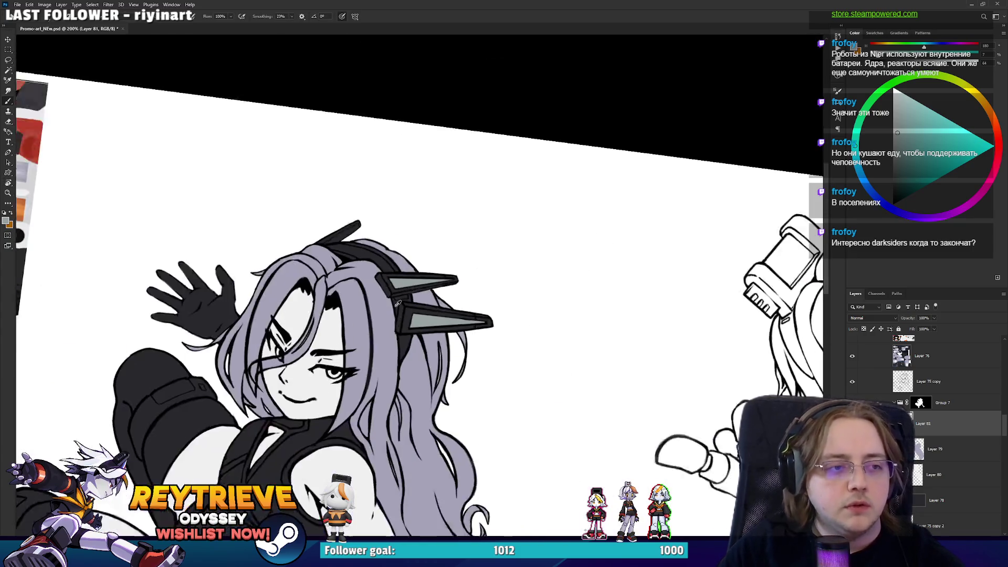
{"action": "mouse_move", "coordinate": [495, 315]}
{"action": "left_mouse_down"}
{"action": "mouse_move", "coordinate": [416, 367]}
{"action": "mouse_move", "coordinate": [544, 401]}
{"action": "left_mouse_up"}
{"action": "scroll", "coordinate": [394, 377], "scroll_direction": "up", "scroll_amount": 4}
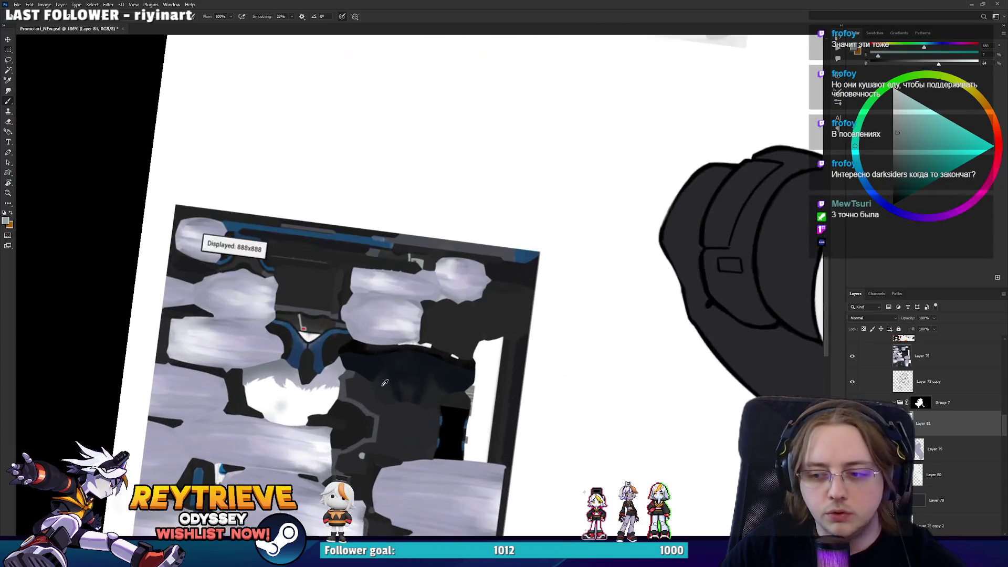
{"action": "scroll", "coordinate": [296, 337], "scroll_direction": "down", "scroll_amount": 6}
{"action": "left_click_drag", "start_coordinate": [451, 137], "coordinate": [485, 260]}
{"action": "left_click_drag", "start_coordinate": [624, 401], "coordinate": [508, 292]}
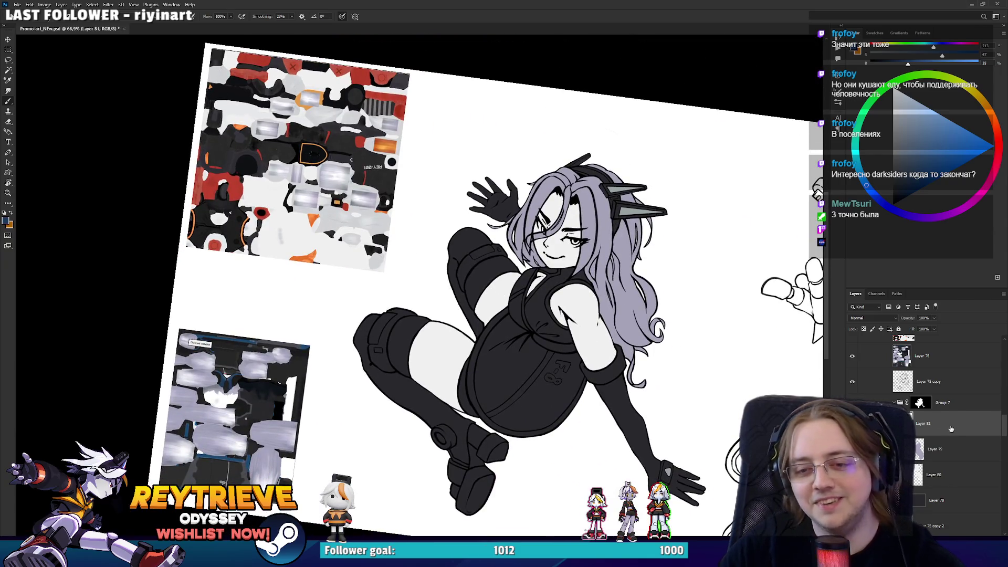
{"action": "scroll", "coordinate": [693, 296], "scroll_direction": "up", "scroll_amount": 5}
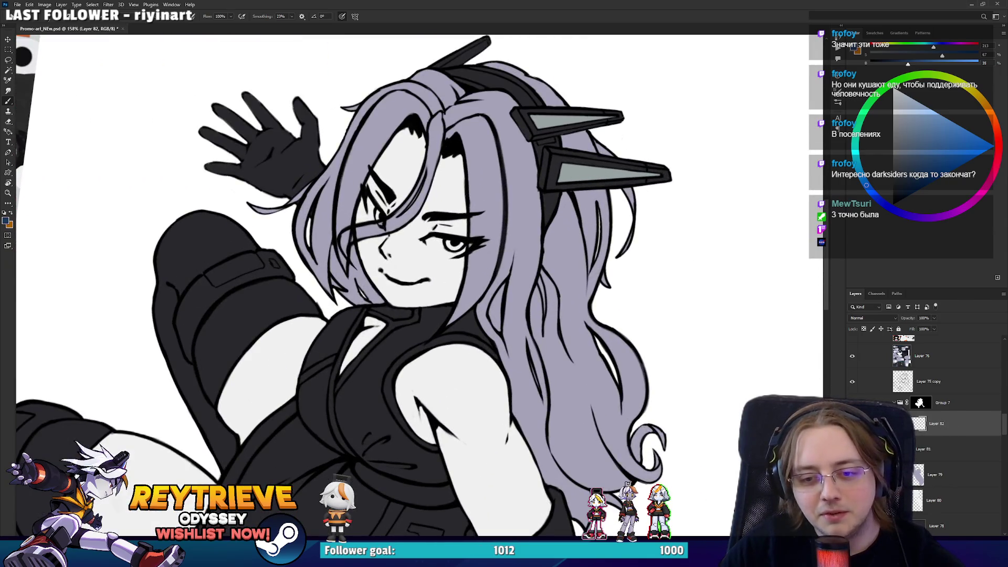
Try shifting the grey horn fill downward, then undo it and return to the previous layer
{"action": "key", "text": "alt+bracketleft"}
{"action": "key", "text": "v"}
{"action": "left_click_drag", "start_coordinate": [642, 260], "coordinate": [647, 305]}
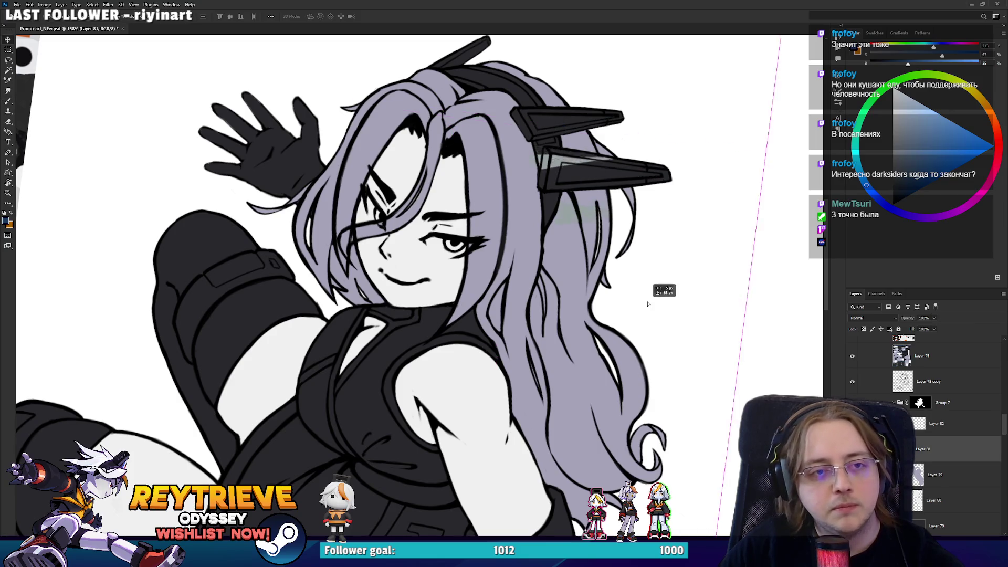
{"action": "key", "text": "ctrl+z"}
{"action": "key", "text": "alt+bracketright"}
Paint both horn tips dark blue
{"action": "scroll", "coordinate": [549, 292], "scroll_direction": "up", "scroll_amount": 3}
{"action": "scroll", "coordinate": [549, 291], "scroll_direction": "up", "scroll_amount": 1}
{"action": "scroll", "coordinate": [577, 299], "scroll_direction": "down", "scroll_amount": 4}
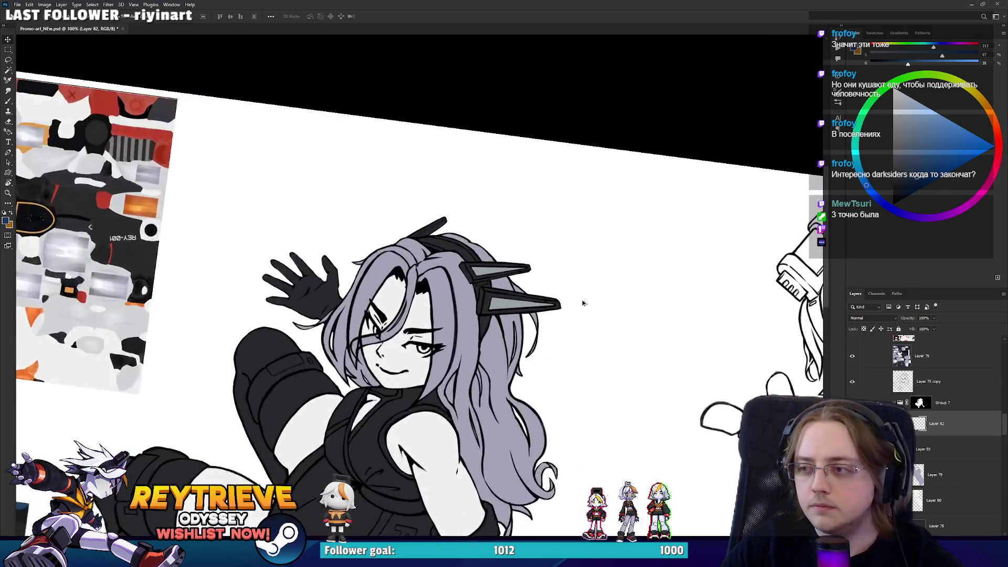
{"action": "scroll", "coordinate": [583, 302], "scroll_direction": "up", "scroll_amount": 2}
{"action": "scroll", "coordinate": [604, 297], "scroll_direction": "up", "scroll_amount": 2}
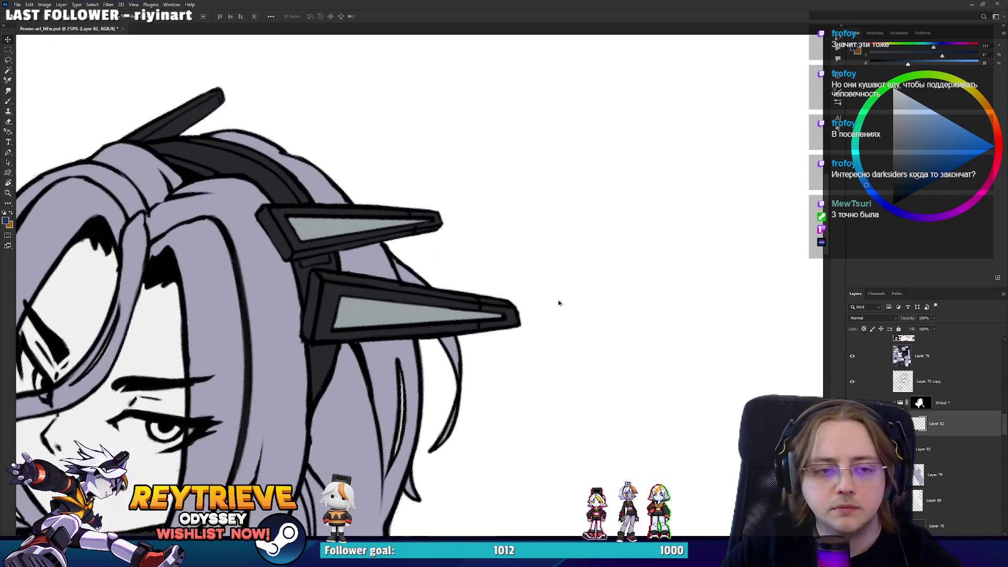
{"action": "scroll", "coordinate": [500, 286], "scroll_direction": "up", "scroll_amount": 2}
{"action": "key", "text": "b"}
{"action": "mouse_move", "coordinate": [472, 303]}
{"action": "left_mouse_down"}
{"action": "mouse_move", "coordinate": [522, 329]}
{"action": "mouse_move", "coordinate": [530, 347]}
{"action": "mouse_move", "coordinate": [518, 305]}
{"action": "mouse_move", "coordinate": [537, 277]}
{"action": "mouse_move", "coordinate": [509, 304]}
{"action": "mouse_move", "coordinate": [496, 273]}
{"action": "mouse_move", "coordinate": [464, 277]}
{"action": "left_mouse_up"}
{"action": "mouse_move", "coordinate": [285, 225]}
{"action": "left_mouse_down"}
{"action": "mouse_move", "coordinate": [307, 207]}
{"action": "mouse_move", "coordinate": [268, 199]}
{"action": "mouse_move", "coordinate": [265, 207]}
{"action": "mouse_move", "coordinate": [311, 194]}
{"action": "left_mouse_up"}
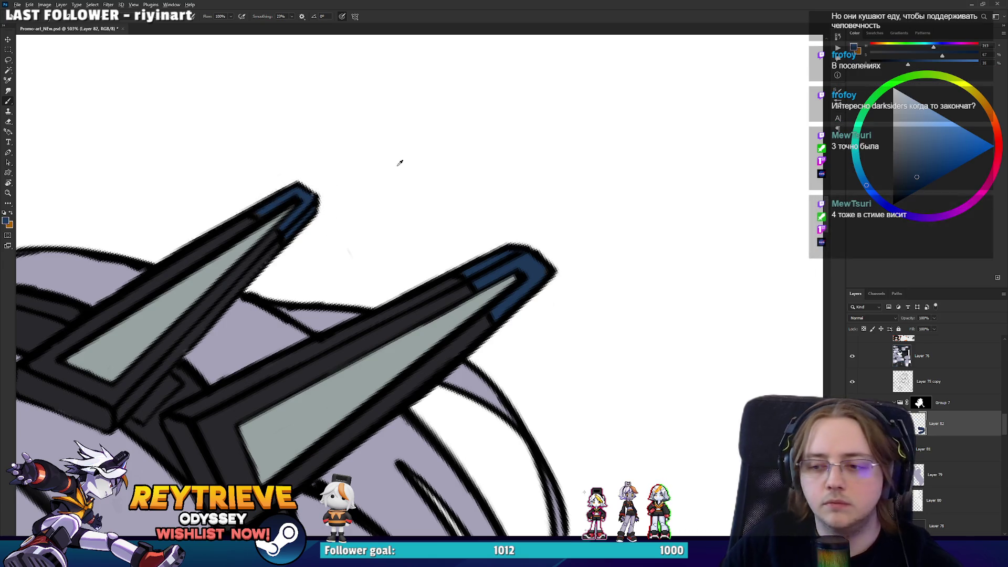
Paint a dark blue band across the torso below the chest, tilting the canvas and then straightening it
{"action": "scroll", "coordinate": [398, 162], "scroll_direction": "down", "scroll_amount": 5}
{"action": "left_click_drag", "start_coordinate": [464, 194], "coordinate": [525, 247]}
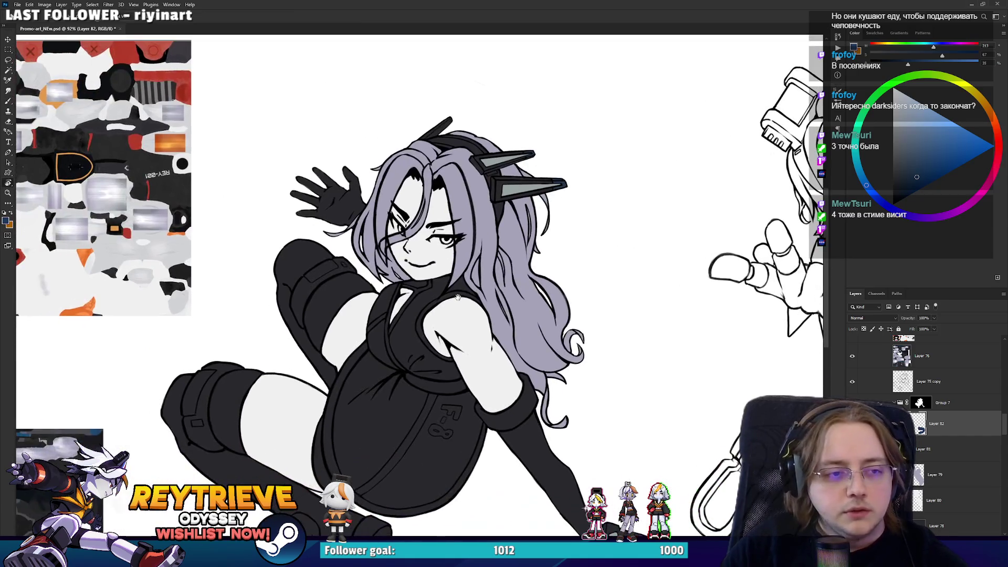
{"action": "scroll", "coordinate": [524, 293], "scroll_direction": "down", "scroll_amount": 1}
{"action": "scroll", "coordinate": [402, 305], "scroll_direction": "up", "scroll_amount": 4}
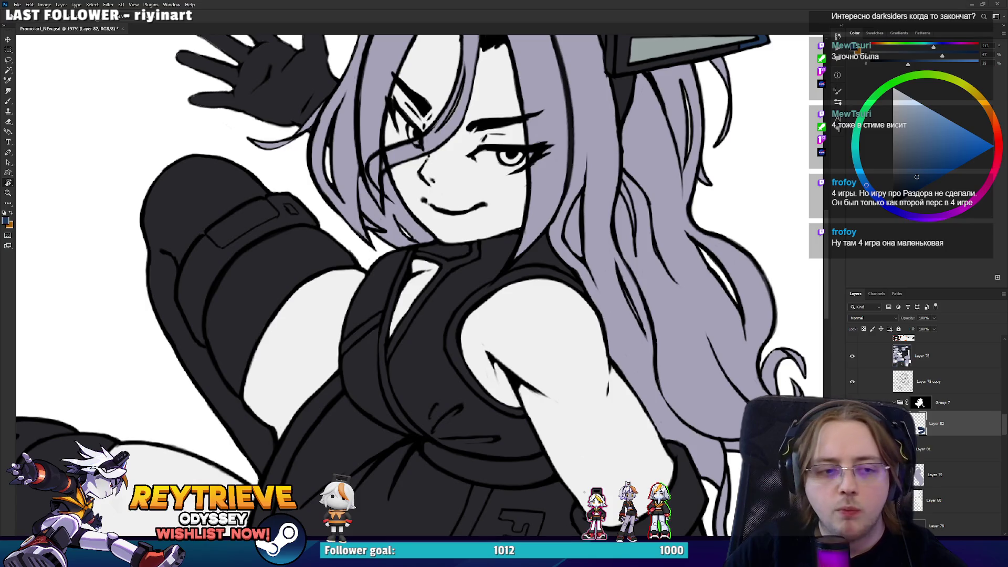
{"action": "mouse_move", "coordinate": [440, 418]}
{"action": "left_mouse_down"}
{"action": "mouse_move", "coordinate": [524, 388]}
{"action": "mouse_move", "coordinate": [624, 249]}
{"action": "mouse_move", "coordinate": [613, 212]}
{"action": "mouse_move", "coordinate": [630, 216]}
{"action": "mouse_move", "coordinate": [519, 366]}
{"action": "left_mouse_up"}
{"action": "key", "text": "r"}
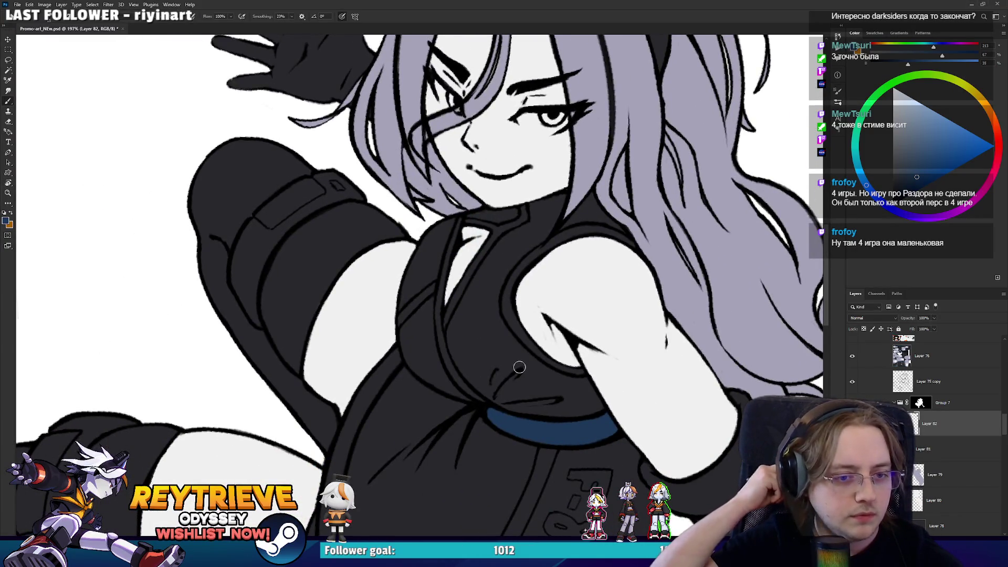
{"action": "left_click", "coordinate": [923, 365]}
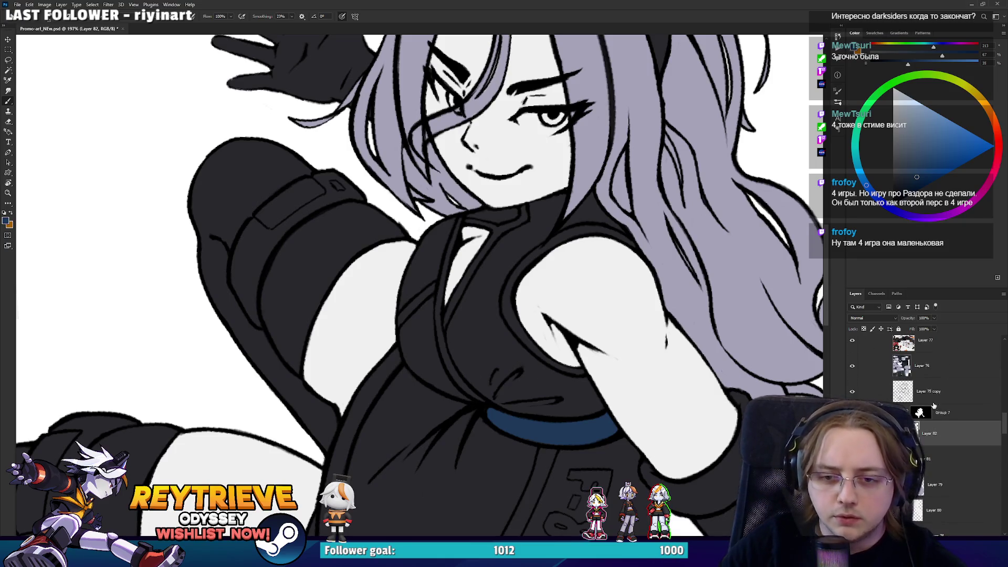
{"action": "left_click", "coordinate": [936, 392]}
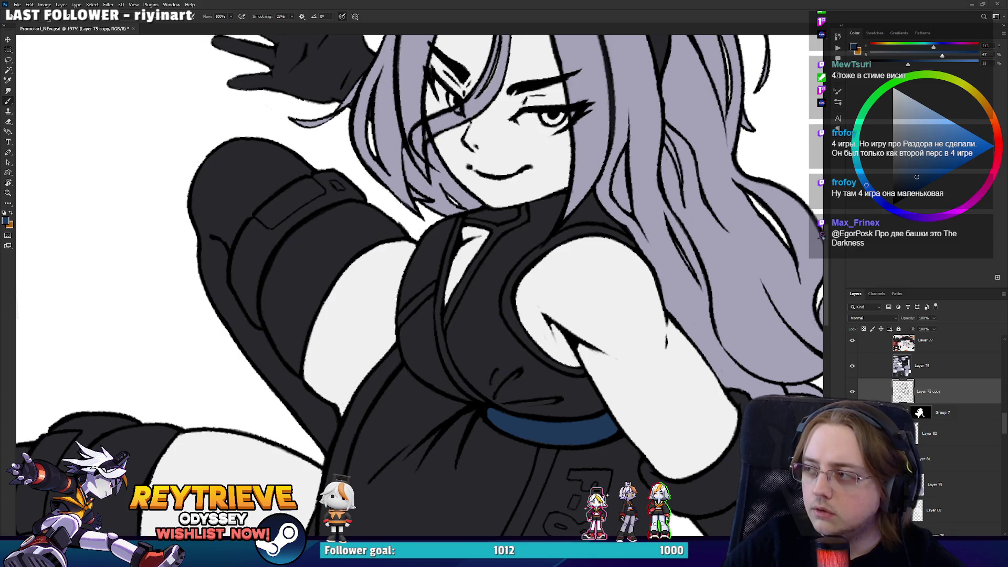
{"action": "mouse_move", "coordinate": [551, 325]}
{"action": "left_mouse_down"}
{"action": "mouse_move", "coordinate": [420, 399]}
{"action": "mouse_move", "coordinate": [365, 399]}
{"action": "left_mouse_up"}
{"action": "left_click", "coordinate": [360, 384], "text": "alt"}
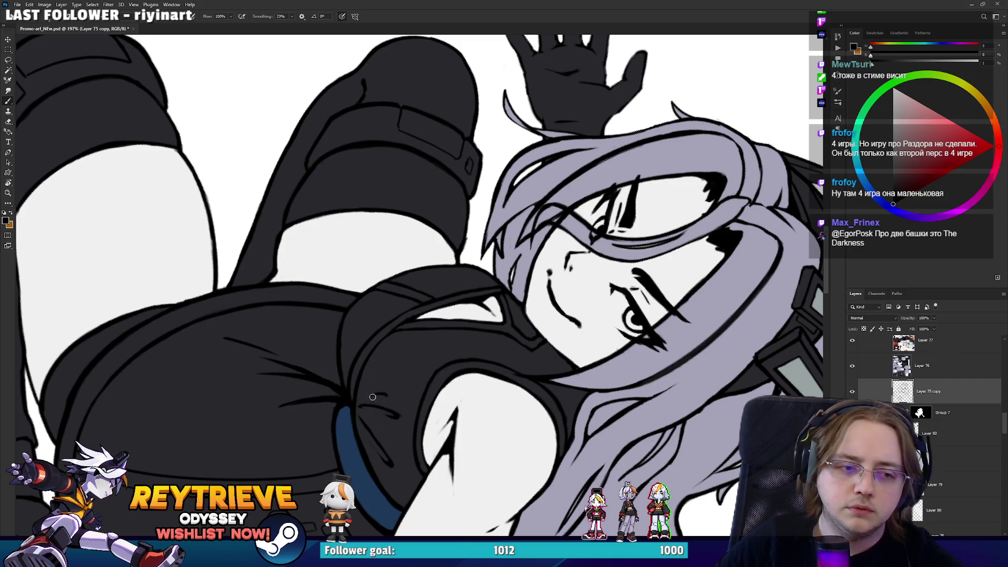
{"action": "key", "text": "r"}
{"action": "mouse_move", "coordinate": [376, 423]}
{"action": "left_mouse_down"}
{"action": "mouse_move", "coordinate": [465, 392]}
{"action": "mouse_move", "coordinate": [490, 322]}
{"action": "mouse_move", "coordinate": [478, 301]}
{"action": "mouse_move", "coordinate": [456, 331]}
{"action": "mouse_move", "coordinate": [436, 332]}
{"action": "left_mouse_up"}
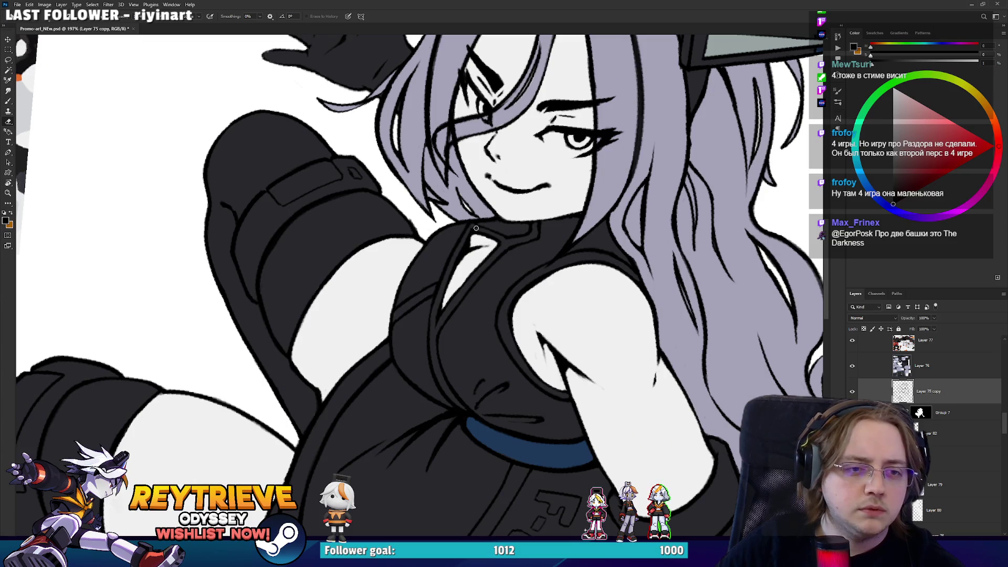
{"action": "key", "text": "b"}
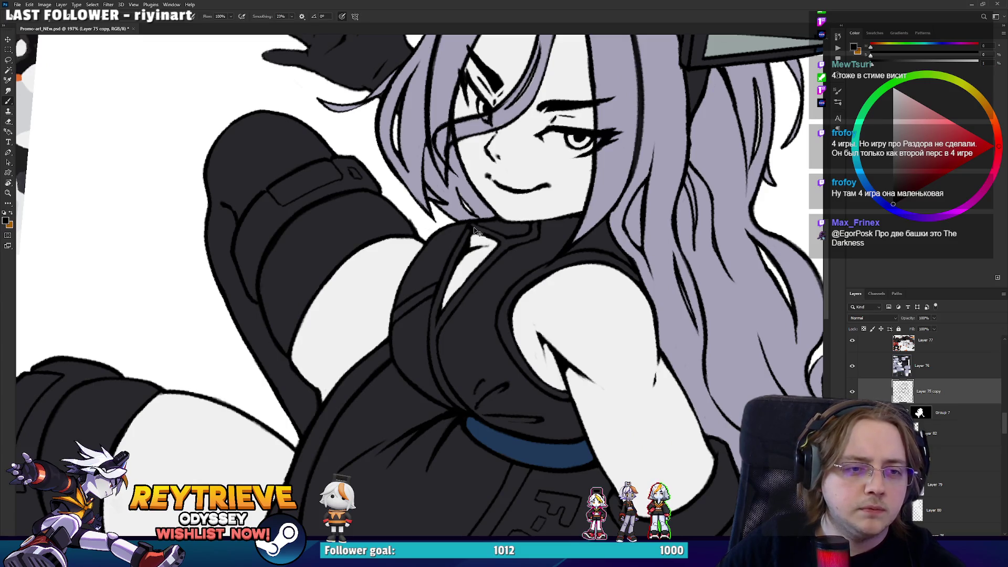
{"action": "left_click_drag", "start_coordinate": [511, 254], "coordinate": [455, 291]}
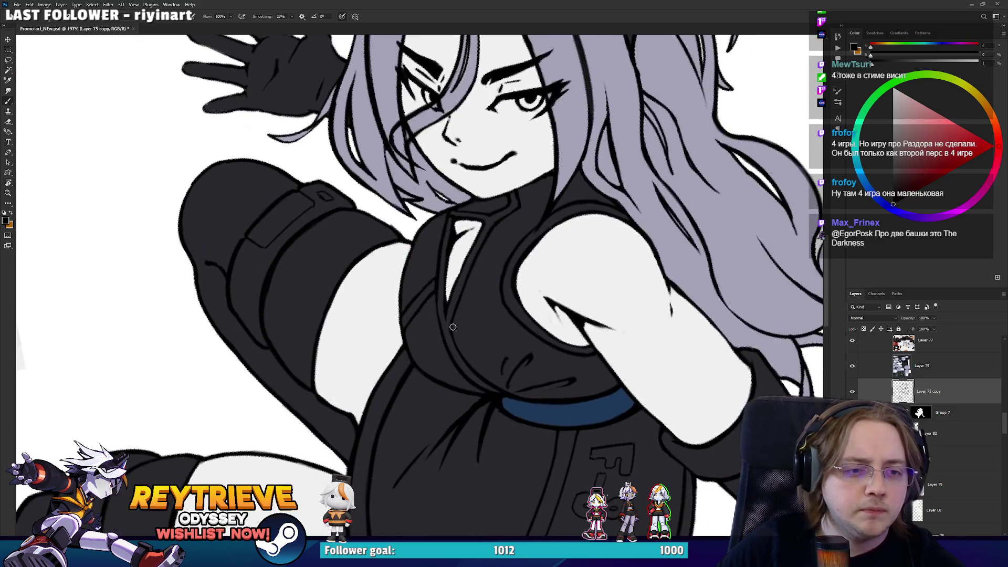
{"action": "key", "text": "e"}
{"action": "key", "text": "b"}
{"action": "mouse_move", "coordinate": [470, 335]}
{"action": "left_mouse_down"}
{"action": "mouse_move", "coordinate": [441, 375]}
{"action": "mouse_move", "coordinate": [506, 386]}
{"action": "left_mouse_up"}
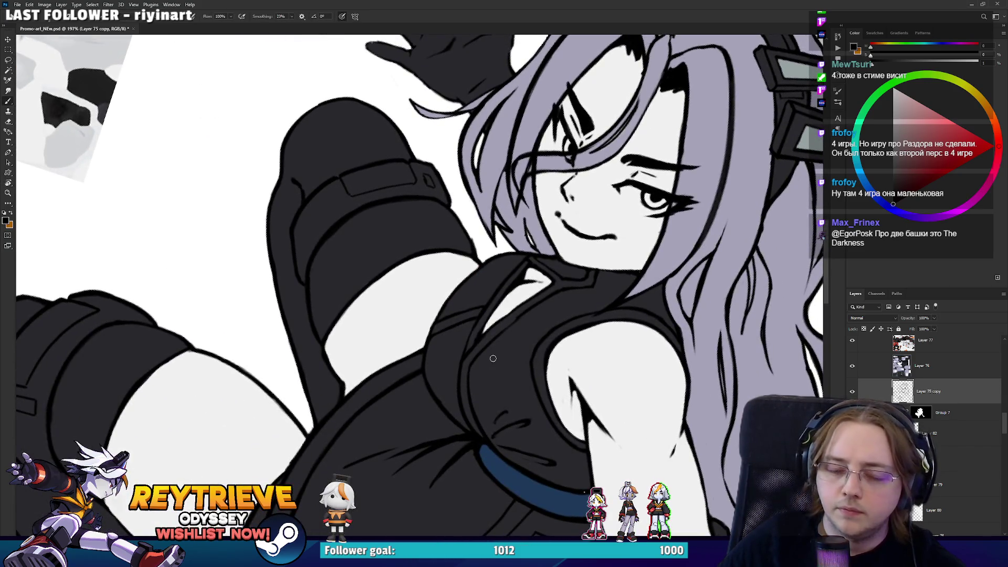
{"action": "left_click_drag", "start_coordinate": [504, 425], "coordinate": [492, 334]}
{"action": "key", "text": "ctrl+z"}
{"action": "left_click_drag", "start_coordinate": [515, 447], "coordinate": [490, 344]}
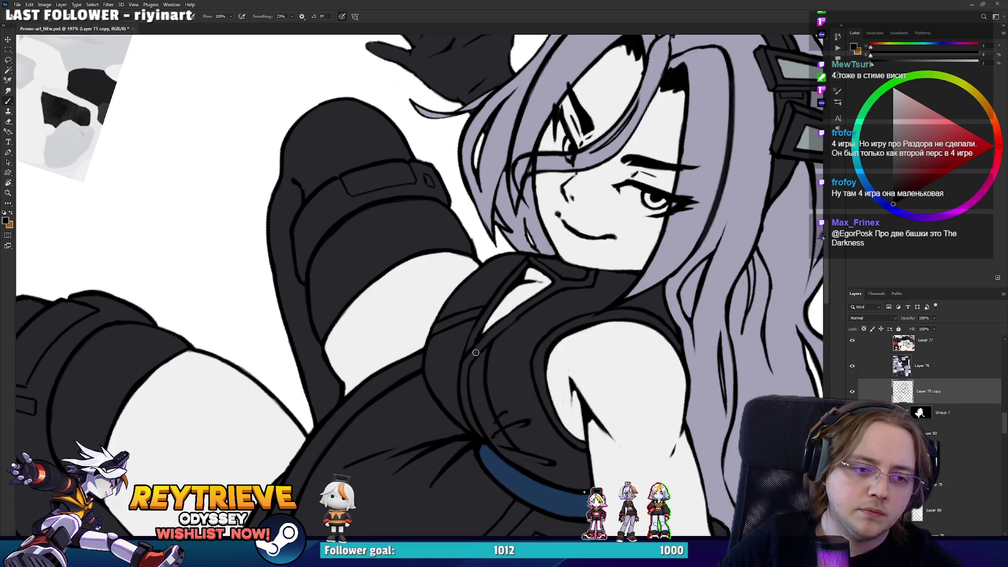
{"action": "key", "text": "ctrl+z"}
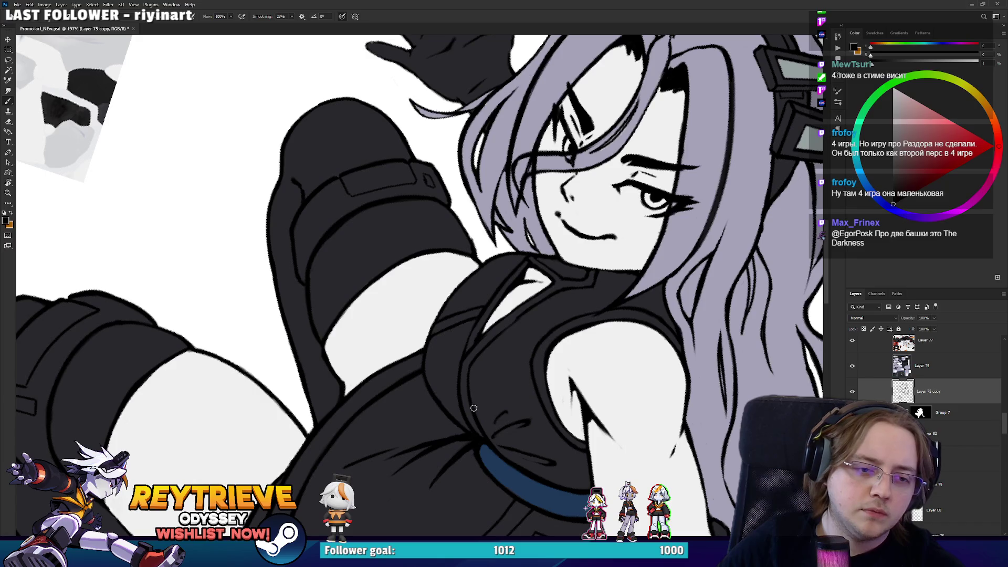
{"action": "left_click_drag", "start_coordinate": [463, 385], "coordinate": [533, 462]}
{"action": "key", "text": "ctrl+z"}
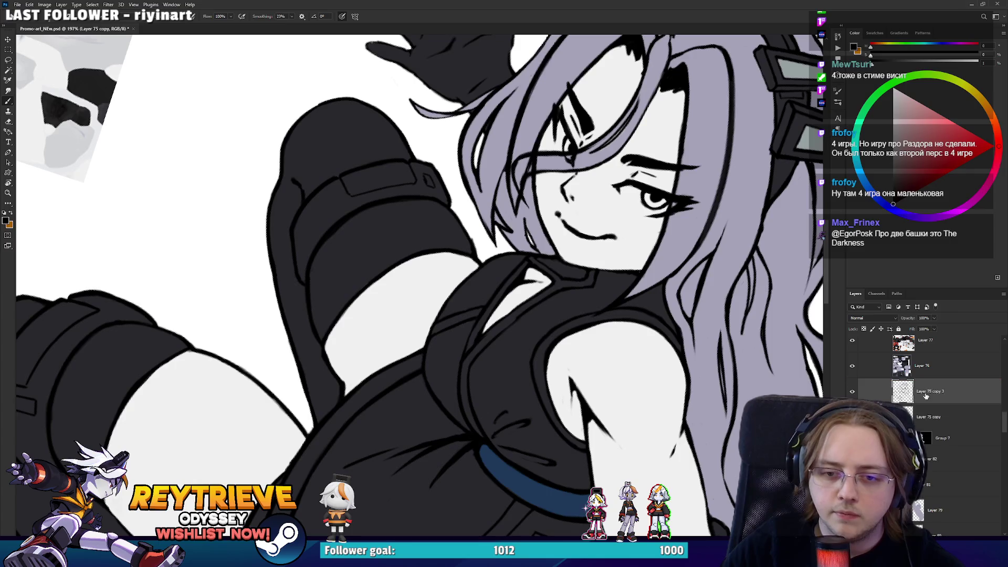
Duplicate the line art layer and erase faint sketch lines on the dark top
{"action": "key", "text": "ctrl+j"}
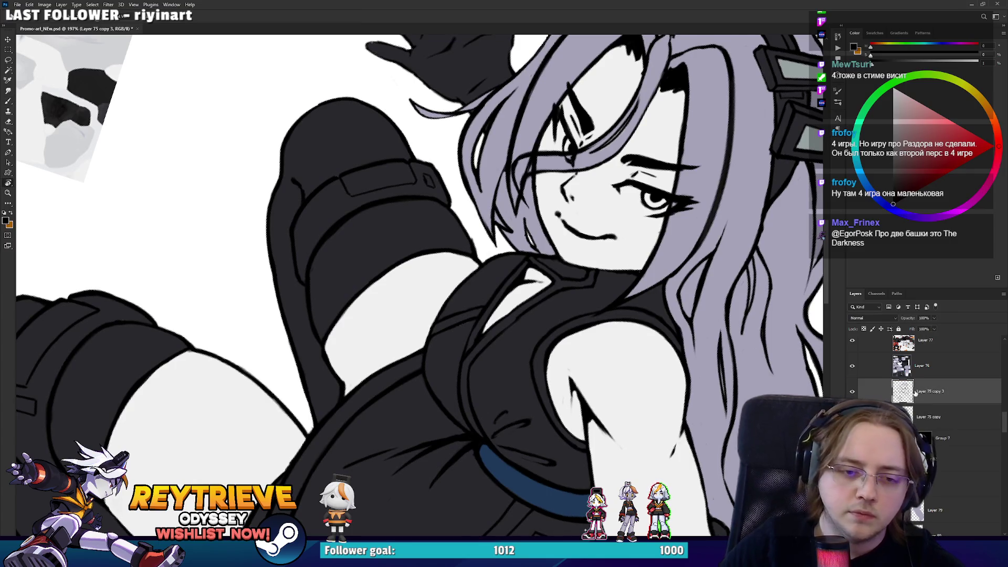
{"action": "key", "text": "e"}
{"action": "scroll", "coordinate": [480, 347], "scroll_direction": "down", "scroll_amount": 5}
{"action": "left_click_drag", "start_coordinate": [479, 348], "coordinate": [453, 370]}
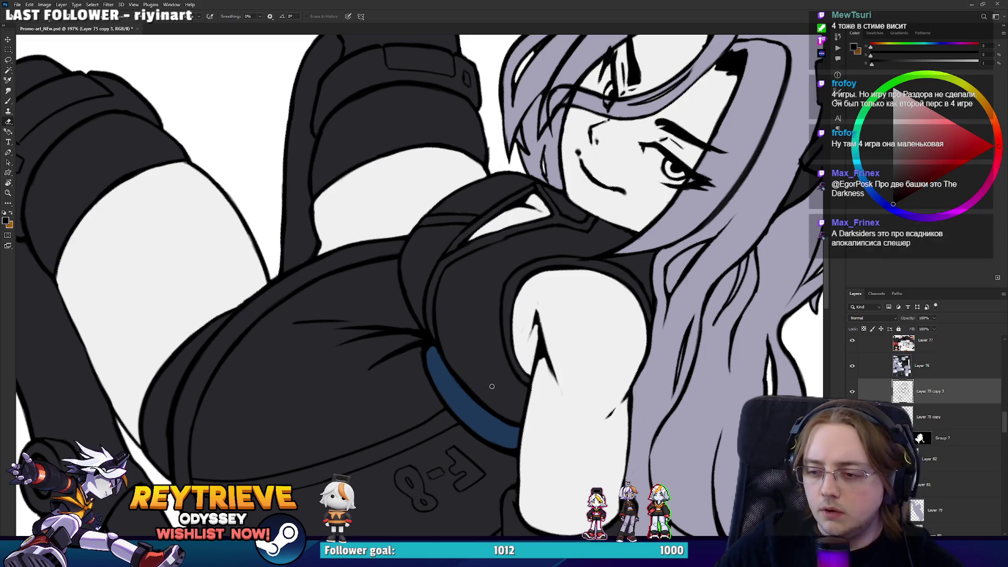
{"action": "mouse_move", "coordinate": [466, 345]}
{"action": "left_mouse_down"}
{"action": "mouse_move", "coordinate": [486, 355]}
{"action": "mouse_move", "coordinate": [448, 353]}
{"action": "left_mouse_up"}
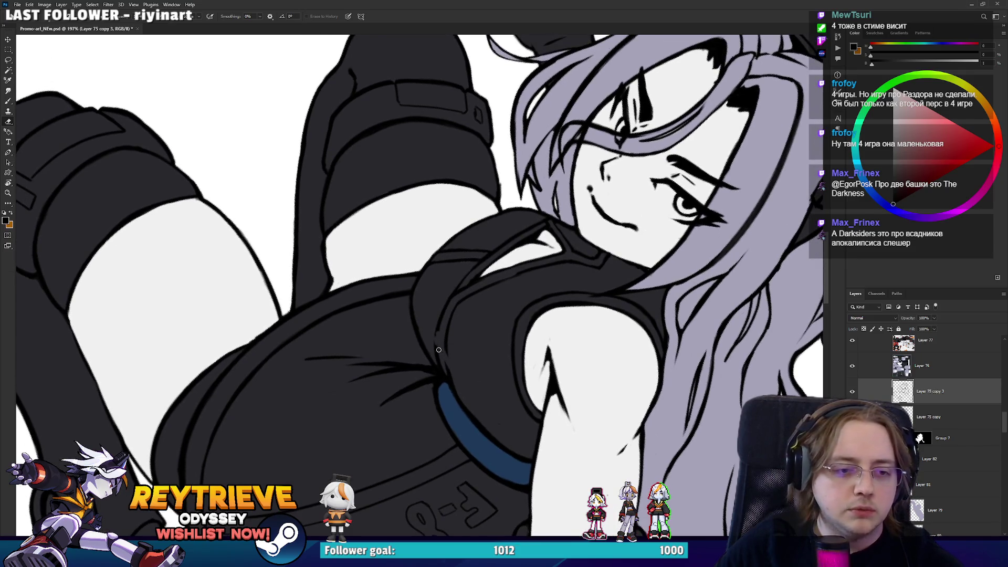
Rotate the canvas and erase a stray stroke along the jacket edge
{"action": "key", "text": "b"}
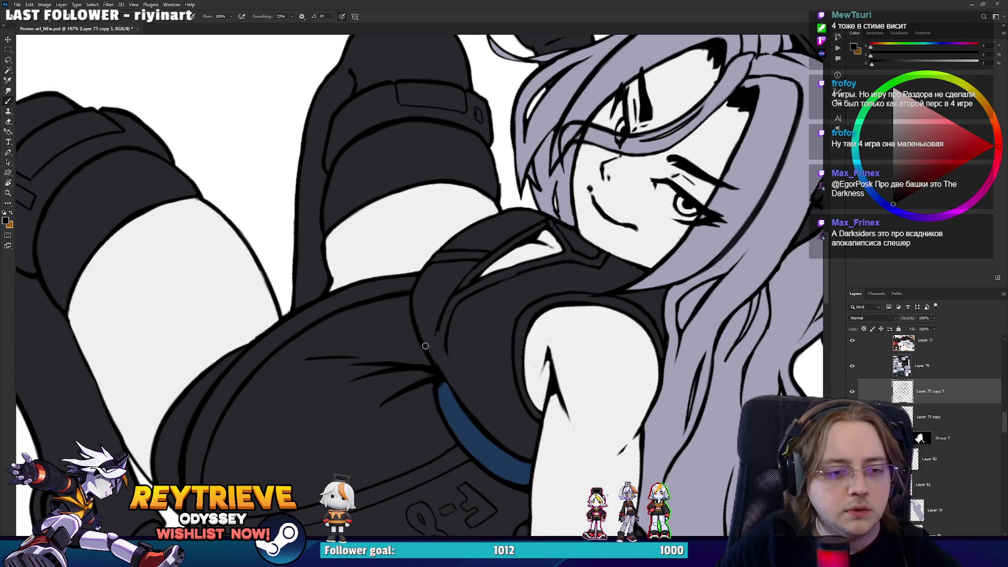
{"action": "key", "text": "e"}
{"action": "key", "text": "r"}
{"action": "mouse_move", "coordinate": [476, 396]}
{"action": "left_mouse_down"}
{"action": "mouse_move", "coordinate": [421, 281]}
{"action": "mouse_move", "coordinate": [513, 266]}
{"action": "mouse_move", "coordinate": [477, 282]}
{"action": "mouse_move", "coordinate": [465, 302]}
{"action": "mouse_move", "coordinate": [486, 184]}
{"action": "mouse_move", "coordinate": [469, 148]}
{"action": "mouse_move", "coordinate": [494, 265]}
{"action": "left_mouse_up"}
{"action": "key", "text": "b"}
{"action": "key", "text": "e"}
{"action": "mouse_move", "coordinate": [474, 148]}
{"action": "left_mouse_down"}
{"action": "mouse_move", "coordinate": [498, 239]}
{"action": "mouse_move", "coordinate": [436, 440]}
{"action": "mouse_move", "coordinate": [374, 370]}
{"action": "left_mouse_up"}
{"action": "key", "text": "b"}
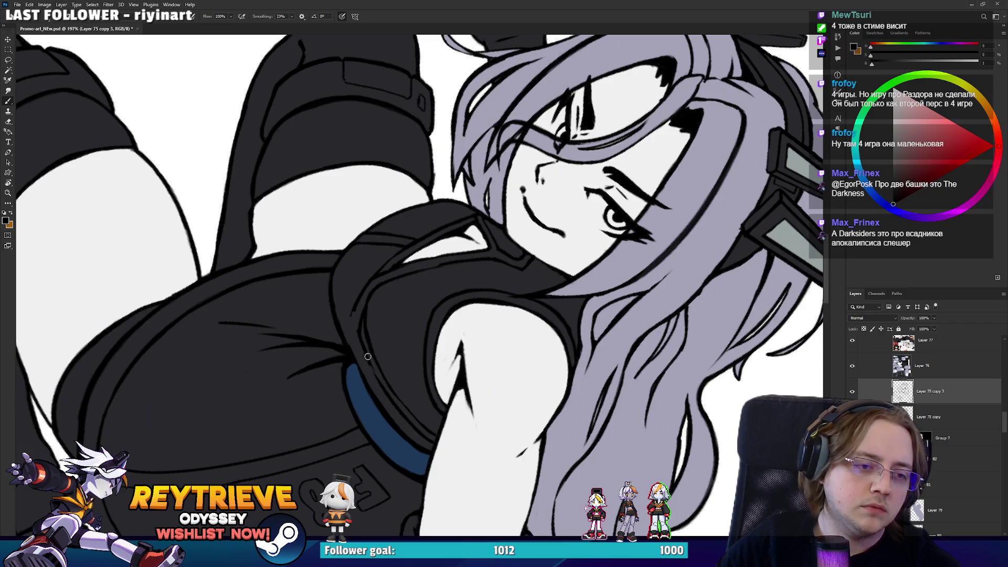
{"action": "key", "text": "r"}
{"action": "mouse_move", "coordinate": [355, 317]}
{"action": "left_mouse_down"}
{"action": "mouse_move", "coordinate": [367, 336]}
{"action": "mouse_move", "coordinate": [377, 323]}
{"action": "left_mouse_up"}
{"action": "key", "text": "e"}
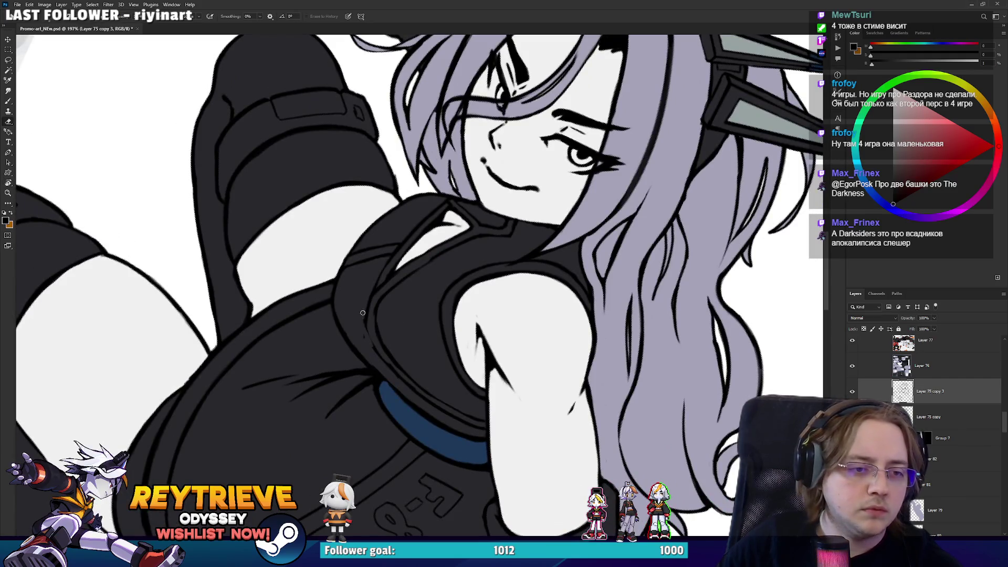
{"action": "left_click_drag", "start_coordinate": [374, 307], "coordinate": [402, 285]}
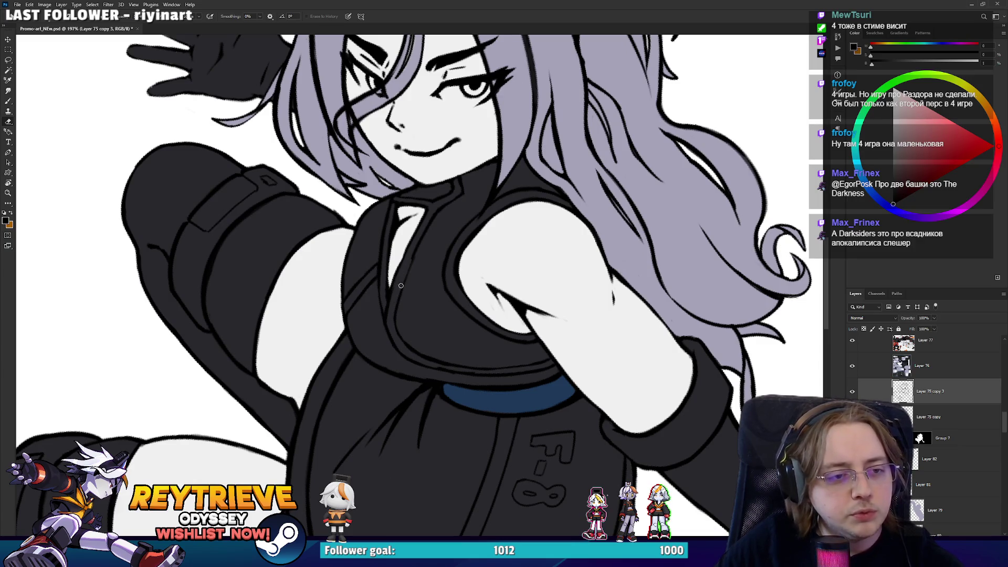
{"action": "left_click_drag", "start_coordinate": [463, 237], "coordinate": [430, 265]}
{"action": "key", "text": "b"}
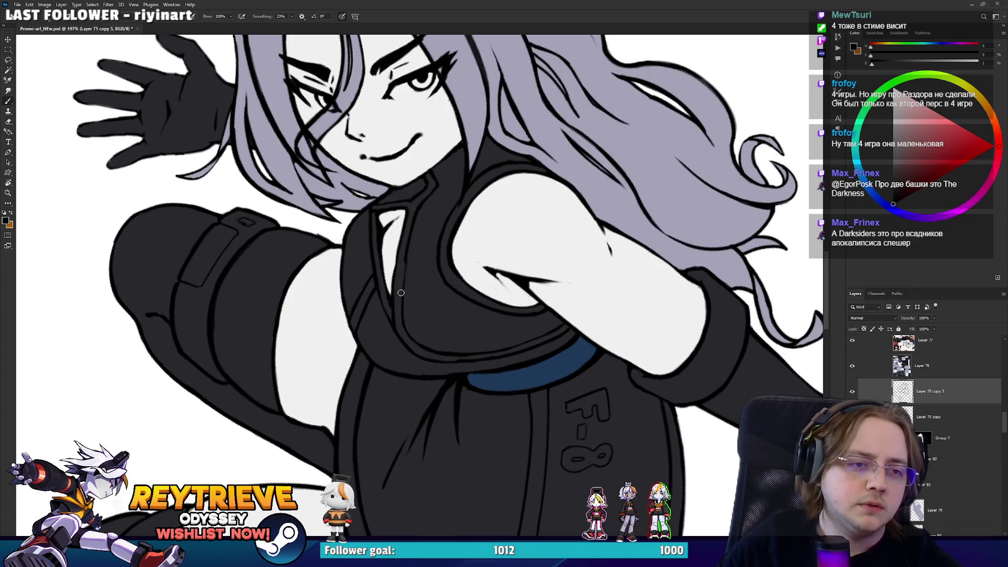
{"action": "key", "text": "e"}
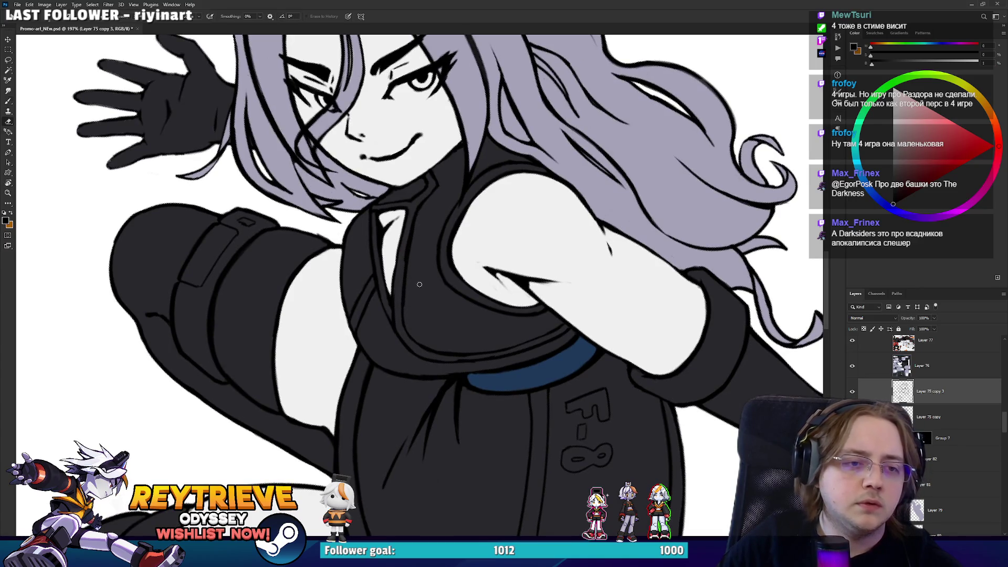
Erase the collar line on the dark top, checking the line art with fills hidden
{"action": "left_click_drag", "start_coordinate": [406, 266], "coordinate": [412, 220]}
{"action": "key", "text": "ctrl+z"}
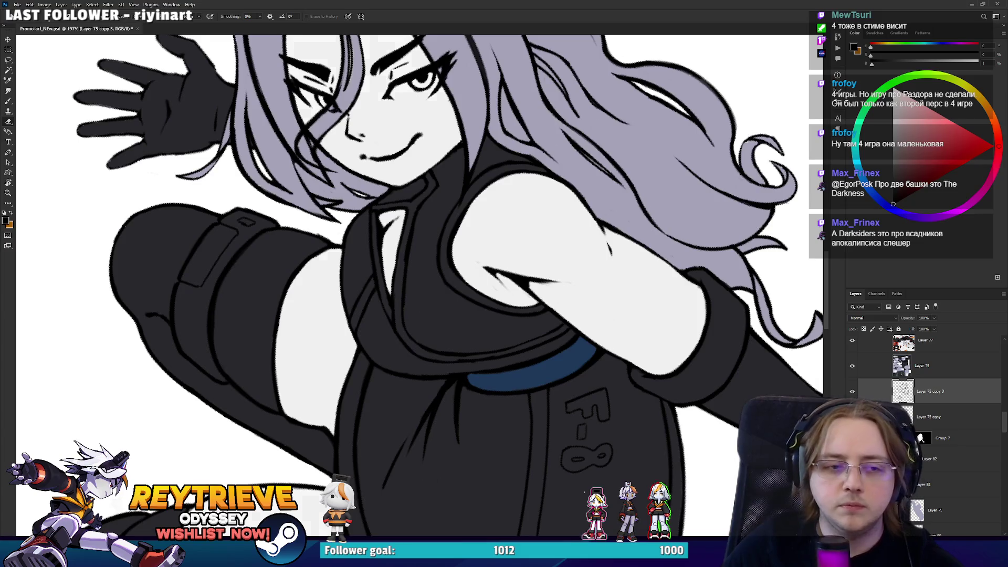
{"action": "key", "text": "ctrl+comma"}
{"action": "left_click_drag", "start_coordinate": [403, 267], "coordinate": [412, 214]}
{"action": "key", "text": "ctrl+z"}
{"action": "left_click_drag", "start_coordinate": [402, 278], "coordinate": [413, 209]}
{"action": "left_click_drag", "start_coordinate": [487, 328], "coordinate": [522, 244]}
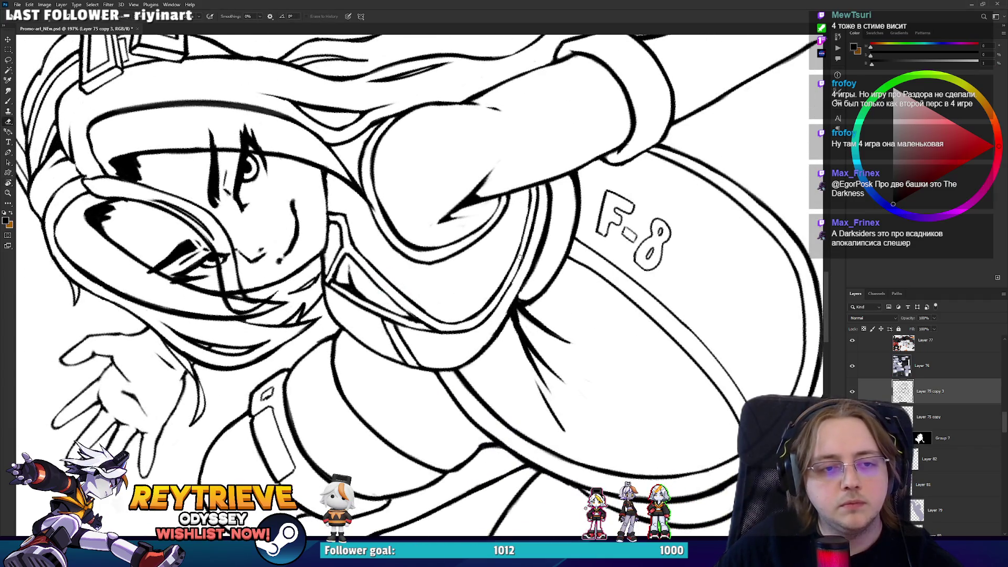
{"action": "key", "text": "b"}
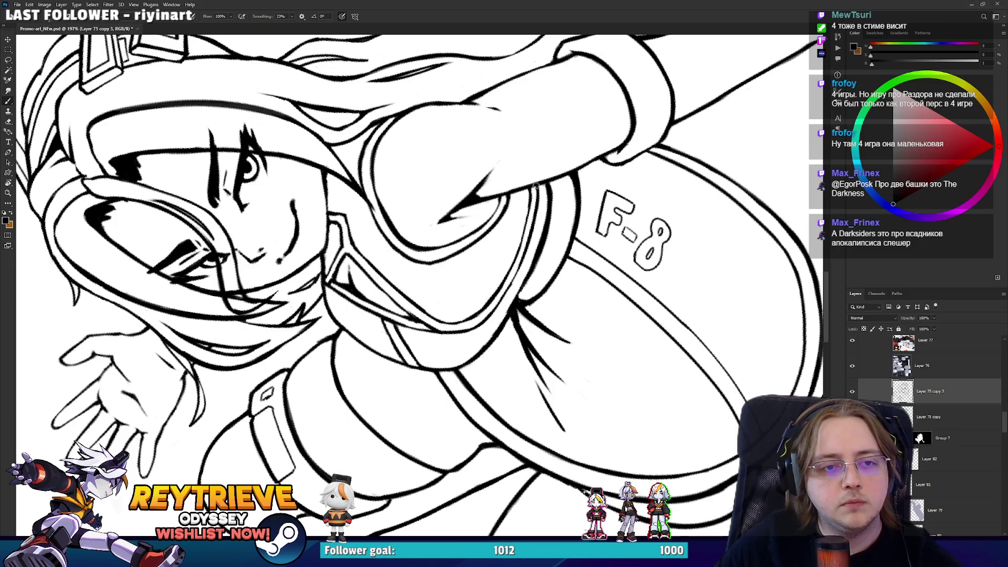
{"action": "mouse_move", "coordinate": [535, 187]}
{"action": "left_mouse_down"}
{"action": "mouse_move", "coordinate": [358, 372]}
{"action": "mouse_move", "coordinate": [457, 402]}
{"action": "mouse_move", "coordinate": [456, 293]}
{"action": "left_mouse_up"}
{"action": "scroll", "coordinate": [358, 372], "scroll_direction": "down", "scroll_amount": 2}
{"action": "scroll", "coordinate": [456, 293], "scroll_direction": "up", "scroll_amount": 3}
{"action": "mouse_move", "coordinate": [492, 374]}
{"action": "left_mouse_down"}
{"action": "mouse_move", "coordinate": [562, 397]}
{"action": "mouse_move", "coordinate": [585, 381]}
{"action": "left_mouse_up"}
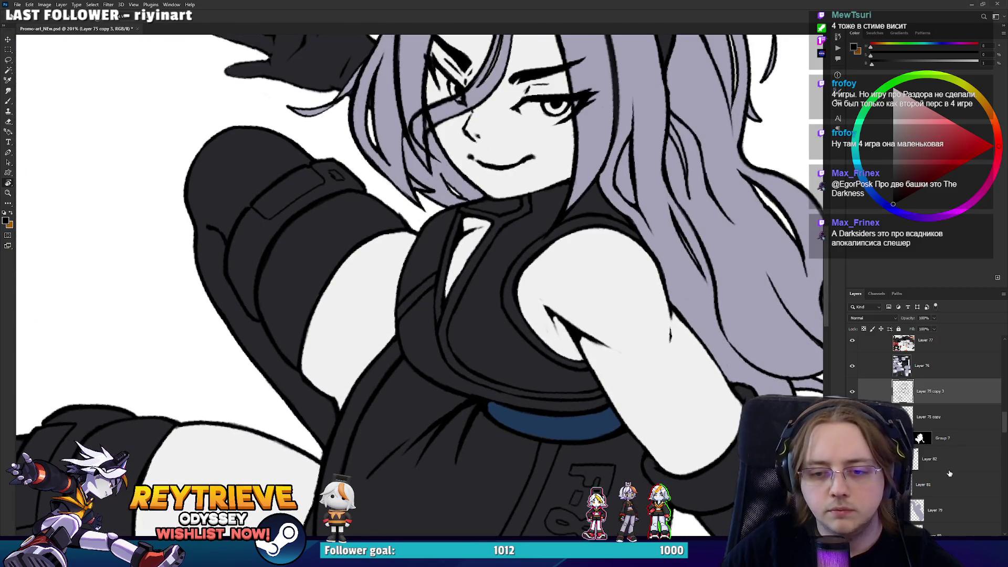
Pick a dark blue on Layer 82, paint up the top's front, and move the layer down
{"action": "left_click", "coordinate": [948, 461]}
{"action": "left_click", "coordinate": [590, 423], "text": "alt"}
{"action": "mouse_move", "coordinate": [586, 422]}
{"action": "left_mouse_down"}
{"action": "mouse_move", "coordinate": [547, 400]}
{"action": "mouse_move", "coordinate": [427, 458]}
{"action": "left_mouse_up"}
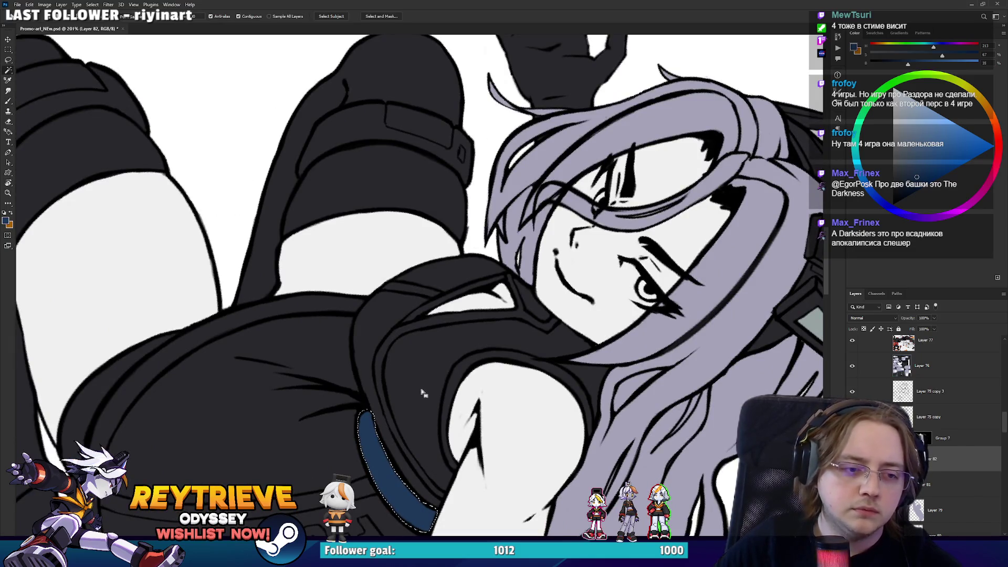
{"action": "mouse_move", "coordinate": [421, 444]}
{"action": "left_mouse_down"}
{"action": "mouse_move", "coordinate": [402, 376]}
{"action": "mouse_move", "coordinate": [405, 407]}
{"action": "mouse_move", "coordinate": [404, 349]}
{"action": "mouse_move", "coordinate": [392, 388]}
{"action": "mouse_move", "coordinate": [396, 353]}
{"action": "mouse_move", "coordinate": [418, 434]}
{"action": "mouse_move", "coordinate": [410, 419]}
{"action": "mouse_move", "coordinate": [444, 482]}
{"action": "mouse_move", "coordinate": [431, 451]}
{"action": "mouse_move", "coordinate": [436, 399]}
{"action": "mouse_move", "coordinate": [473, 367]}
{"action": "left_mouse_up"}
{"action": "key", "text": "r"}
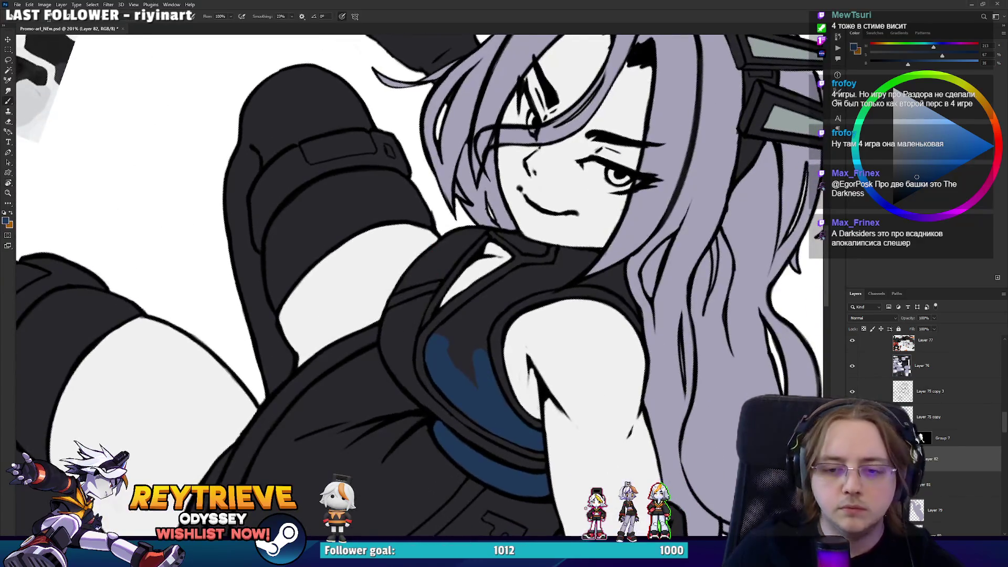
{"action": "key", "text": "ctrl+bracketleft"}
{"action": "key", "text": "ctrl+bracketleft"}
{"action": "key", "text": "ctrl+bracketleft"}
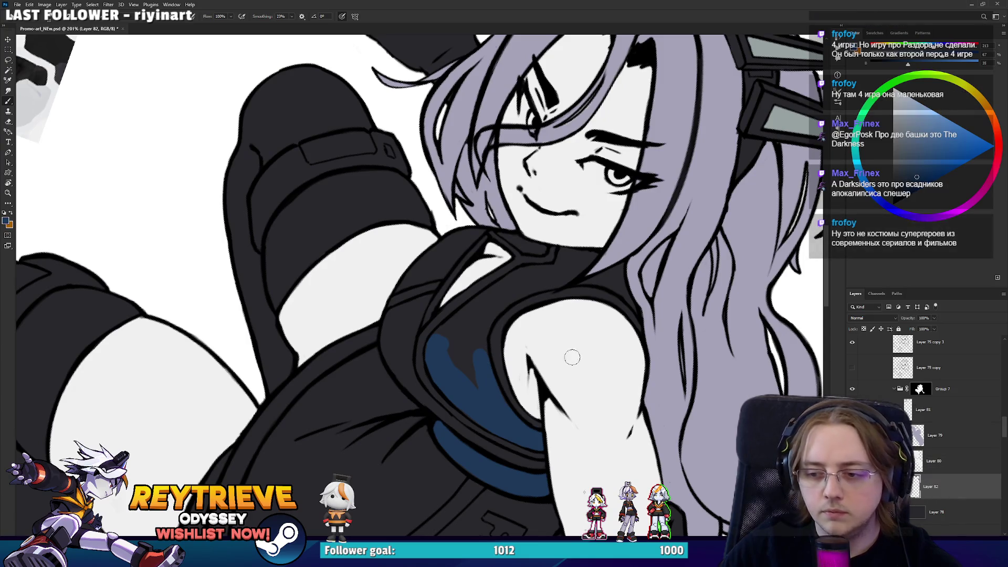
Extend the blue up the chest and collar strip, covering the dark grey patch
{"action": "left_click_drag", "start_coordinate": [572, 359], "coordinate": [545, 360]}
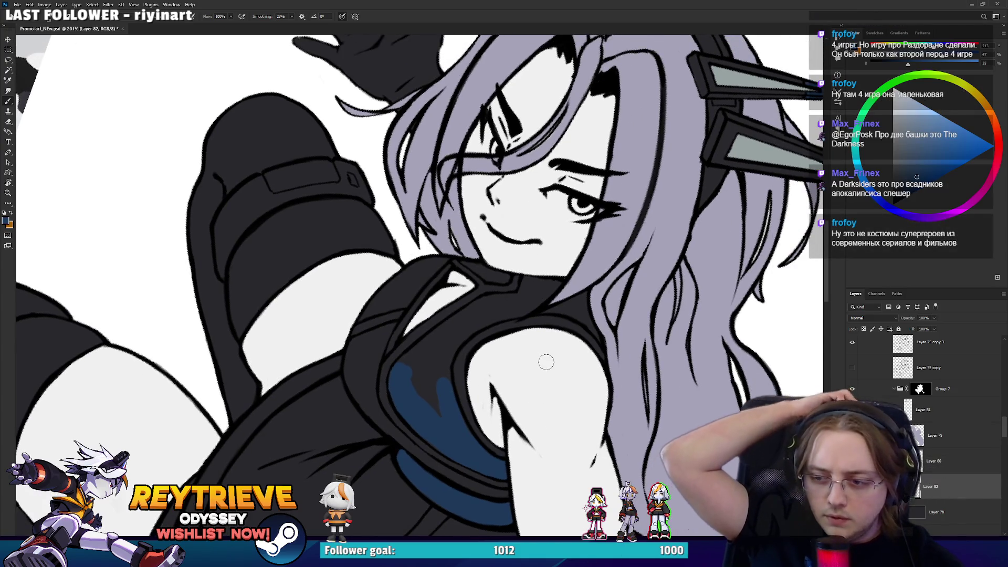
{"action": "mouse_move", "coordinate": [544, 360]}
{"action": "left_mouse_down"}
{"action": "mouse_move", "coordinate": [481, 335]}
{"action": "mouse_move", "coordinate": [477, 353]}
{"action": "mouse_move", "coordinate": [457, 333]}
{"action": "mouse_move", "coordinate": [506, 258]}
{"action": "left_mouse_up"}
{"action": "mouse_move", "coordinate": [565, 224]}
{"action": "left_mouse_down"}
{"action": "mouse_move", "coordinate": [554, 265]}
{"action": "mouse_move", "coordinate": [418, 293]}
{"action": "mouse_move", "coordinate": [441, 291]}
{"action": "left_mouse_up"}
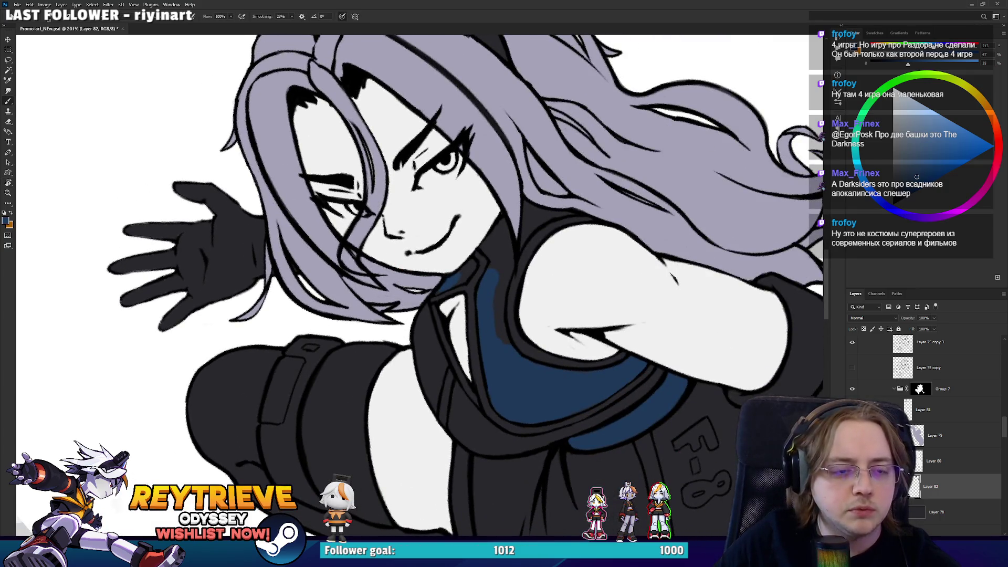
{"action": "scroll", "coordinate": [459, 259], "scroll_direction": "up", "scroll_amount": 5}
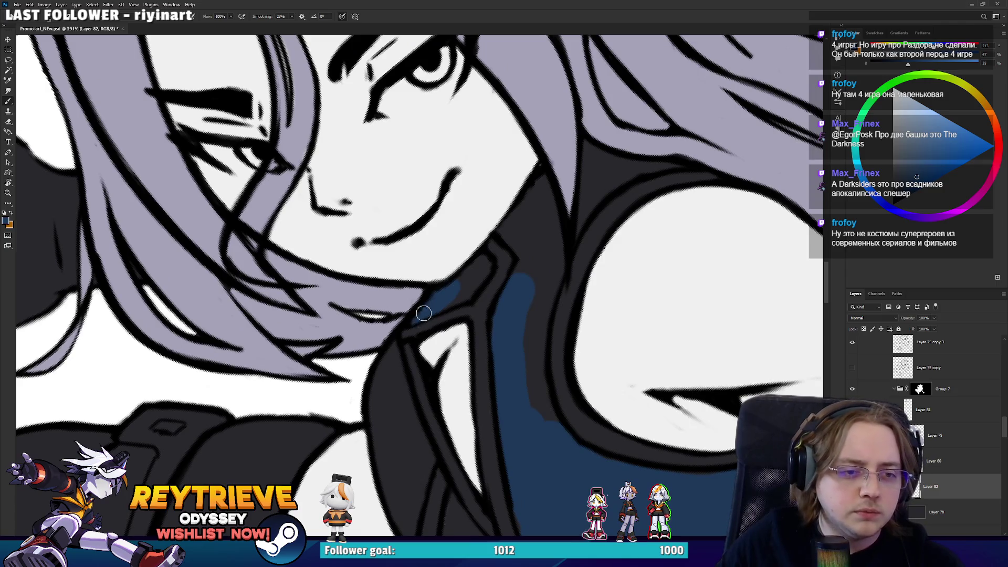
{"action": "mouse_move", "coordinate": [450, 299]}
{"action": "left_mouse_down"}
{"action": "mouse_move", "coordinate": [542, 187]}
{"action": "mouse_move", "coordinate": [540, 276]}
{"action": "mouse_move", "coordinate": [531, 203]}
{"action": "left_mouse_up"}
{"action": "mouse_move", "coordinate": [549, 259]}
{"action": "left_mouse_down"}
{"action": "mouse_move", "coordinate": [535, 367]}
{"action": "mouse_move", "coordinate": [528, 298]}
{"action": "left_mouse_up"}
Fill blue under the hair near the neck, then level the view to see the whole piece
{"action": "key", "text": "e"}
{"action": "key", "text": "b"}
{"action": "mouse_move", "coordinate": [573, 258]}
{"action": "left_mouse_down"}
{"action": "mouse_move", "coordinate": [576, 221]}
{"action": "mouse_move", "coordinate": [654, 162]}
{"action": "mouse_move", "coordinate": [598, 196]}
{"action": "mouse_move", "coordinate": [623, 166]}
{"action": "mouse_move", "coordinate": [614, 164]}
{"action": "mouse_move", "coordinate": [635, 167]}
{"action": "left_mouse_up"}
{"action": "left_click_drag", "start_coordinate": [704, 149], "coordinate": [633, 167]}
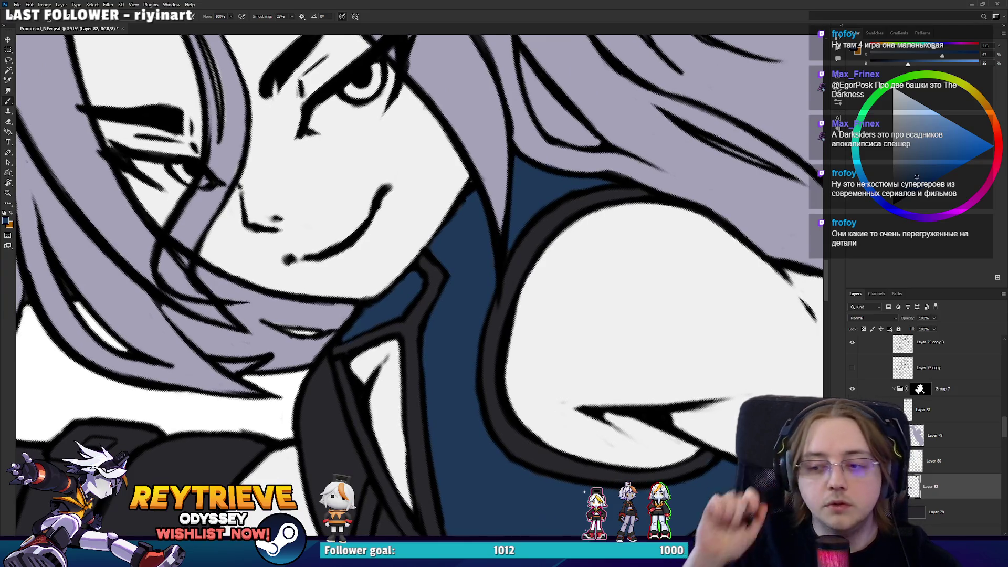
{"action": "scroll", "coordinate": [420, 285], "scroll_direction": "down", "scroll_amount": 3}
{"action": "scroll", "coordinate": [754, 263], "scroll_direction": "up", "scroll_amount": 2}
{"action": "key", "text": "r"}
{"action": "mouse_move", "coordinate": [755, 264]}
{"action": "left_mouse_down"}
{"action": "mouse_move", "coordinate": [592, 360]}
{"action": "mouse_move", "coordinate": [440, 333]}
{"action": "left_mouse_up"}
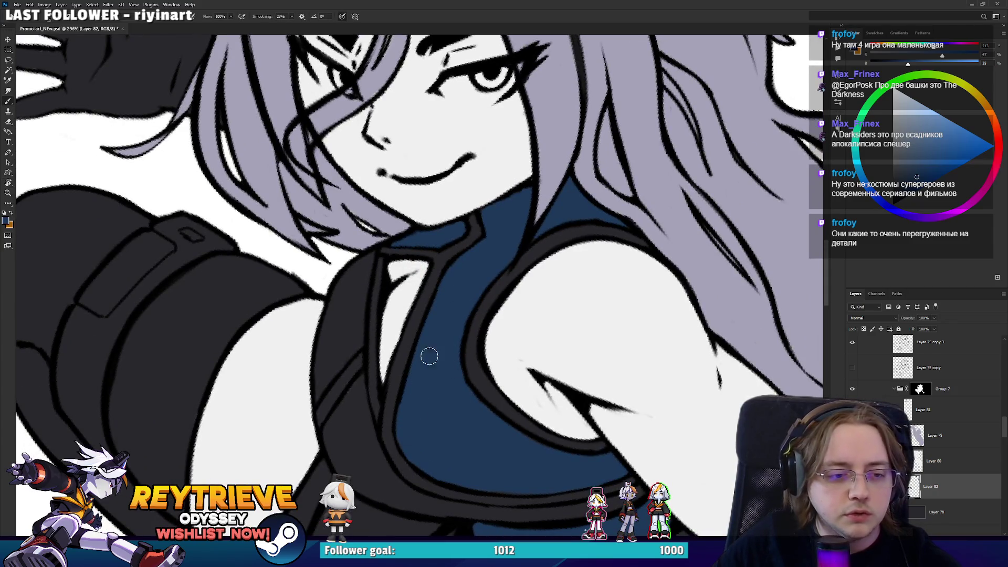
{"action": "scroll", "coordinate": [418, 375], "scroll_direction": "down", "scroll_amount": 3}
{"action": "scroll", "coordinate": [461, 331], "scroll_direction": "right", "scroll_amount": 2}
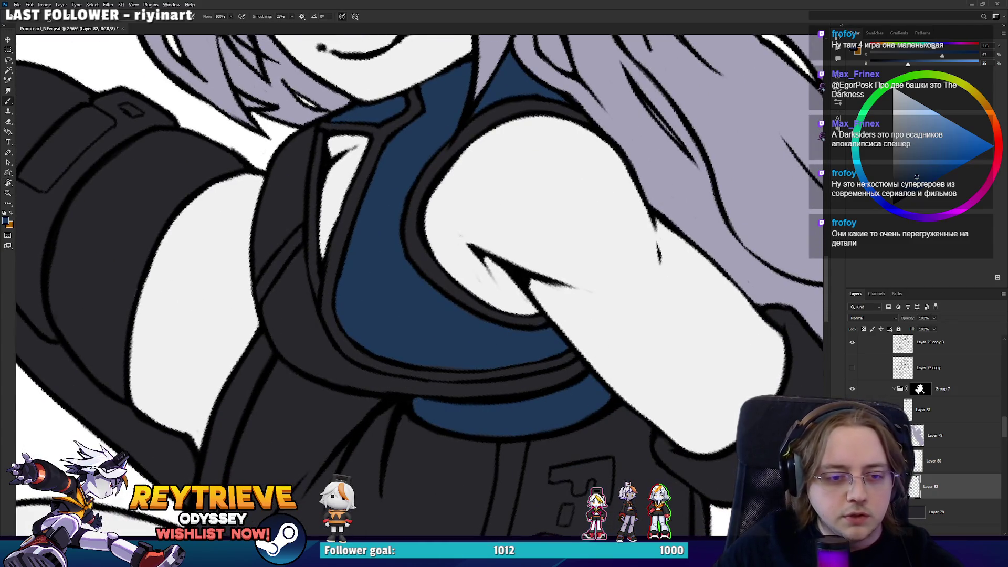
{"action": "scroll", "coordinate": [403, 311], "scroll_direction": "down", "scroll_amount": 5}
{"action": "mouse_move", "coordinate": [407, 325]}
{"action": "left_mouse_down"}
{"action": "mouse_move", "coordinate": [420, 346]}
{"action": "mouse_move", "coordinate": [415, 362]}
{"action": "left_mouse_up"}
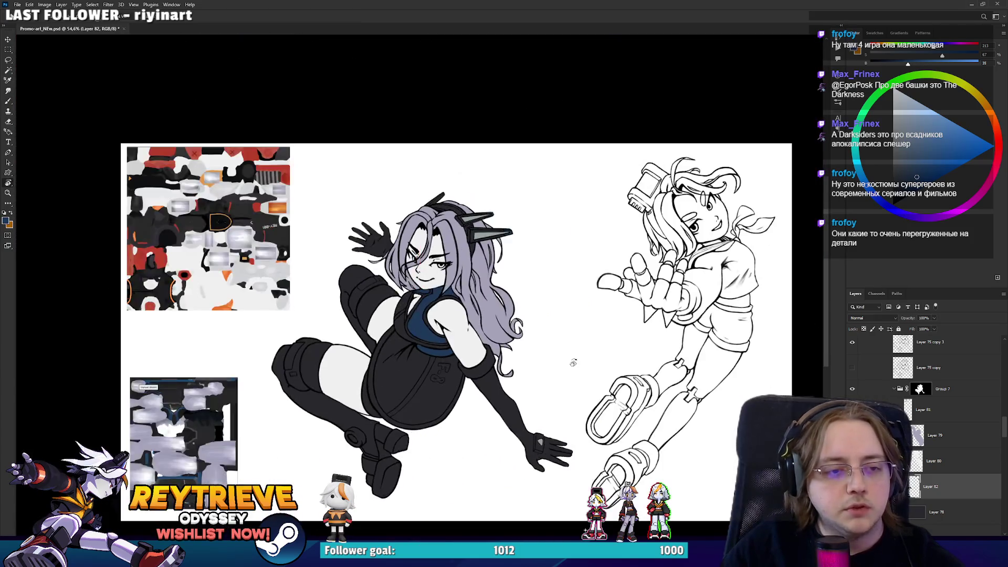
Paint a dark-blue rim on Layer 82 along the dress's lower-left and left edges
{"action": "scroll", "coordinate": [415, 362], "scroll_direction": "up", "scroll_amount": 2}
{"action": "scroll", "coordinate": [414, 362], "scroll_direction": "up", "scroll_amount": 2}
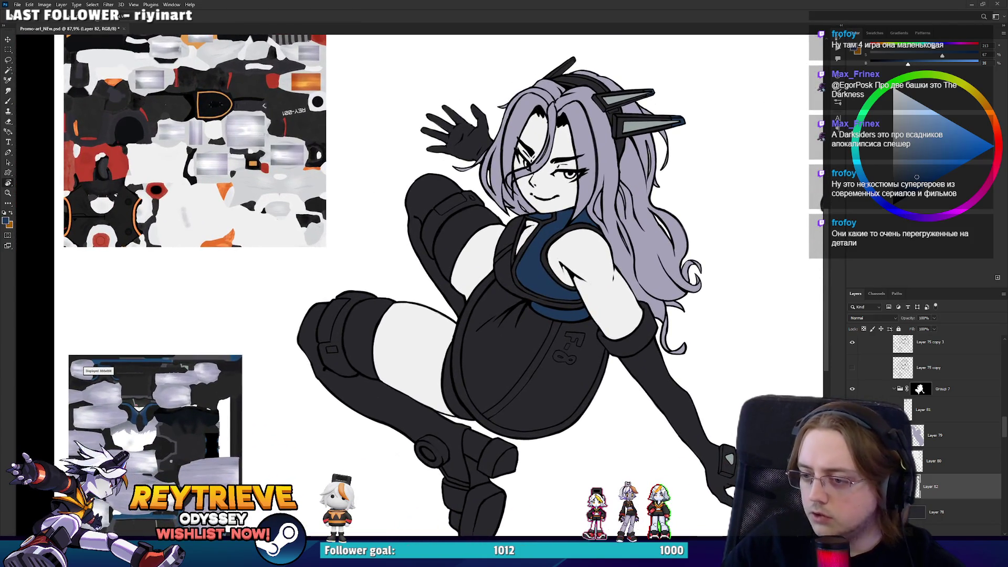
{"action": "scroll", "coordinate": [512, 330], "scroll_direction": "up", "scroll_amount": 3}
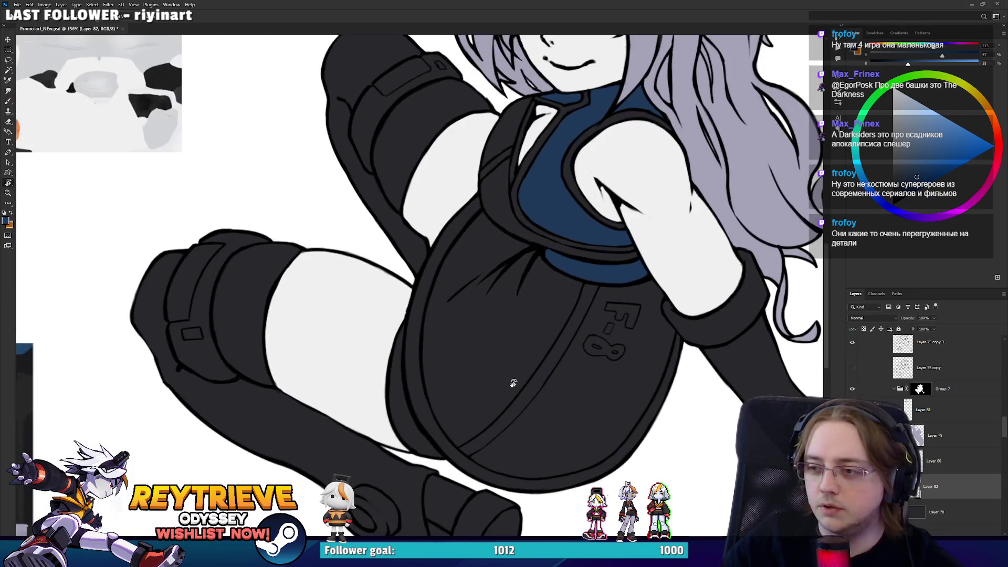
{"action": "left_click_drag", "start_coordinate": [514, 384], "coordinate": [499, 367]}
{"action": "key", "text": "b"}
{"action": "left_click_drag", "start_coordinate": [411, 465], "coordinate": [385, 412]}
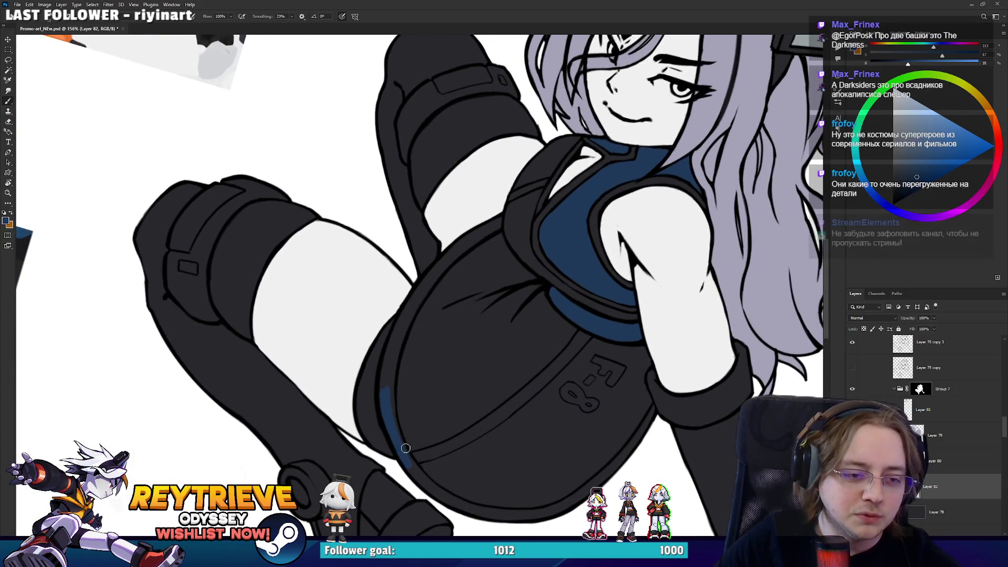
{"action": "scroll", "coordinate": [380, 282], "scroll_direction": "up", "scroll_amount": 2}
{"action": "key", "text": "r"}
{"action": "left_click_drag", "start_coordinate": [380, 282], "coordinate": [417, 282]}
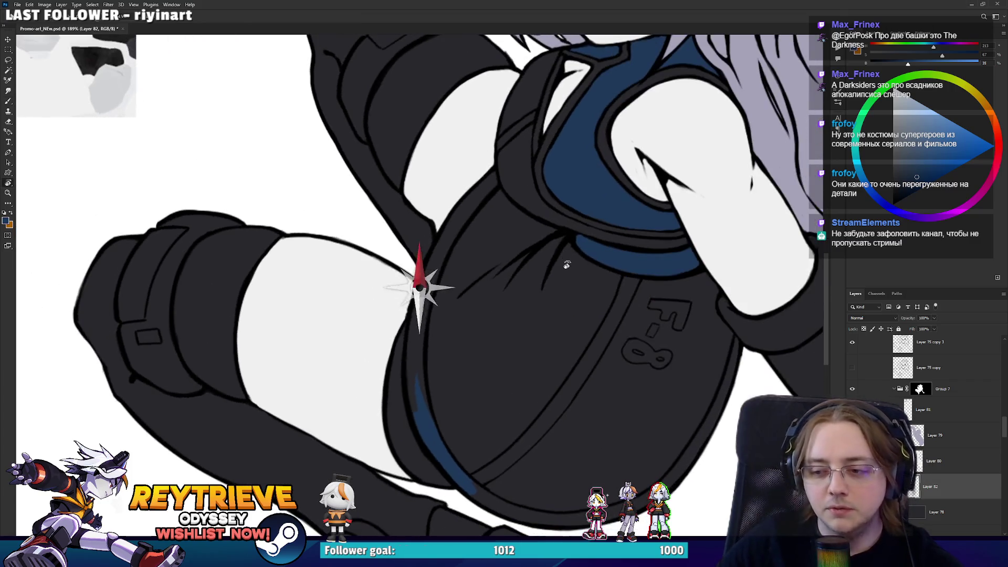
{"action": "left_click_drag", "start_coordinate": [432, 431], "coordinate": [431, 287]}
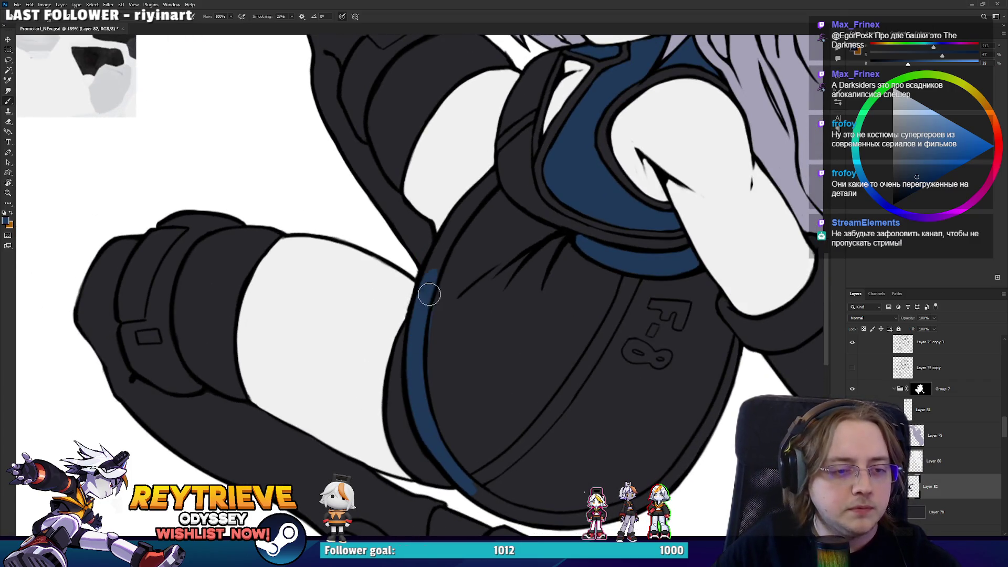
{"action": "mouse_move", "coordinate": [436, 254]}
{"action": "left_mouse_down"}
{"action": "mouse_move", "coordinate": [475, 197]}
{"action": "mouse_move", "coordinate": [504, 181]}
{"action": "left_mouse_up"}
Carry the dark-blue rim around the F-8 area and along the dress's right edge
{"action": "key", "text": "e"}
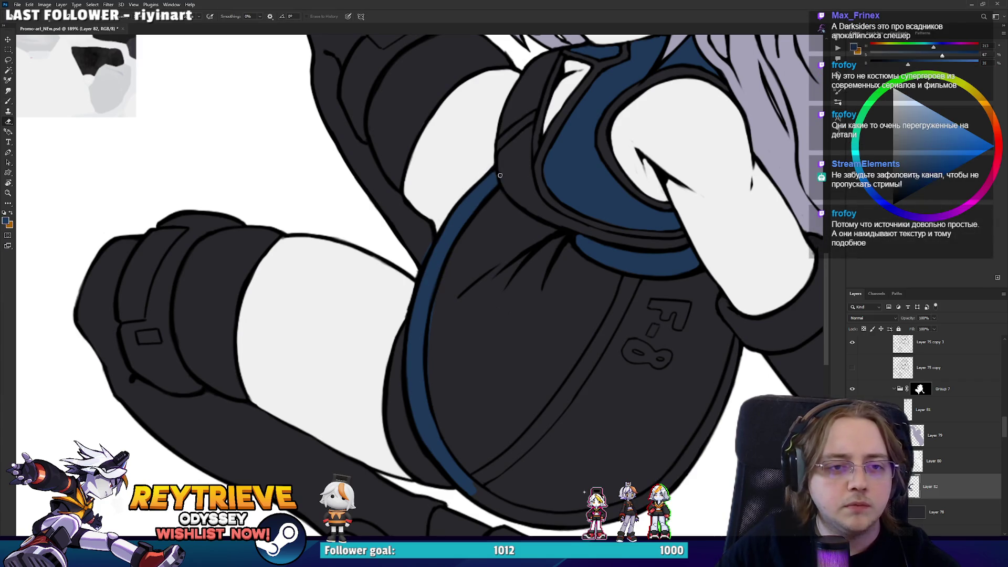
{"action": "scroll", "coordinate": [535, 174], "scroll_direction": "up", "scroll_amount": 3}
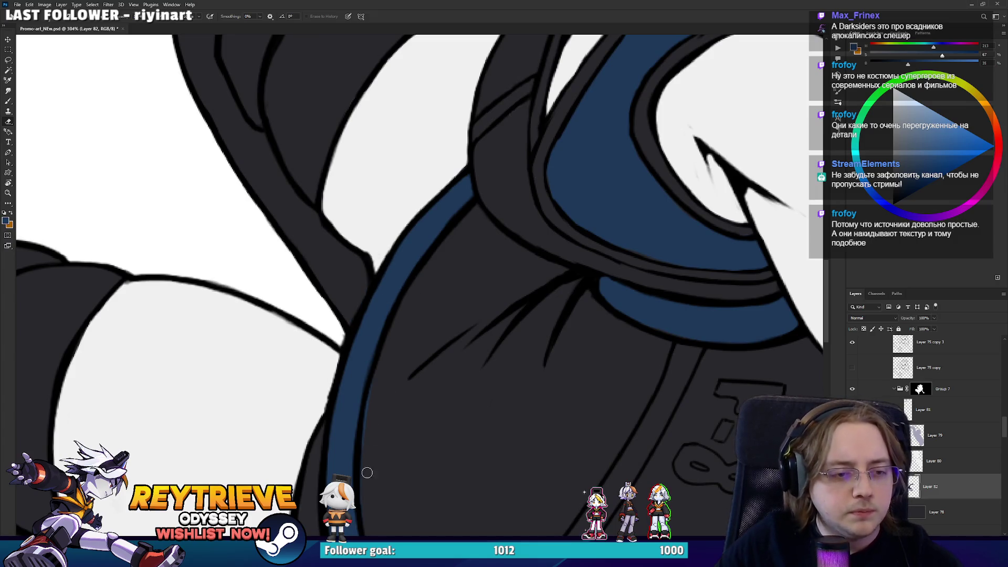
{"action": "left_click_drag", "start_coordinate": [385, 475], "coordinate": [406, 225]}
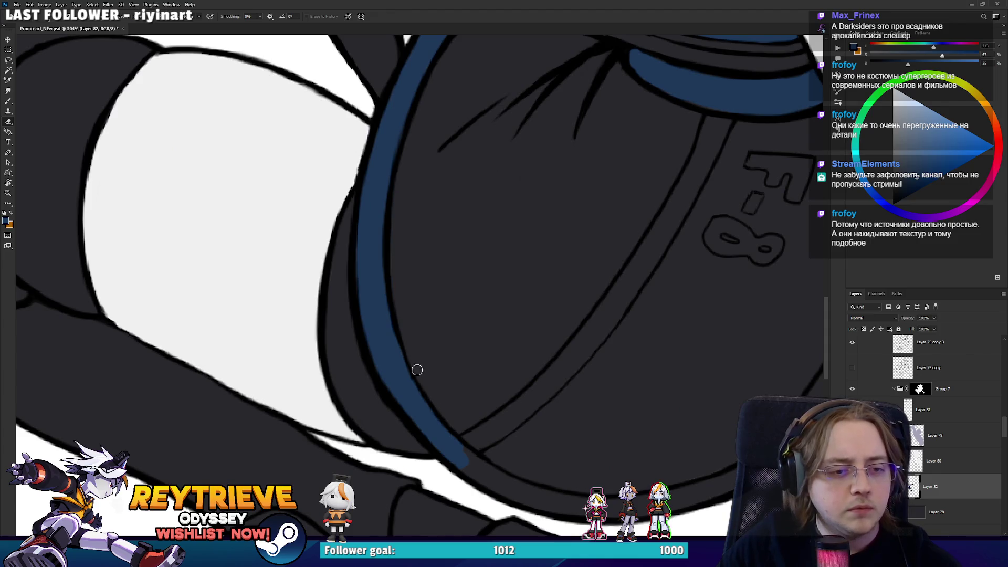
{"action": "key", "text": "r"}
{"action": "mouse_move", "coordinate": [556, 486]}
{"action": "left_mouse_down"}
{"action": "mouse_move", "coordinate": [649, 148]}
{"action": "mouse_move", "coordinate": [644, 159]}
{"action": "left_mouse_up"}
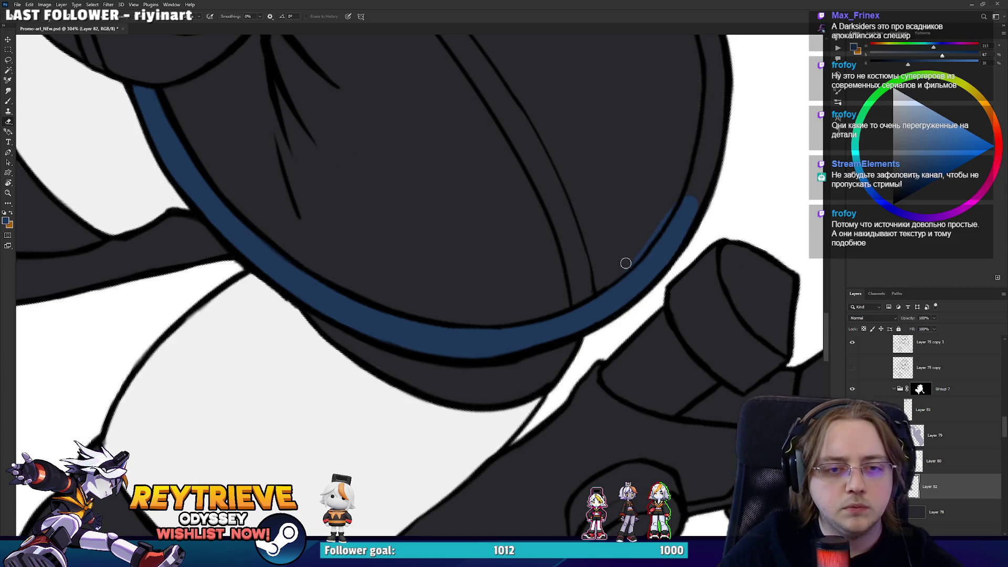
{"action": "key", "text": "b"}
{"action": "left_click_drag", "start_coordinate": [708, 162], "coordinate": [654, 341]}
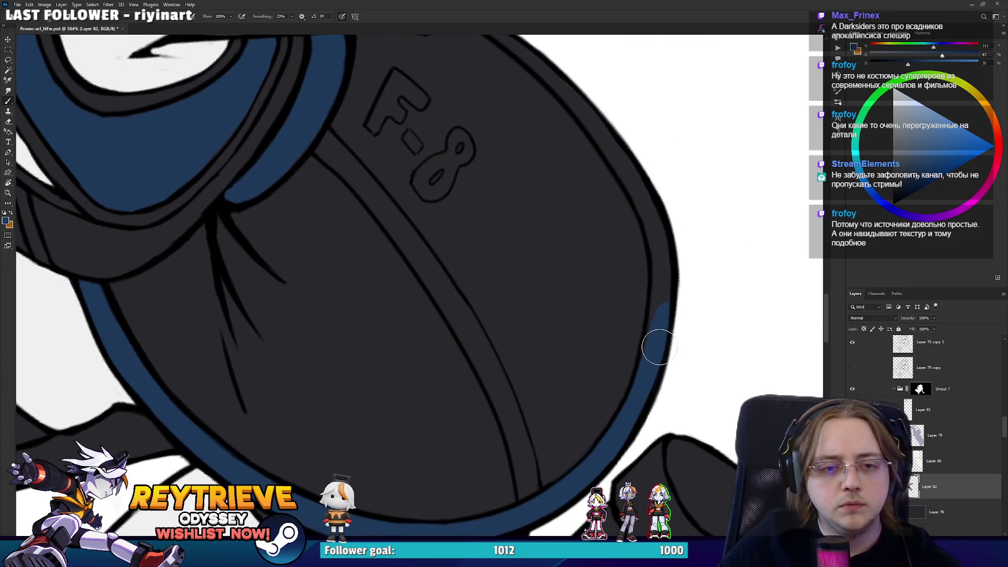
{"action": "key", "text": "r"}
{"action": "mouse_move", "coordinate": [652, 187]}
{"action": "left_mouse_down"}
{"action": "mouse_move", "coordinate": [675, 286]}
{"action": "mouse_move", "coordinate": [657, 333]}
{"action": "left_mouse_up"}
{"action": "mouse_move", "coordinate": [650, 221]}
{"action": "left_mouse_down"}
{"action": "mouse_move", "coordinate": [663, 356]}
{"action": "mouse_move", "coordinate": [633, 120]}
{"action": "left_mouse_up"}
Rotate the canvas back upright and select Layer 81
{"action": "scroll", "coordinate": [632, 123], "scroll_direction": "up", "scroll_amount": 3}
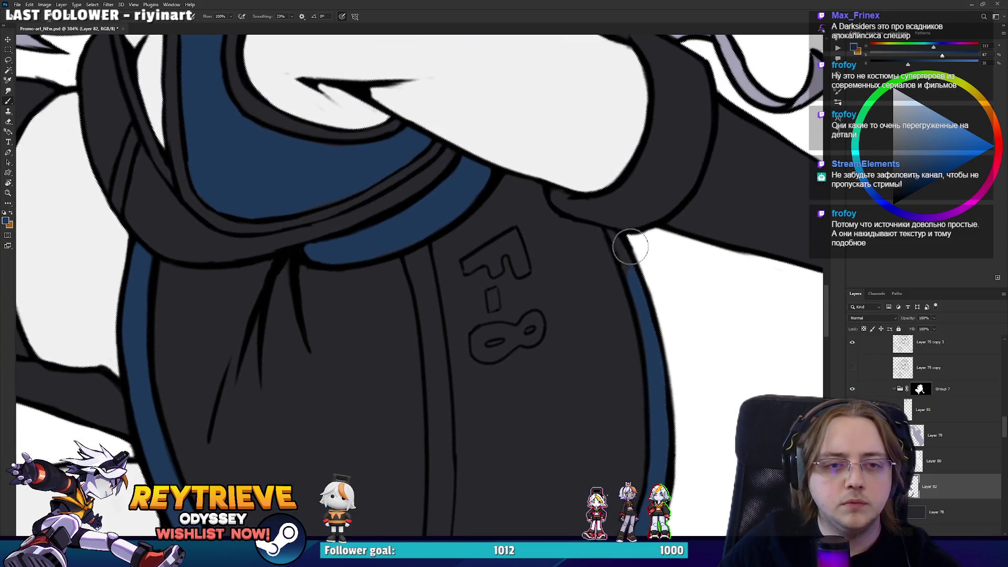
{"action": "scroll", "coordinate": [606, 364], "scroll_direction": "down", "scroll_amount": 5}
{"action": "key", "text": "r"}
{"action": "left_click_drag", "start_coordinate": [605, 363], "coordinate": [772, 362]}
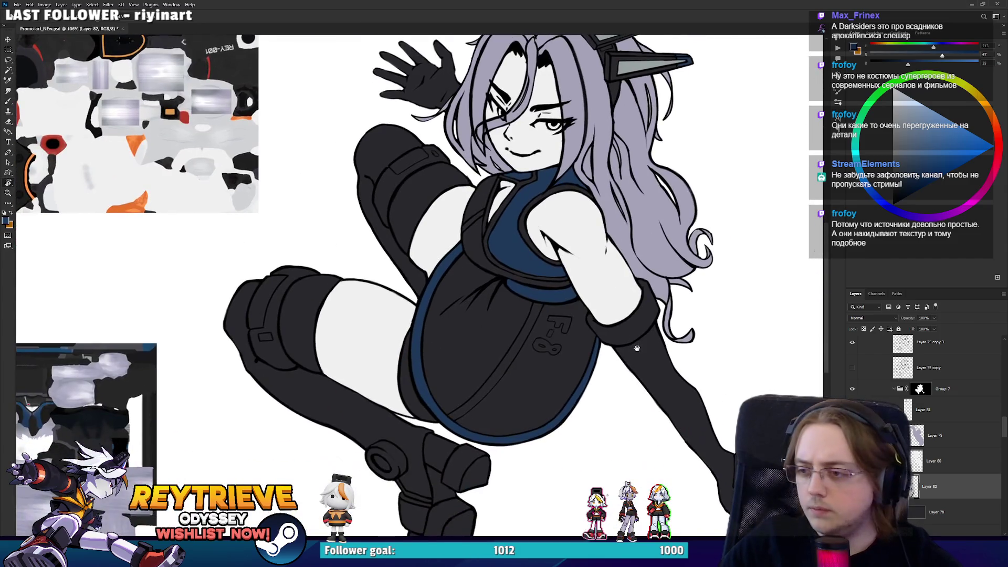
{"action": "left_click", "coordinate": [953, 409]}
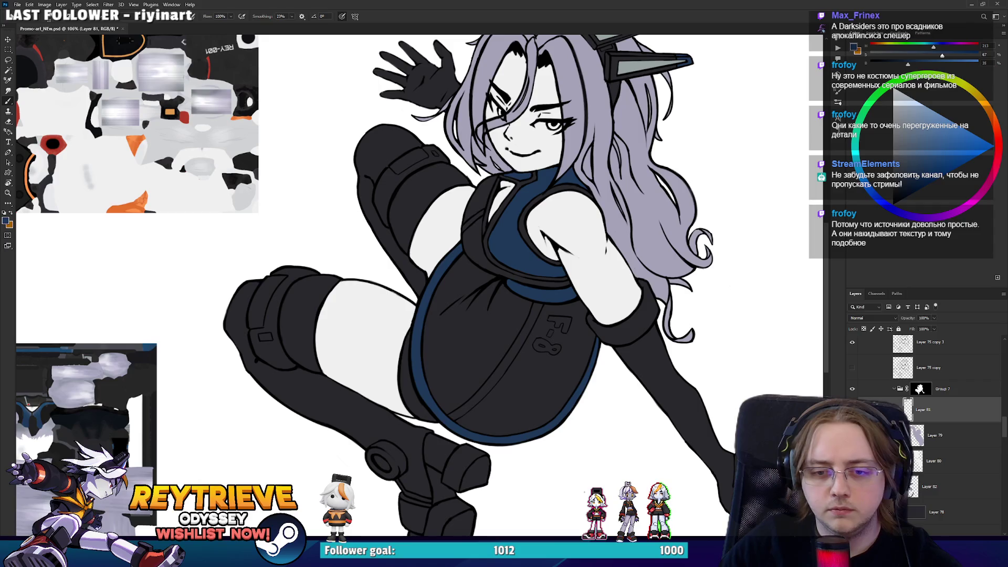
Brush a straight grey diagonal highlight stripe from the bottom rim up across the dress
{"action": "scroll", "coordinate": [516, 378], "scroll_direction": "up", "scroll_amount": 5}
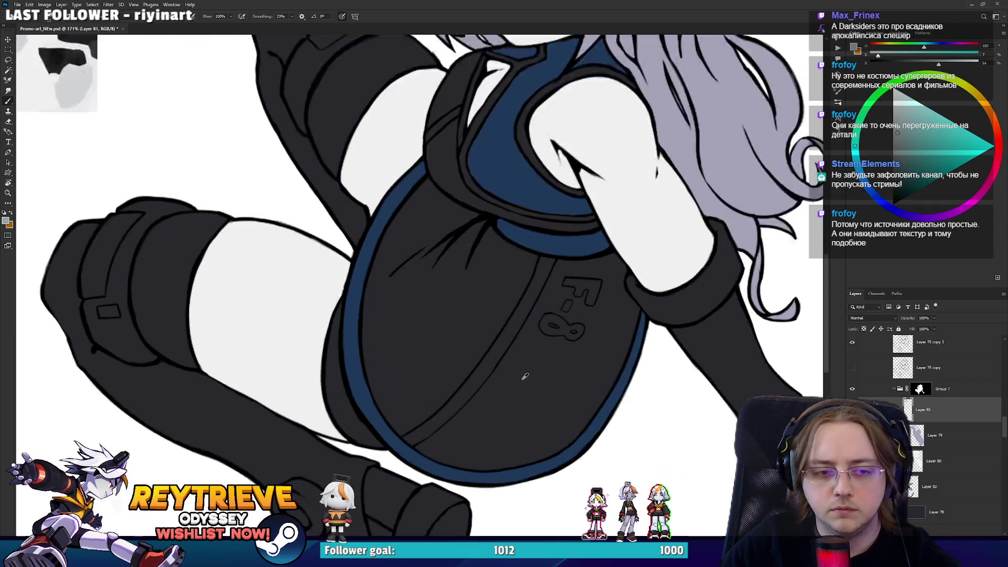
{"action": "left_click_drag", "start_coordinate": [381, 459], "coordinate": [456, 386]}
{"action": "key", "text": "e"}
{"action": "key", "text": "b"}
{"action": "key", "text": "ctrl+z"}
{"action": "left_click_drag", "start_coordinate": [386, 452], "coordinate": [473, 381]}
{"action": "key", "text": "ctrl+z"}
{"action": "mouse_move", "coordinate": [386, 452]}
{"action": "left_mouse_down"}
{"action": "mouse_move", "coordinate": [485, 356]}
{"action": "mouse_move", "coordinate": [550, 238]}
{"action": "left_mouse_up"}
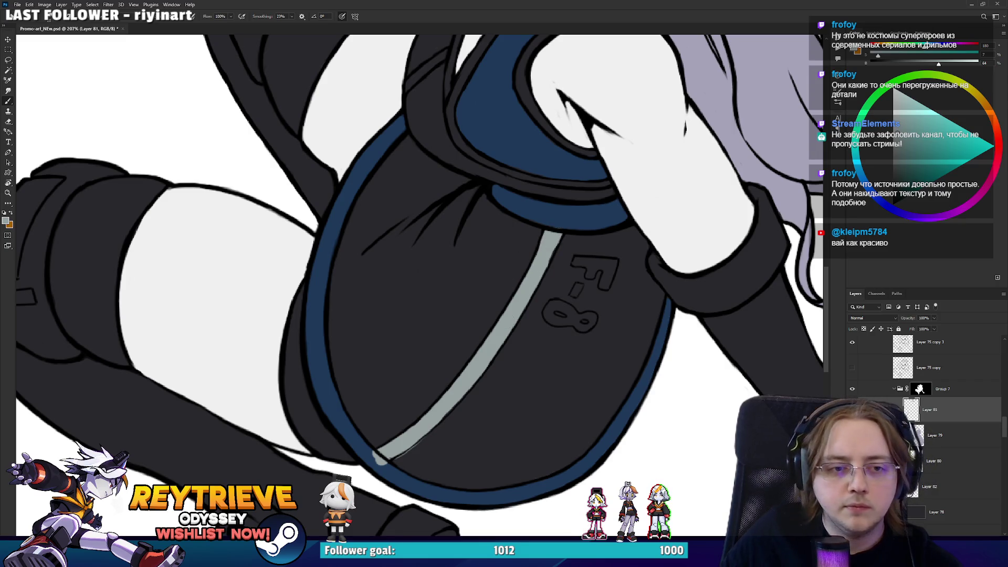
Erase the stray grey blob at the stripe's lower end
{"action": "key", "text": "e"}
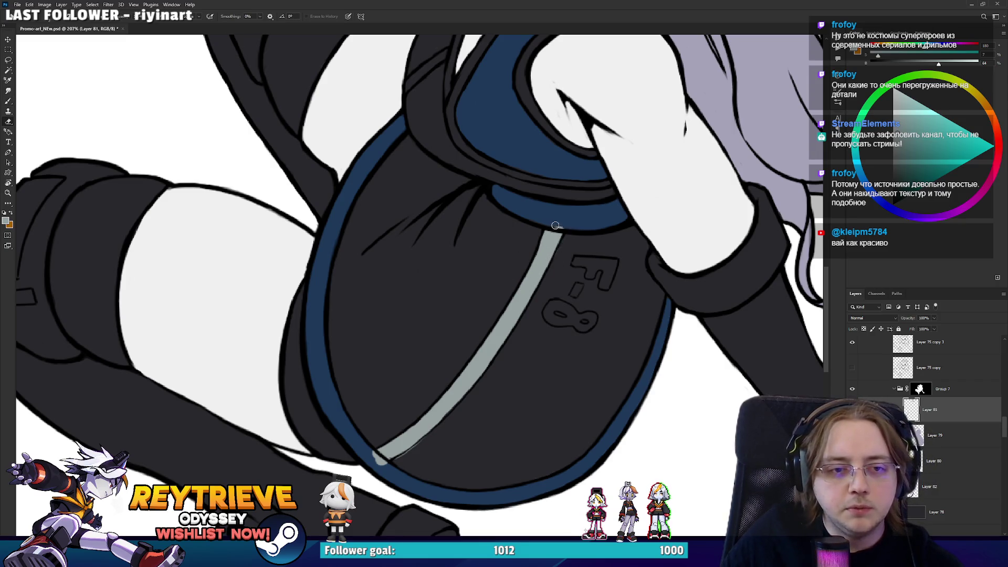
{"action": "scroll", "coordinate": [509, 293], "scroll_direction": "up", "scroll_amount": 3}
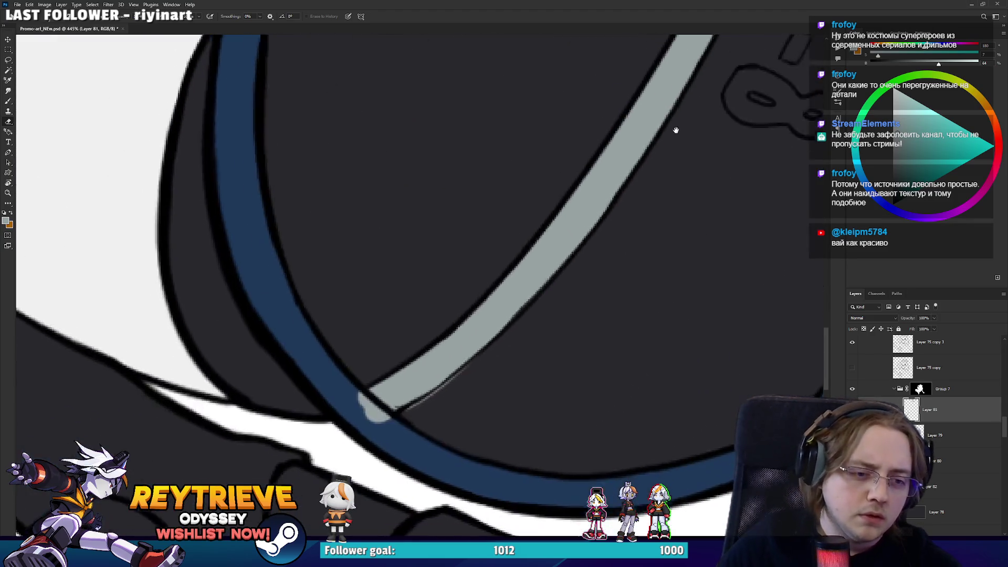
{"action": "left_click_drag", "start_coordinate": [397, 390], "coordinate": [385, 399]}
{"action": "key", "text": "b"}
{"action": "key", "text": "e"}
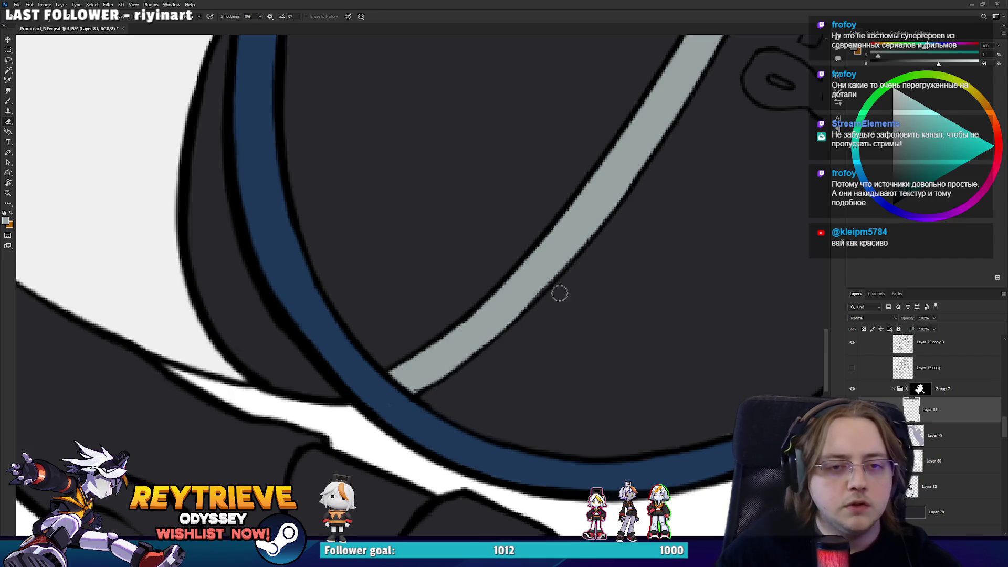
{"action": "scroll", "coordinate": [542, 299], "scroll_direction": "down", "scroll_amount": 4}
{"action": "scroll", "coordinate": [565, 320], "scroll_direction": "up", "scroll_amount": 5}
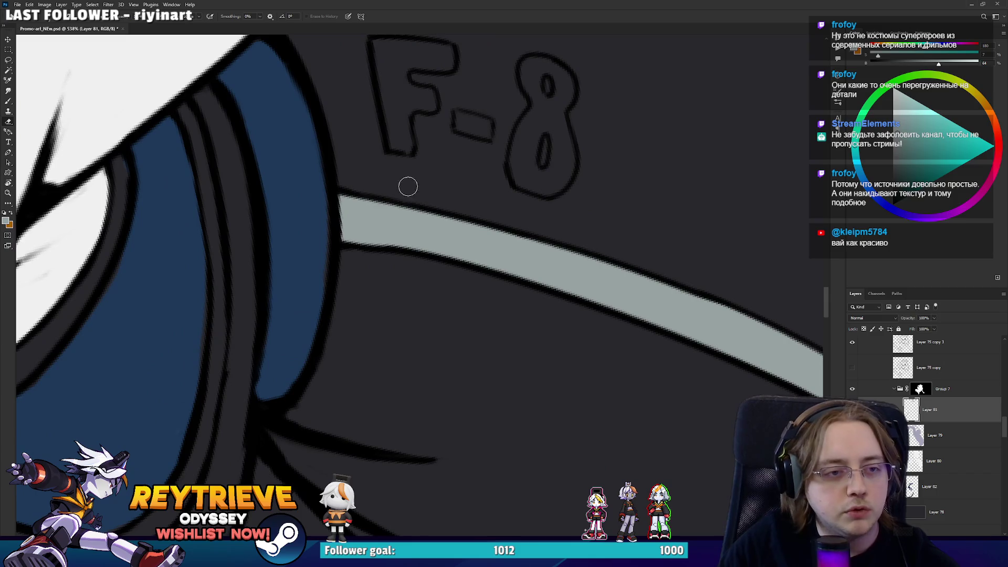
Fill the lower stem of the F in the F-8 lettering with grey
{"action": "left_click_drag", "start_coordinate": [408, 186], "coordinate": [443, 300]}
{"action": "key", "text": "b"}
{"action": "mouse_move", "coordinate": [423, 257]}
{"action": "left_mouse_down"}
{"action": "mouse_move", "coordinate": [436, 299]}
{"action": "mouse_move", "coordinate": [440, 263]}
{"action": "mouse_move", "coordinate": [466, 254]}
{"action": "mouse_move", "coordinate": [450, 231]}
{"action": "mouse_move", "coordinate": [422, 257]}
{"action": "mouse_move", "coordinate": [416, 207]}
{"action": "mouse_move", "coordinate": [481, 217]}
{"action": "mouse_move", "coordinate": [460, 231]}
{"action": "mouse_move", "coordinate": [491, 218]}
{"action": "mouse_move", "coordinate": [461, 215]}
{"action": "mouse_move", "coordinate": [479, 142]}
{"action": "mouse_move", "coordinate": [405, 207]}
{"action": "mouse_move", "coordinate": [431, 189]}
{"action": "mouse_move", "coordinate": [412, 197]}
{"action": "left_mouse_up"}
{"action": "key", "text": "e"}
{"action": "key", "text": "r"}
{"action": "key", "text": "b"}
{"action": "key", "text": "z"}
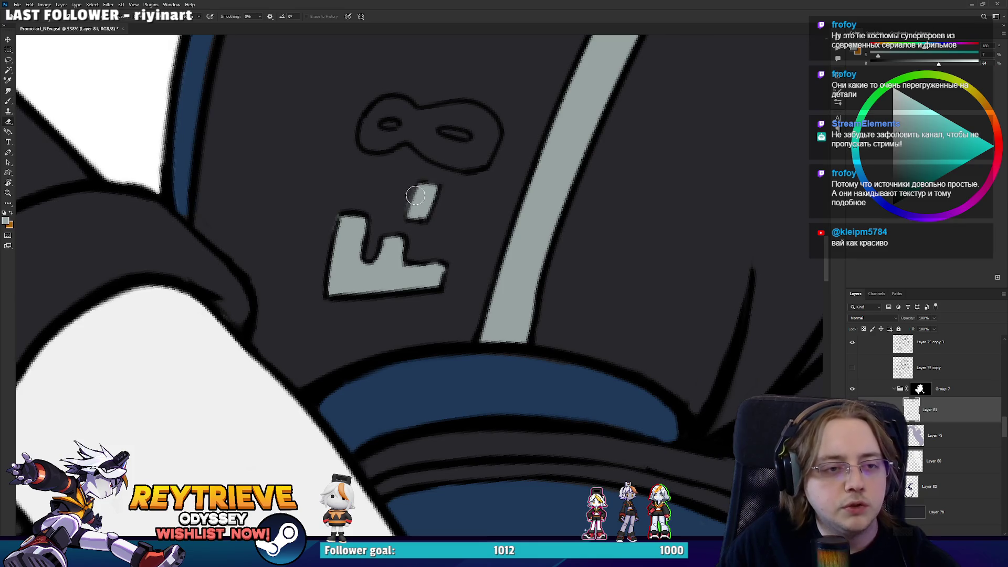
{"action": "key", "text": "b"}
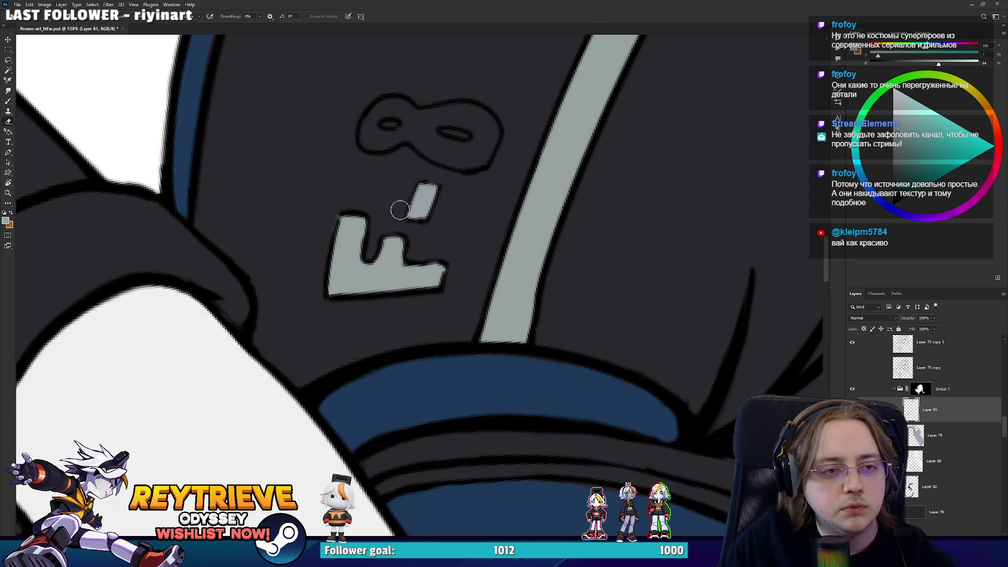
{"action": "key", "text": "r"}
{"action": "left_click_drag", "start_coordinate": [423, 211], "coordinate": [407, 254]}
Fill the dash beside the F with grey and clean the 8's upper hole into a dark oval
{"action": "key", "text": "e"}
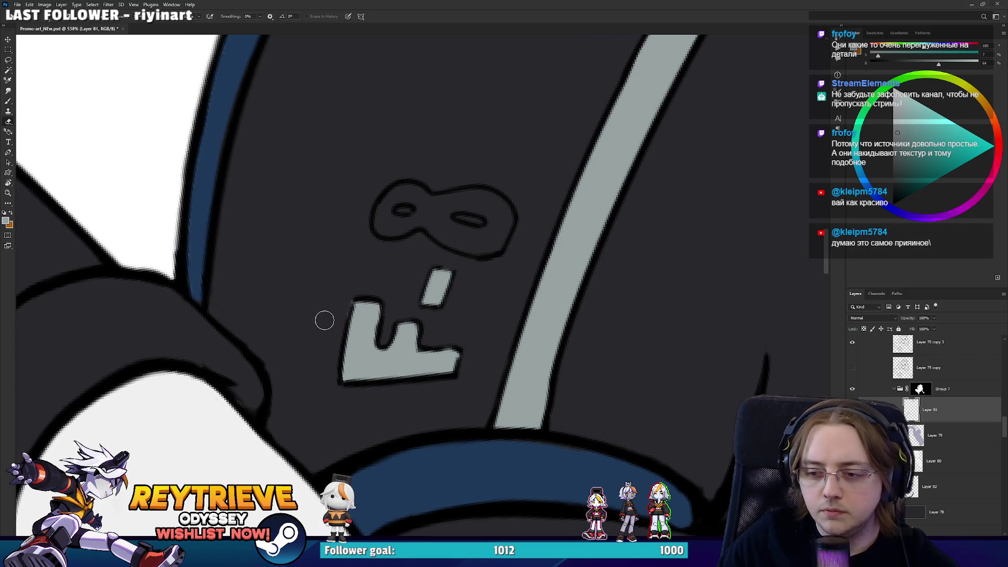
{"action": "key", "text": "r"}
{"action": "mouse_move", "coordinate": [389, 243]}
{"action": "left_mouse_down"}
{"action": "mouse_move", "coordinate": [411, 284]}
{"action": "mouse_move", "coordinate": [338, 292]}
{"action": "mouse_move", "coordinate": [325, 278]}
{"action": "mouse_move", "coordinate": [352, 299]}
{"action": "mouse_move", "coordinate": [344, 255]}
{"action": "mouse_move", "coordinate": [383, 190]}
{"action": "mouse_move", "coordinate": [404, 212]}
{"action": "mouse_move", "coordinate": [386, 241]}
{"action": "mouse_move", "coordinate": [371, 226]}
{"action": "mouse_move", "coordinate": [379, 266]}
{"action": "left_mouse_up"}
{"action": "key", "text": "b"}
{"action": "key", "text": "e"}
{"action": "mouse_move", "coordinate": [369, 226]}
{"action": "left_mouse_down"}
{"action": "mouse_move", "coordinate": [379, 207]}
{"action": "mouse_move", "coordinate": [373, 215]}
{"action": "left_mouse_up"}
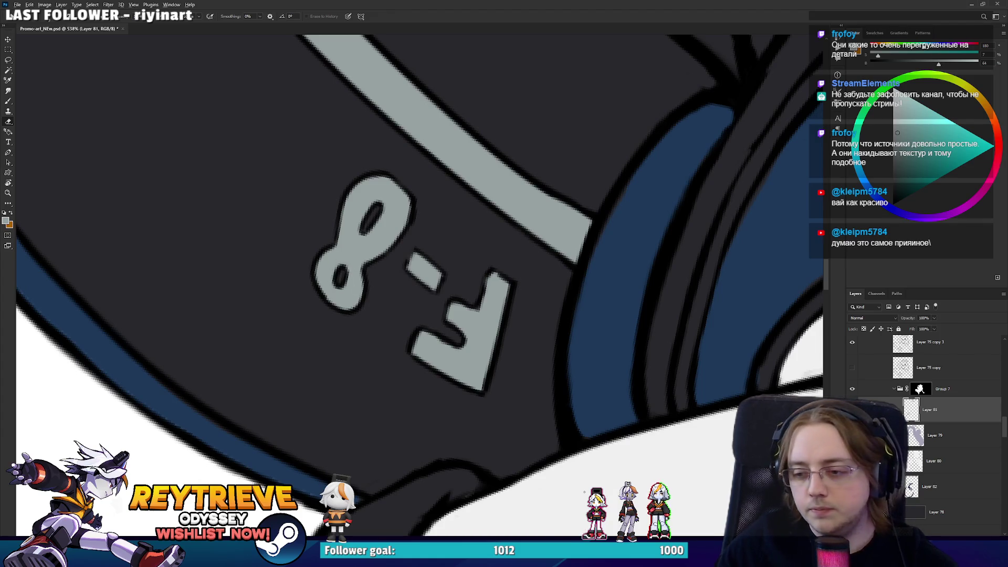
{"action": "scroll", "coordinate": [394, 270], "scroll_direction": "down", "scroll_amount": 8}
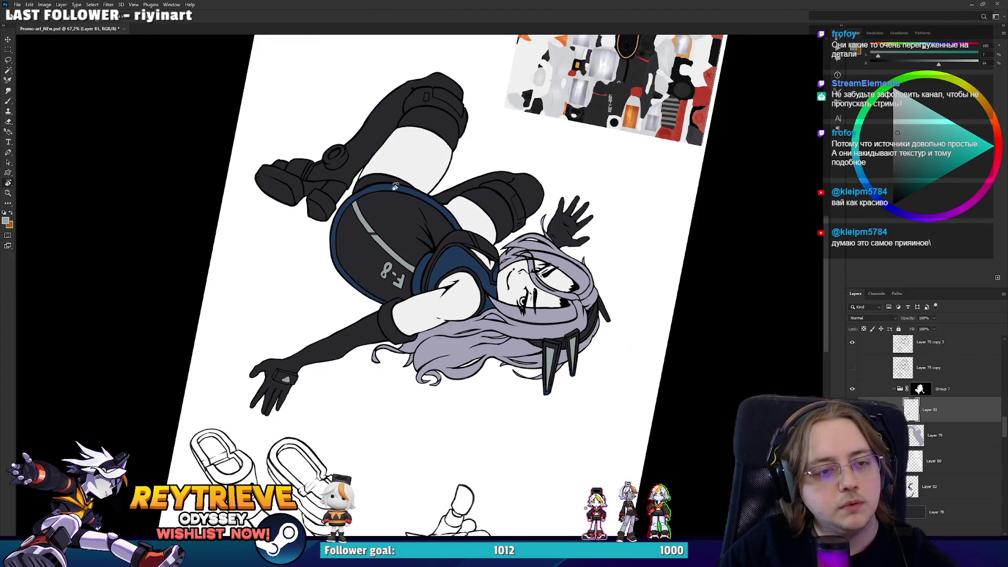
Paint a small light grey patch on the garment near the shoulder
{"action": "key", "text": "Escape"}
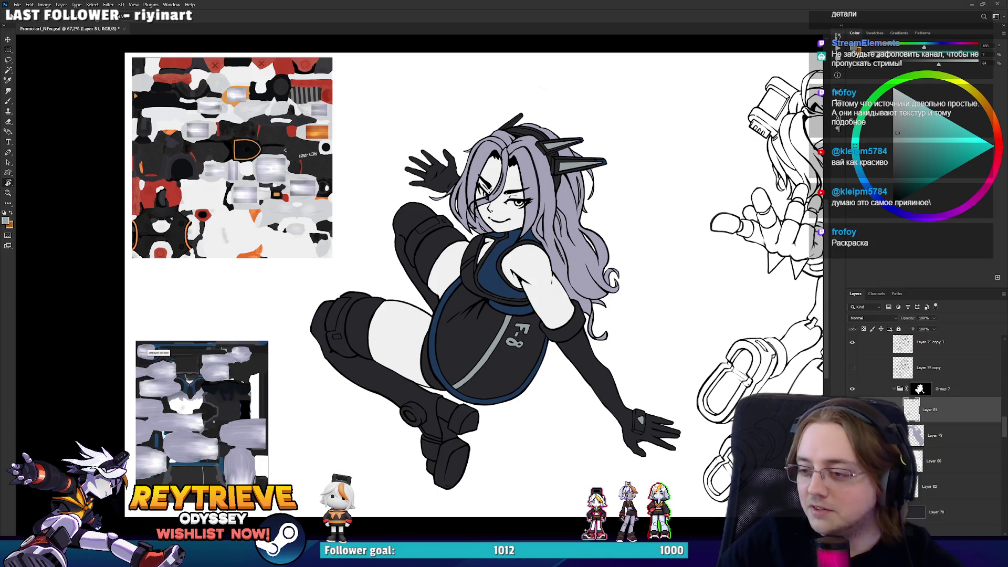
{"action": "scroll", "coordinate": [394, 289], "scroll_direction": "up", "scroll_amount": 5}
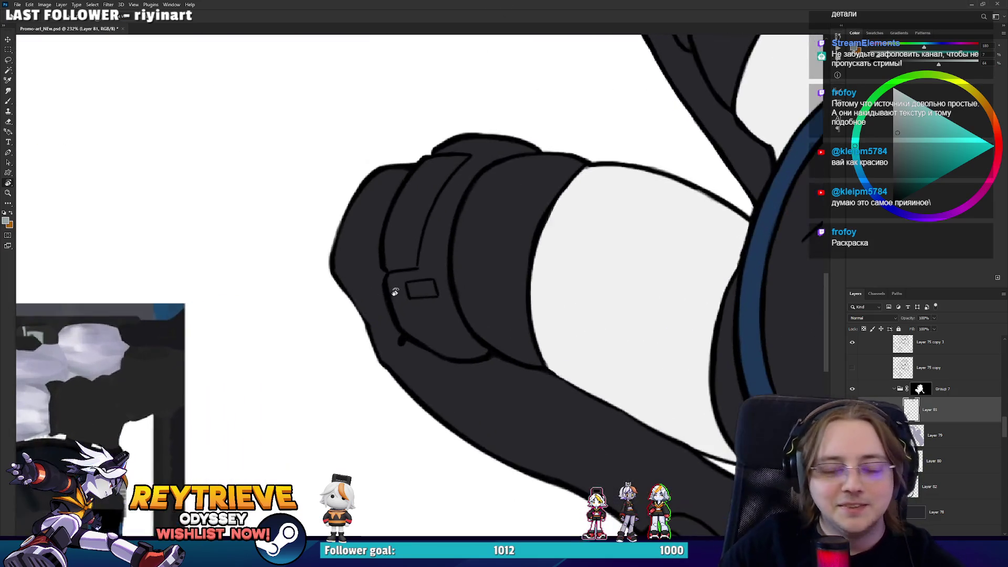
{"action": "mouse_move", "coordinate": [597, 403]}
{"action": "left_mouse_down"}
{"action": "mouse_move", "coordinate": [478, 198]}
{"action": "mouse_move", "coordinate": [581, 337]}
{"action": "mouse_move", "coordinate": [551, 408]}
{"action": "left_mouse_up"}
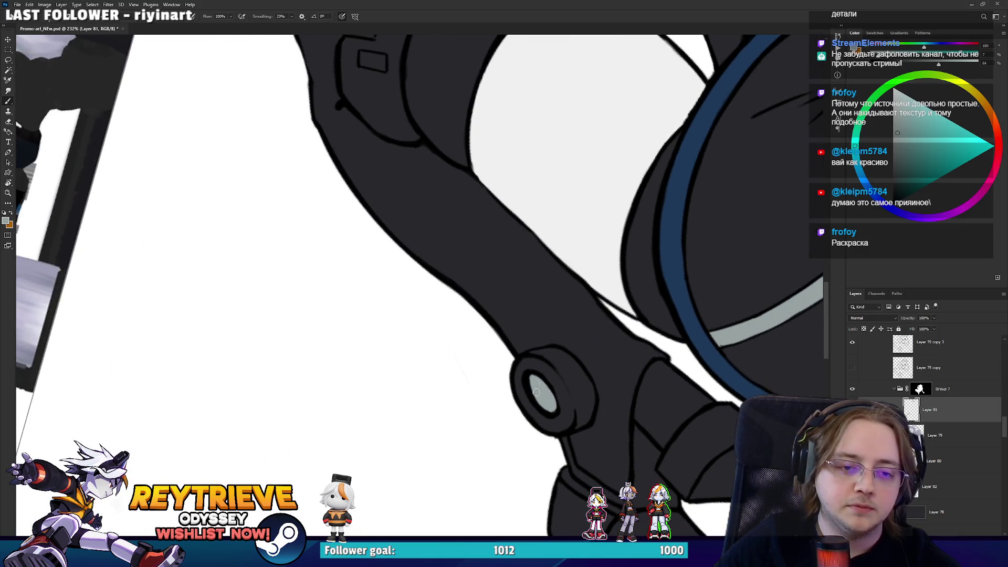
{"action": "mouse_move", "coordinate": [528, 377]}
{"action": "left_mouse_down"}
{"action": "mouse_move", "coordinate": [378, 304]}
{"action": "mouse_move", "coordinate": [433, 374]}
{"action": "mouse_move", "coordinate": [475, 473]}
{"action": "mouse_move", "coordinate": [491, 297]}
{"action": "left_mouse_up"}
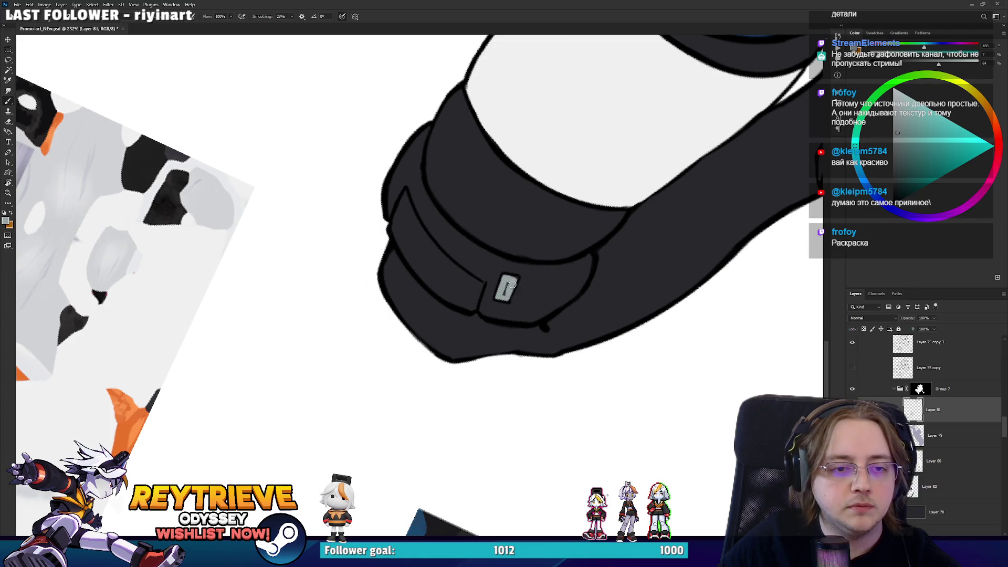
{"action": "left_click_drag", "start_coordinate": [510, 268], "coordinate": [527, 362]}
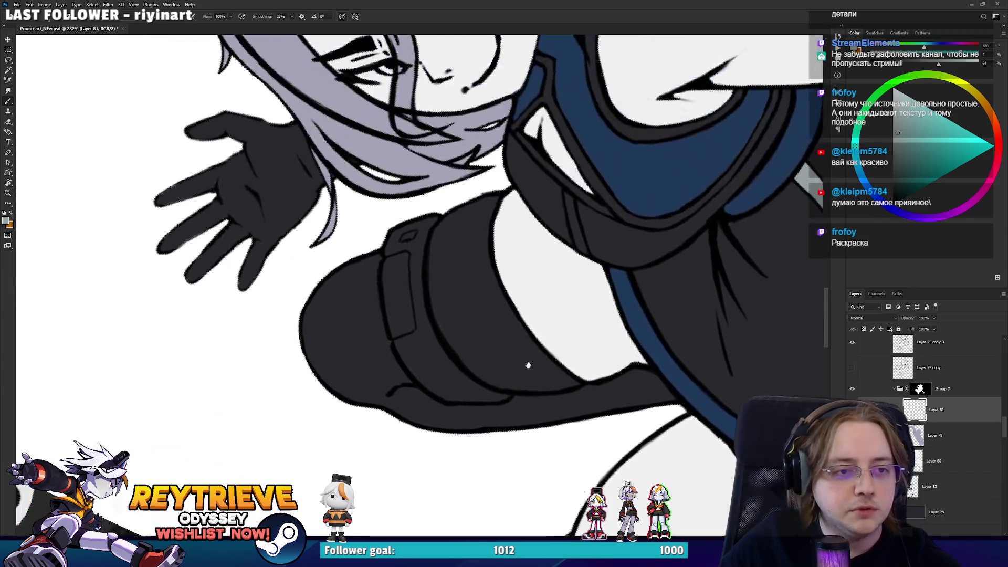
{"action": "scroll", "coordinate": [527, 362], "scroll_direction": "up", "scroll_amount": 5}
{"action": "mouse_move", "coordinate": [567, 332]}
{"action": "left_mouse_down"}
{"action": "mouse_move", "coordinate": [472, 265]}
{"action": "mouse_move", "coordinate": [479, 257]}
{"action": "mouse_move", "coordinate": [469, 280]}
{"action": "left_mouse_up"}
{"action": "key", "text": "e"}
{"action": "scroll", "coordinate": [567, 342], "scroll_direction": "down", "scroll_amount": 10}
{"action": "key", "text": "r"}
{"action": "left_click_drag", "start_coordinate": [567, 342], "coordinate": [569, 333]}
{"action": "key", "text": "Escape"}
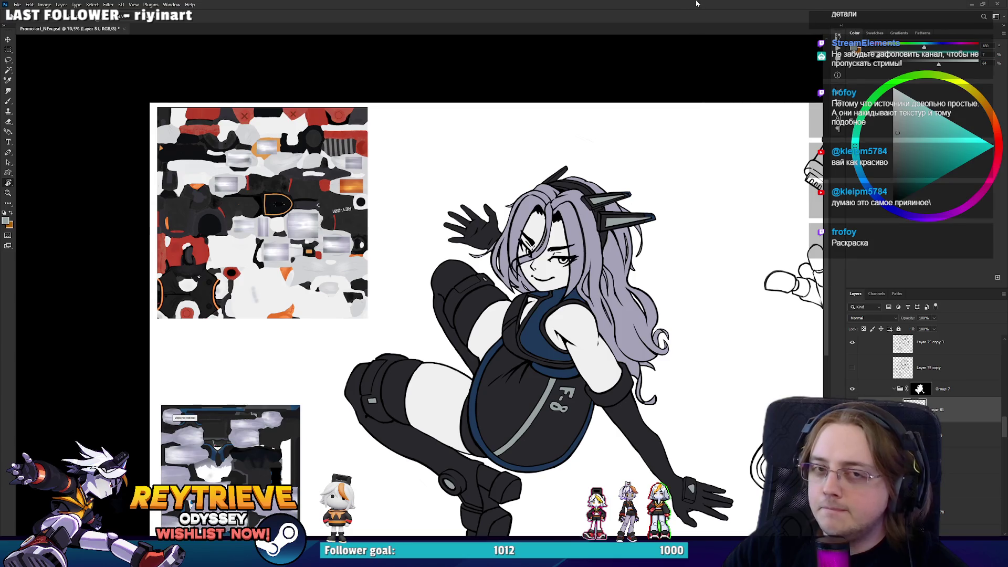
Move down to the legs and sample dark blue from the texture reference's chest area
{"action": "scroll", "coordinate": [540, 452], "scroll_direction": "up", "scroll_amount": 3}
{"action": "mouse_move", "coordinate": [541, 451]}
{"action": "left_mouse_down"}
{"action": "mouse_move", "coordinate": [541, 242]}
{"action": "mouse_move", "coordinate": [588, 267]}
{"action": "mouse_move", "coordinate": [572, 236]}
{"action": "left_mouse_up"}
{"action": "scroll", "coordinate": [569, 235], "scroll_direction": "up", "scroll_amount": 2}
{"action": "key", "text": "b"}
{"action": "scroll", "coordinate": [733, 252], "scroll_direction": "down", "scroll_amount": 3}
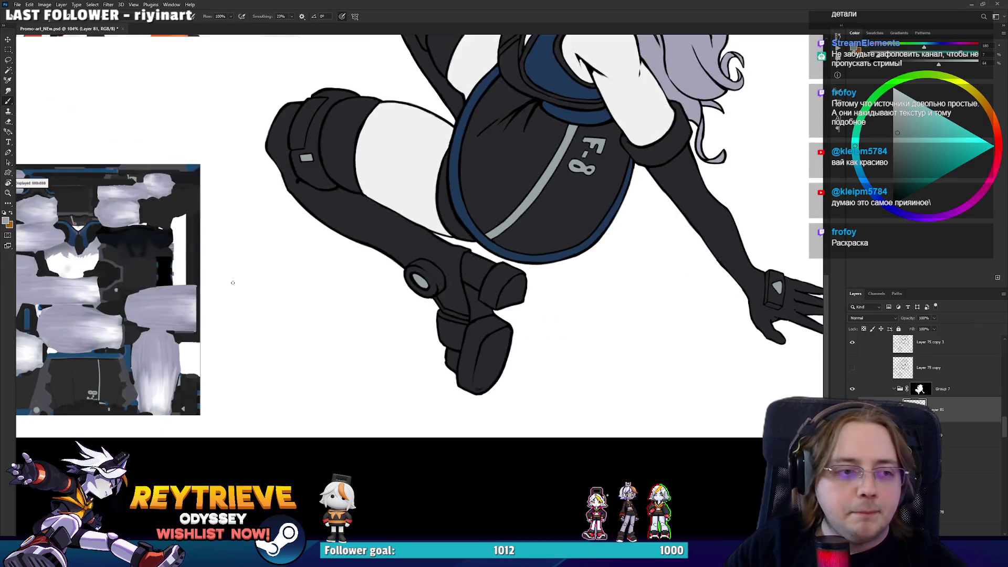
{"action": "scroll", "coordinate": [529, 254], "scroll_direction": "up", "scroll_amount": 4}
{"action": "scroll", "coordinate": [565, 262], "scroll_direction": "down", "scroll_amount": 3}
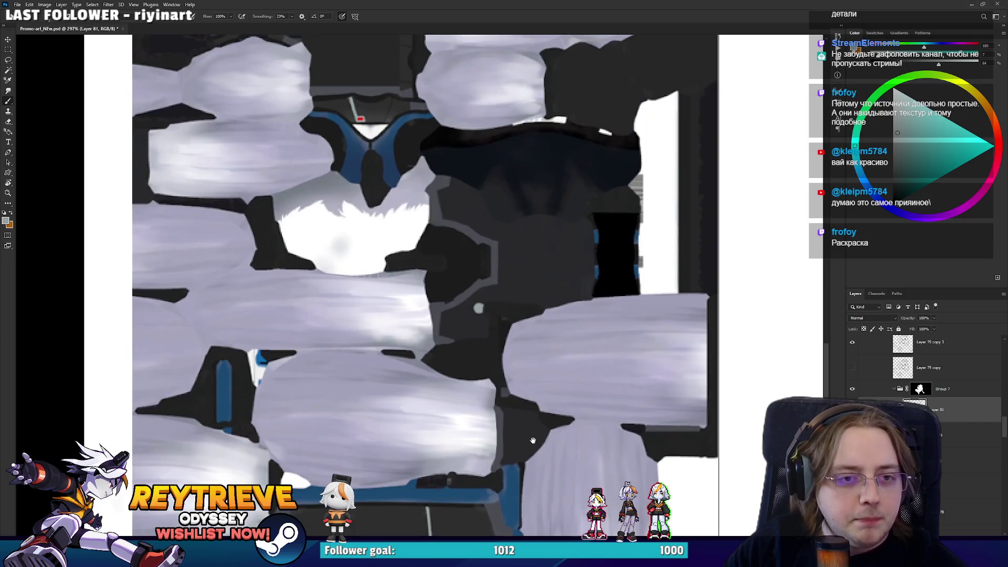
{"action": "scroll", "coordinate": [372, 196], "scroll_direction": "up", "scroll_amount": 2}
{"action": "left_click_drag", "start_coordinate": [372, 196], "coordinate": [372, 270]}
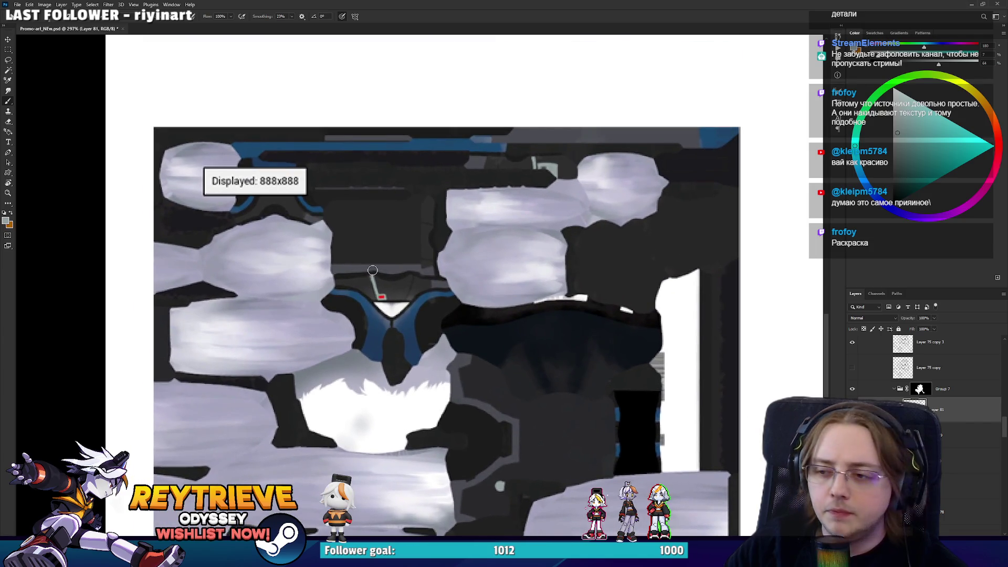
{"action": "left_click_drag", "start_coordinate": [486, 392], "coordinate": [451, 308]}
{"action": "scroll", "coordinate": [451, 308], "scroll_direction": "up", "scroll_amount": 2}
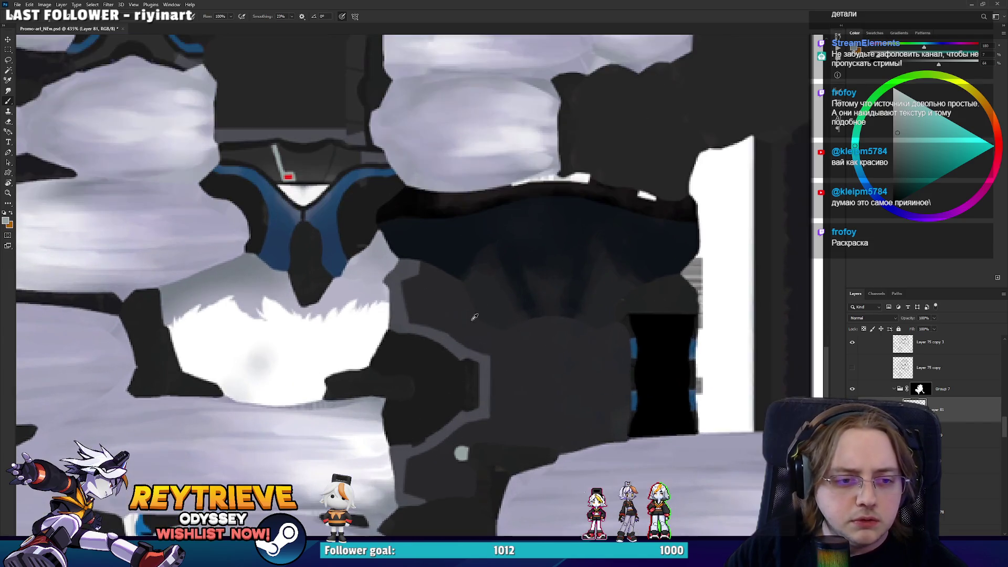
{"action": "left_click", "coordinate": [473, 350], "text": "alt"}
Paint light grey highlights along the boot edge and around its ring joint
{"action": "scroll", "coordinate": [489, 334], "scroll_direction": "down", "scroll_amount": 5}
{"action": "scroll", "coordinate": [181, 274], "scroll_direction": "up", "scroll_amount": 1}
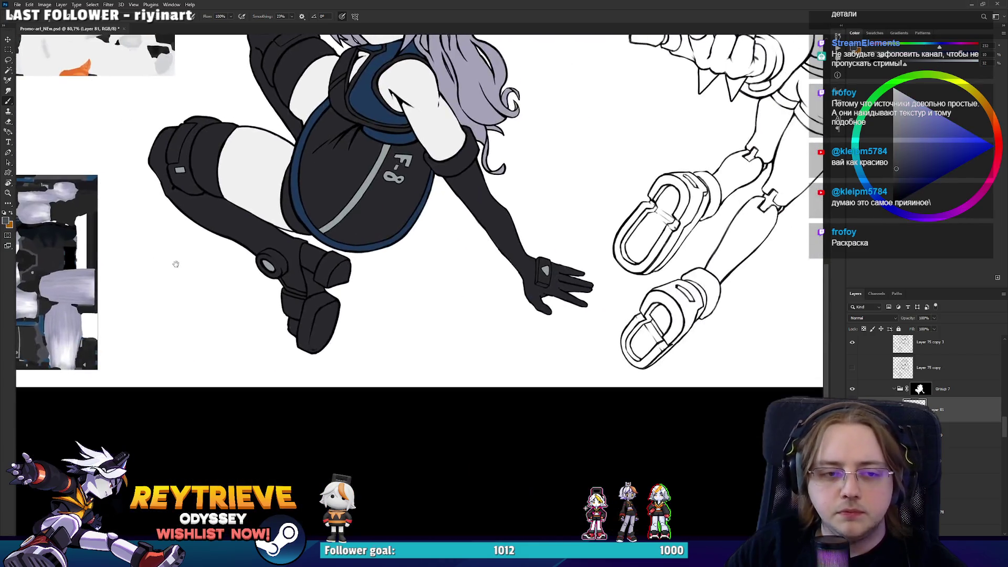
{"action": "scroll", "coordinate": [358, 310], "scroll_direction": "down", "scroll_amount": 1}
{"action": "scroll", "coordinate": [360, 311], "scroll_direction": "up", "scroll_amount": 4}
{"action": "left_click_drag", "start_coordinate": [640, 358], "coordinate": [472, 290]}
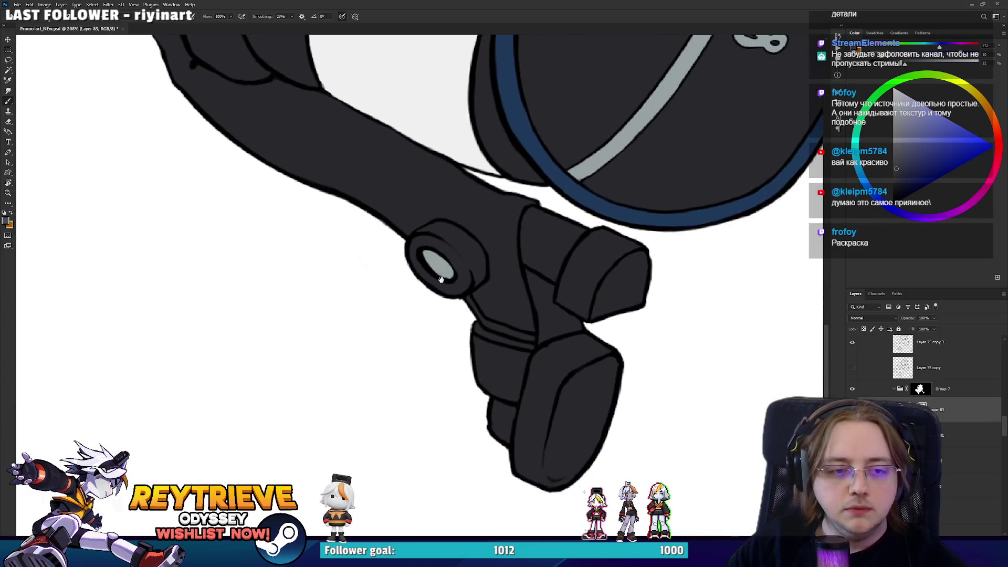
{"action": "scroll", "coordinate": [488, 291], "scroll_direction": "up", "scroll_amount": 2}
{"action": "key", "text": "r"}
{"action": "mouse_move", "coordinate": [551, 302]}
{"action": "left_mouse_down"}
{"action": "mouse_move", "coordinate": [515, 341]}
{"action": "mouse_move", "coordinate": [567, 350]}
{"action": "left_mouse_up"}
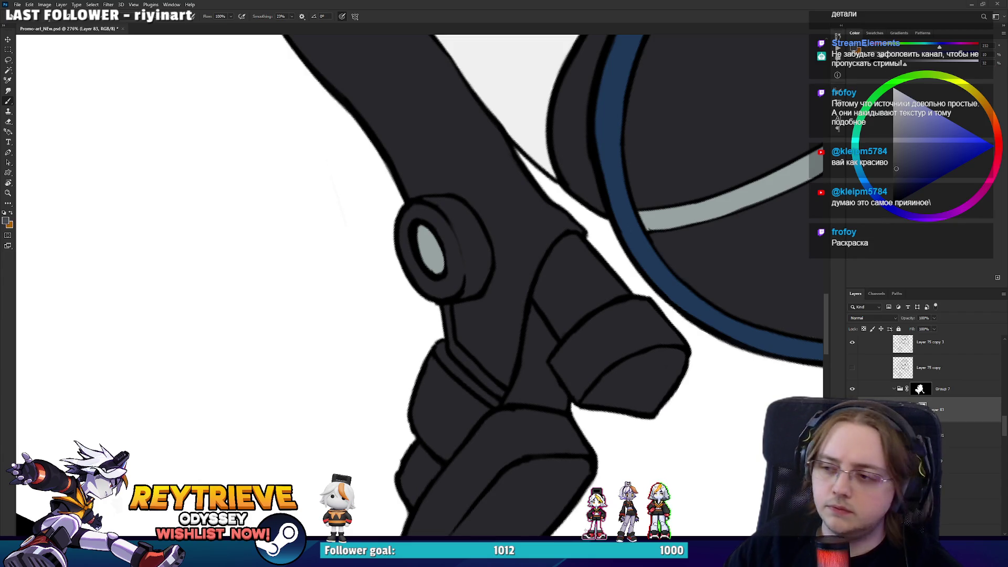
{"action": "mouse_move", "coordinate": [499, 392]}
{"action": "left_mouse_down"}
{"action": "mouse_move", "coordinate": [454, 346]}
{"action": "mouse_move", "coordinate": [449, 307]}
{"action": "left_mouse_up"}
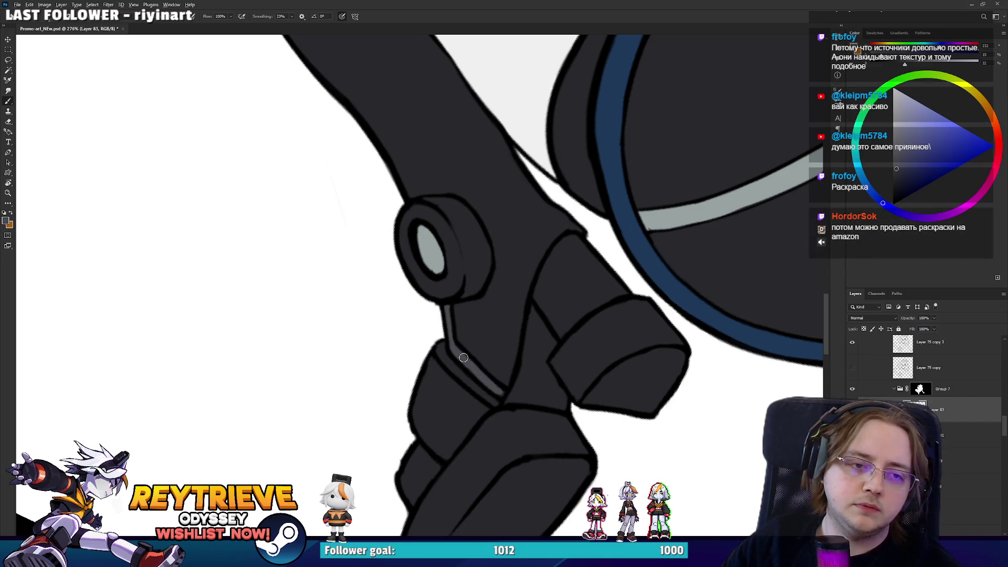
{"action": "mouse_move", "coordinate": [455, 256]}
{"action": "left_mouse_down"}
{"action": "mouse_move", "coordinate": [435, 281]}
{"action": "mouse_move", "coordinate": [414, 220]}
{"action": "mouse_move", "coordinate": [457, 207]}
{"action": "mouse_move", "coordinate": [451, 221]}
{"action": "mouse_move", "coordinate": [470, 254]}
{"action": "mouse_move", "coordinate": [459, 278]}
{"action": "mouse_move", "coordinate": [452, 254]}
{"action": "mouse_move", "coordinate": [463, 275]}
{"action": "mouse_move", "coordinate": [429, 232]}
{"action": "left_mouse_up"}
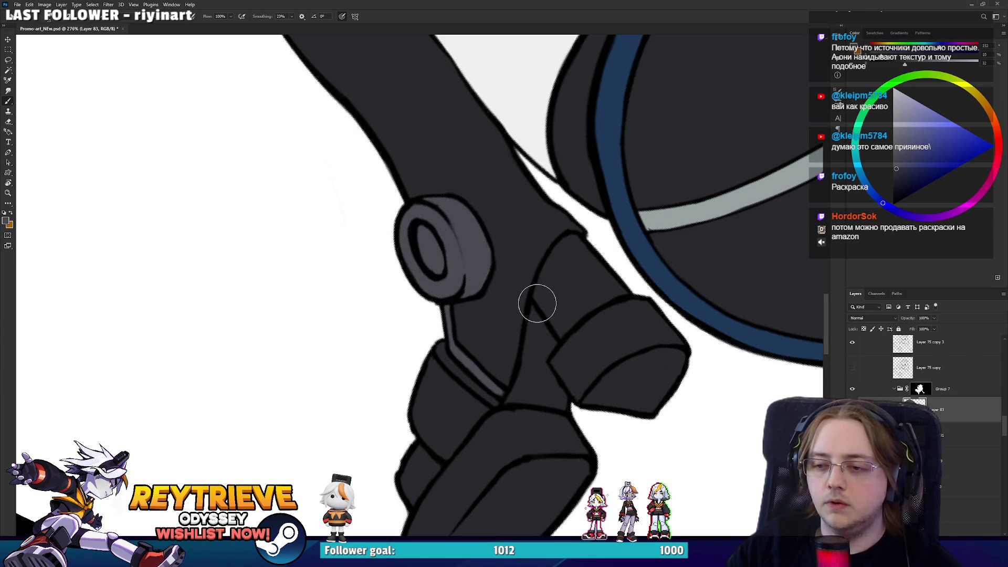
Move Layer 83 beneath Layer 81 and turn the view back upright
{"action": "left_click_drag", "start_coordinate": [929, 409], "coordinate": [942, 440]}
{"action": "scroll", "coordinate": [595, 275], "scroll_direction": "down", "scroll_amount": 6}
{"action": "key", "text": "r"}
{"action": "left_click_drag", "start_coordinate": [595, 275], "coordinate": [652, 224]}
{"action": "scroll", "coordinate": [652, 225], "scroll_direction": "up", "scroll_amount": 3}
{"action": "left_click_drag", "start_coordinate": [574, 246], "coordinate": [583, 282]}
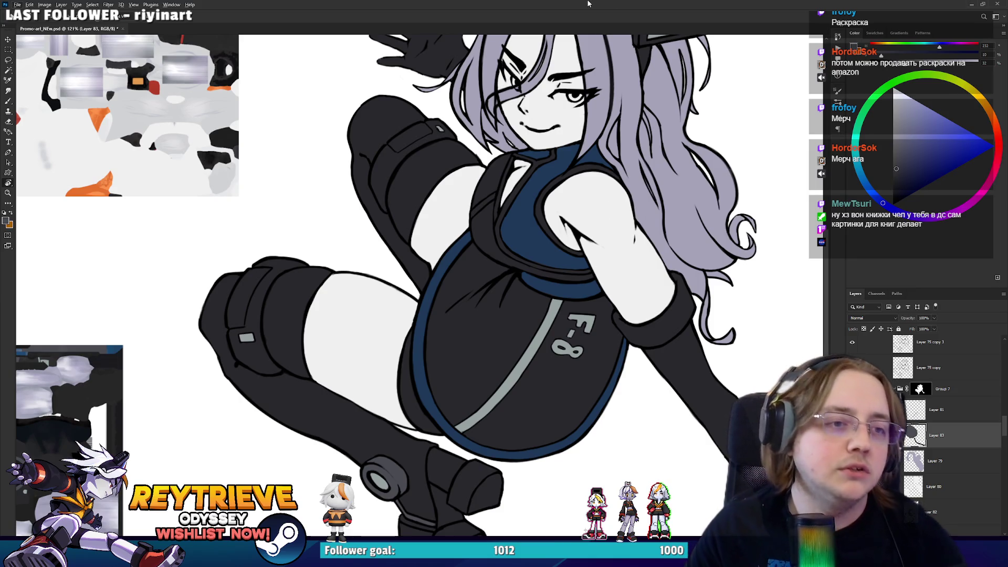
{"action": "left_click", "coordinate": [773, 341], "text": "ctrl"}
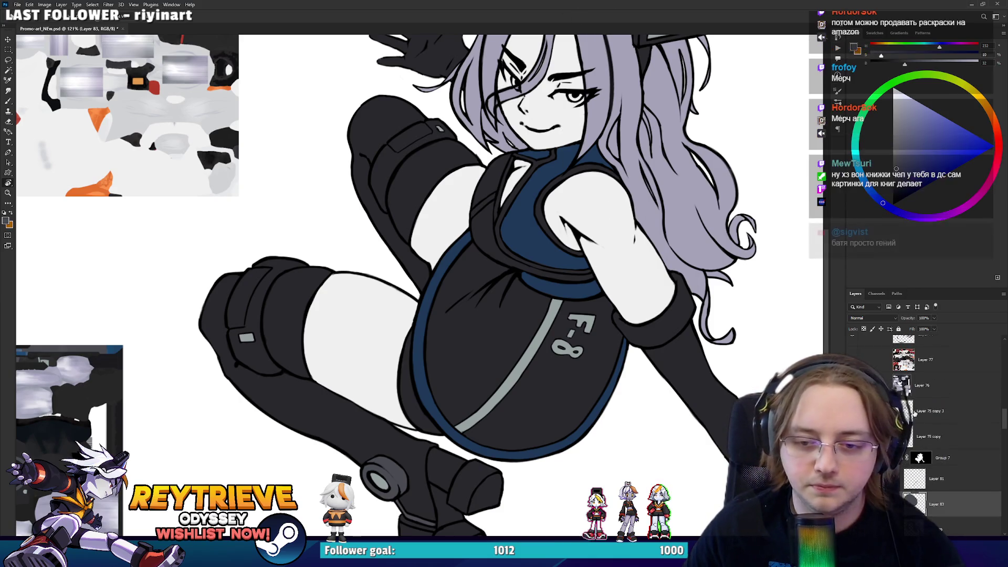
{"action": "scroll", "coordinate": [505, 163], "scroll_direction": "up", "scroll_amount": 2}
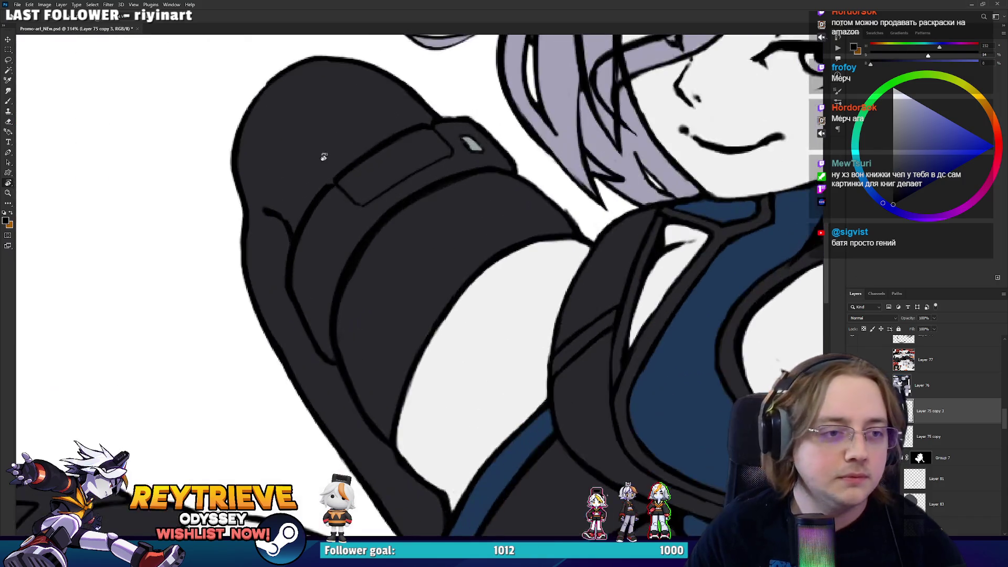
{"action": "scroll", "coordinate": [505, 163], "scroll_direction": "down", "scroll_amount": 2}
{"action": "scroll", "coordinate": [535, 136], "scroll_direction": "up", "scroll_amount": 6}
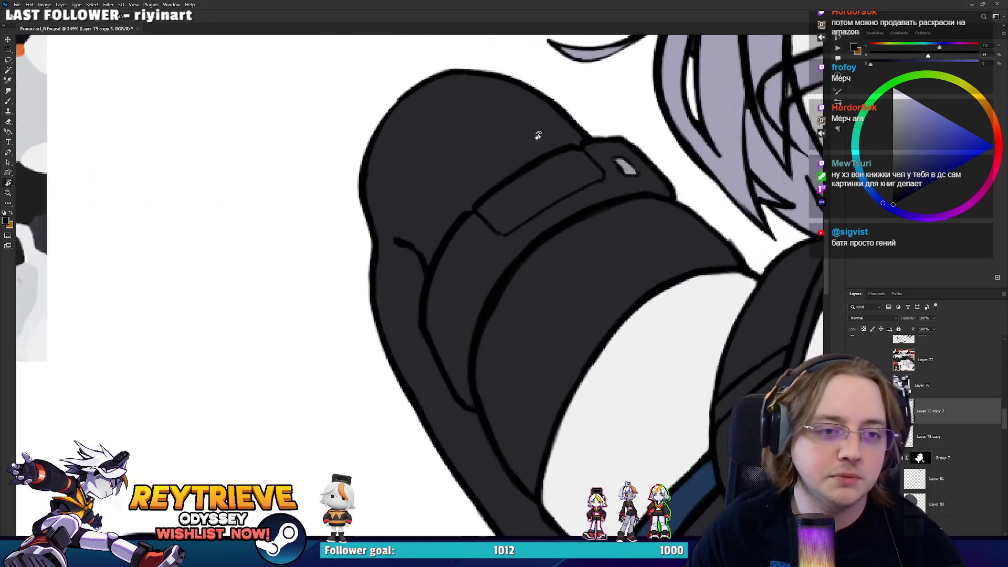
{"action": "key", "text": "e"}
{"action": "key", "text": "b"}
{"action": "key", "text": "bracketleft"}
{"action": "key", "text": "bracketleft"}
{"action": "key", "text": "bracketleft"}
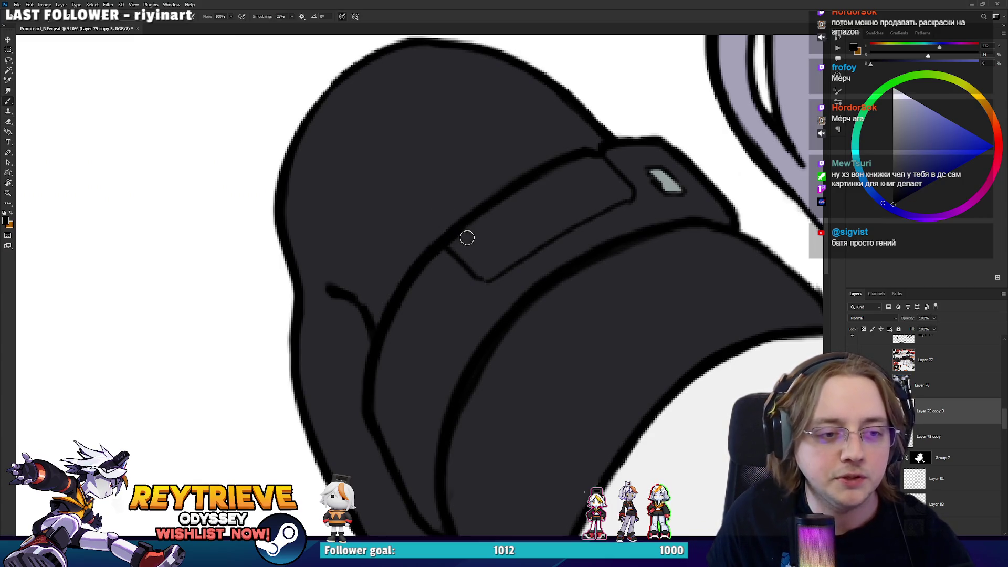
{"action": "mouse_move", "coordinate": [414, 291]}
{"action": "left_mouse_down"}
{"action": "mouse_move", "coordinate": [446, 317]}
{"action": "mouse_move", "coordinate": [520, 257]}
{"action": "mouse_move", "coordinate": [459, 243]}
{"action": "mouse_move", "coordinate": [447, 250]}
{"action": "left_mouse_up"}
{"action": "key", "text": "e"}
{"action": "key", "text": "b"}
{"action": "scroll", "coordinate": [441, 279], "scroll_direction": "down", "scroll_amount": 8}
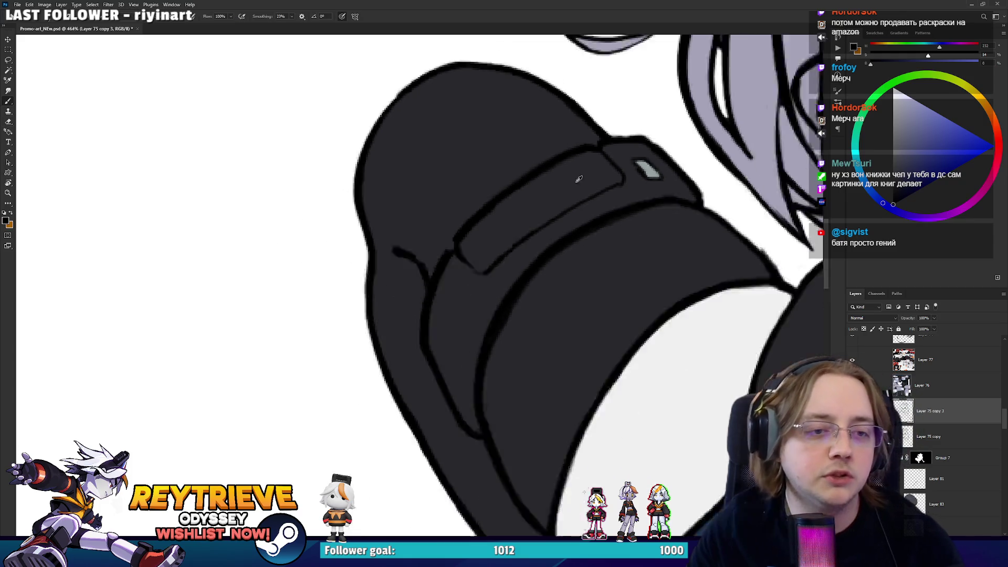
{"action": "scroll", "coordinate": [569, 272], "scroll_direction": "down", "scroll_amount": 3}
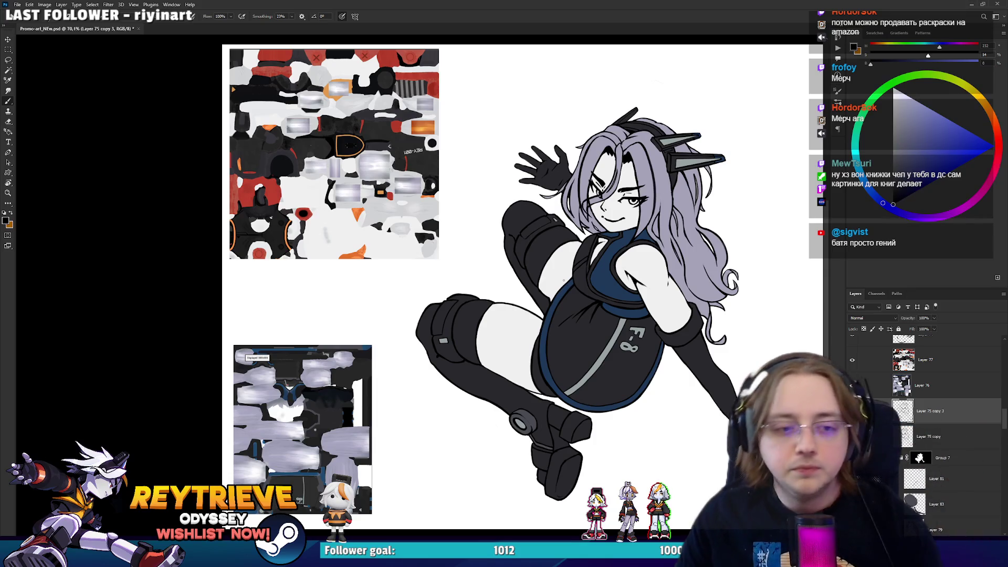
{"action": "scroll", "coordinate": [633, 331], "scroll_direction": "up", "scroll_amount": 10}
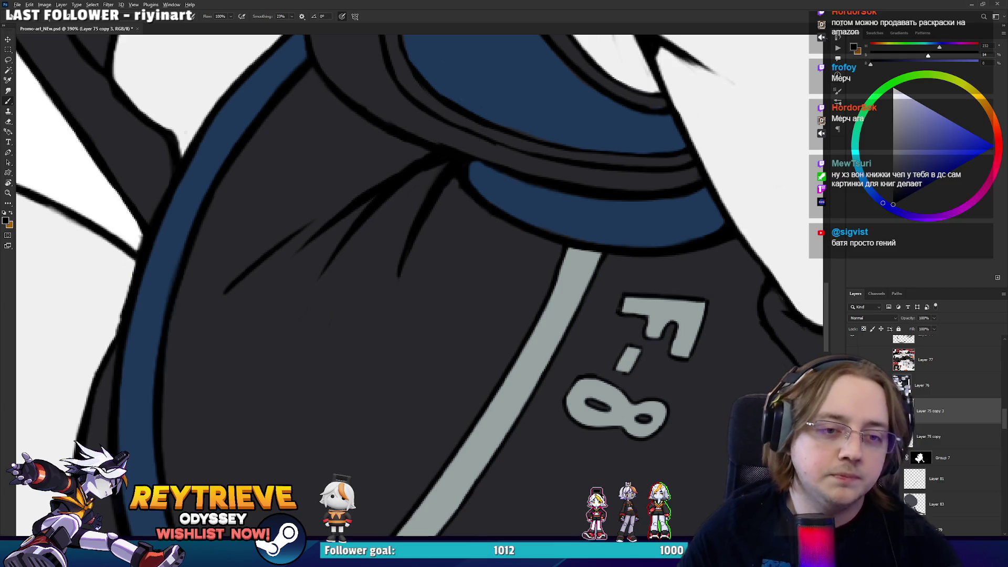
{"action": "scroll", "coordinate": [629, 219], "scroll_direction": "down", "scroll_amount": 7}
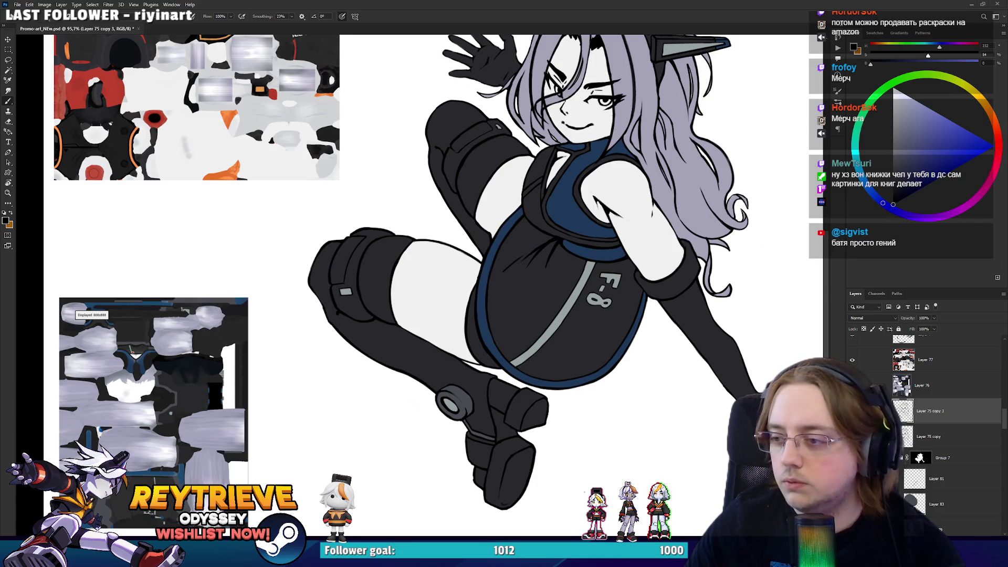
{"action": "scroll", "coordinate": [562, 180], "scroll_direction": "up", "scroll_amount": 5}
Rotate the view around the collar and erase the light marks on its left edge
{"action": "scroll", "coordinate": [562, 180], "scroll_direction": "up", "scroll_amount": 1}
{"action": "key", "text": "r"}
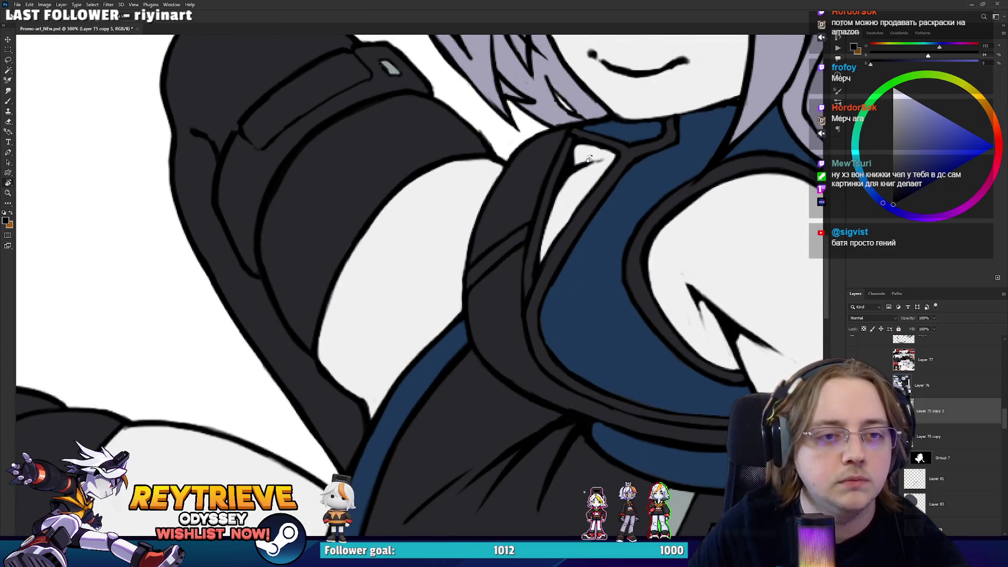
{"action": "left_click_drag", "start_coordinate": [560, 137], "coordinate": [530, 173]}
{"action": "key", "text": "r"}
{"action": "mouse_move", "coordinate": [640, 222]}
{"action": "left_mouse_down"}
{"action": "mouse_move", "coordinate": [464, 141]}
{"action": "mouse_move", "coordinate": [455, 104]}
{"action": "left_mouse_up"}
{"action": "key", "text": "e"}
{"action": "mouse_move", "coordinate": [461, 250]}
{"action": "left_mouse_down"}
{"action": "mouse_move", "coordinate": [464, 169]}
{"action": "mouse_move", "coordinate": [476, 266]}
{"action": "mouse_move", "coordinate": [477, 169]}
{"action": "left_mouse_up"}
Redraw the collar's left outline as a thicker dark stroke
{"action": "key", "text": "b"}
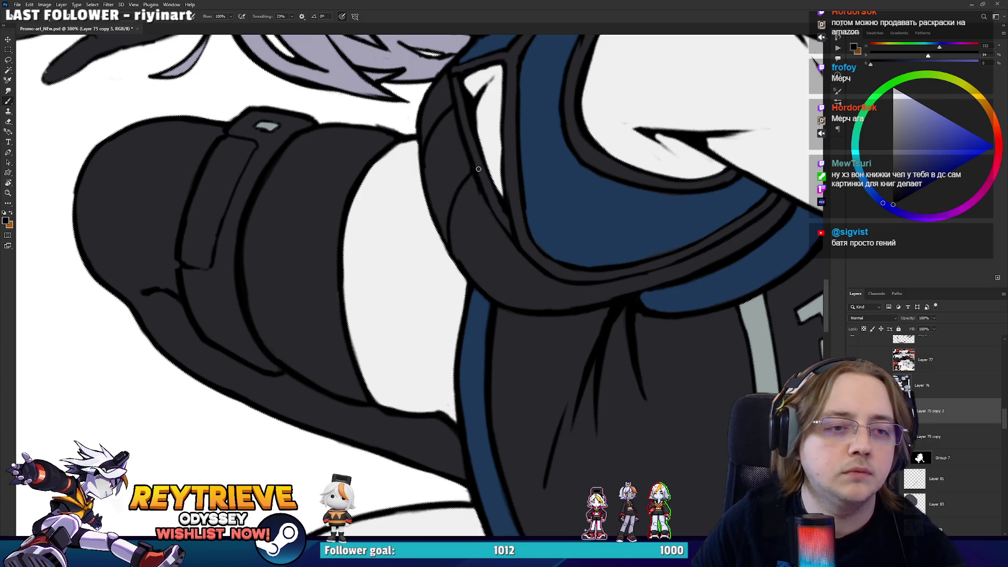
{"action": "left_click_drag", "start_coordinate": [469, 281], "coordinate": [484, 196]}
{"action": "key", "text": "ctrl+z"}
{"action": "left_click_drag", "start_coordinate": [469, 273], "coordinate": [485, 195]}
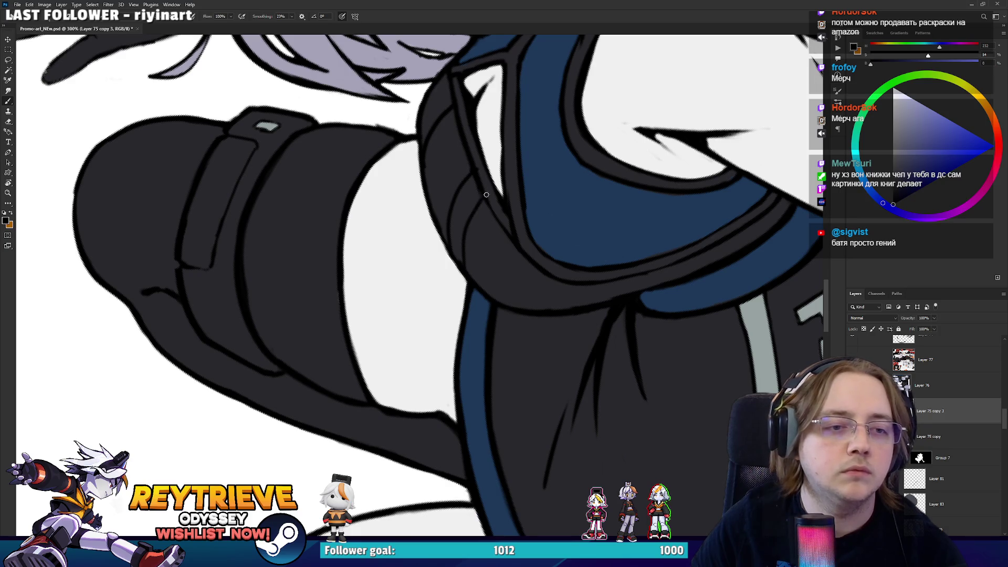
{"action": "key", "text": "ctrl+z"}
{"action": "left_click_drag", "start_coordinate": [468, 255], "coordinate": [483, 199]}
Draw a small rectangular slot outline on the strap below the chin
{"action": "scroll", "coordinate": [475, 199], "scroll_direction": "up", "scroll_amount": 3}
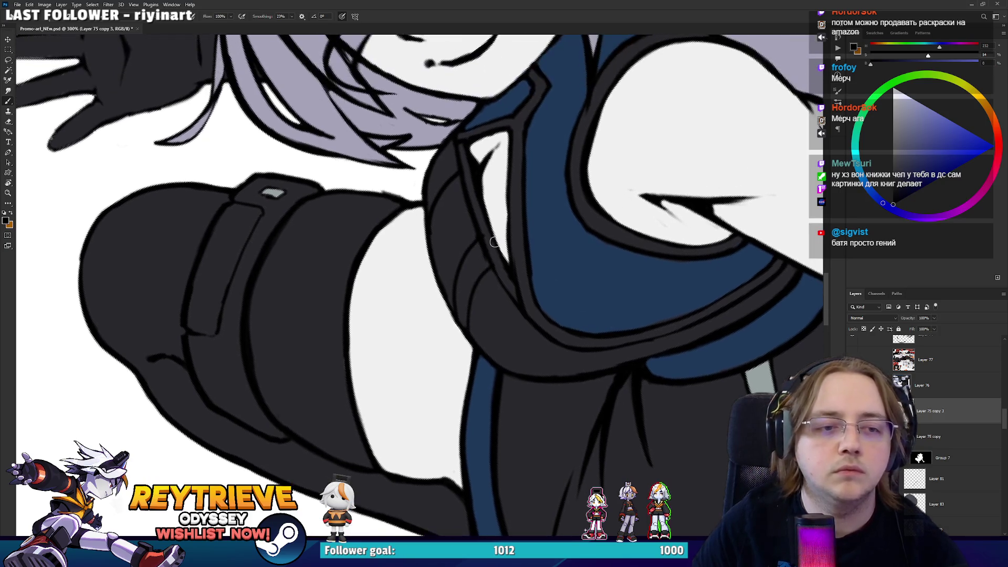
{"action": "key", "text": "e"}
{"action": "key", "text": "b"}
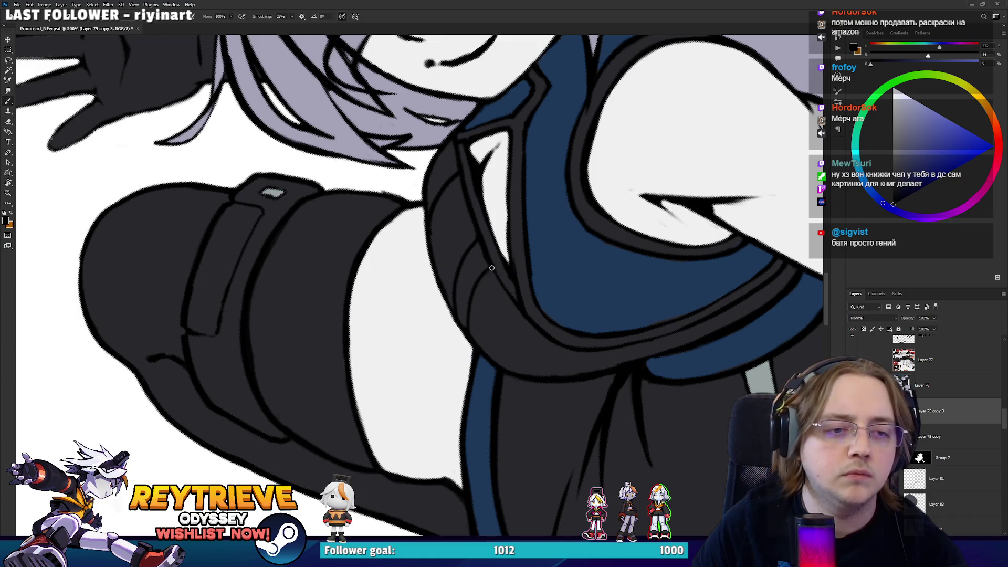
{"action": "left_click_drag", "start_coordinate": [472, 226], "coordinate": [470, 275]}
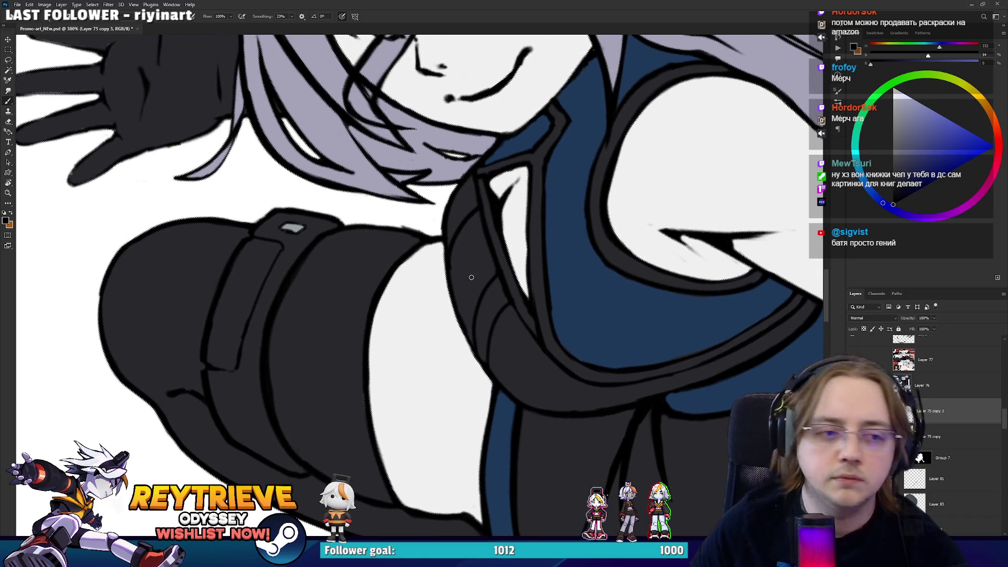
{"action": "key", "text": "e"}
{"action": "key", "text": "b"}
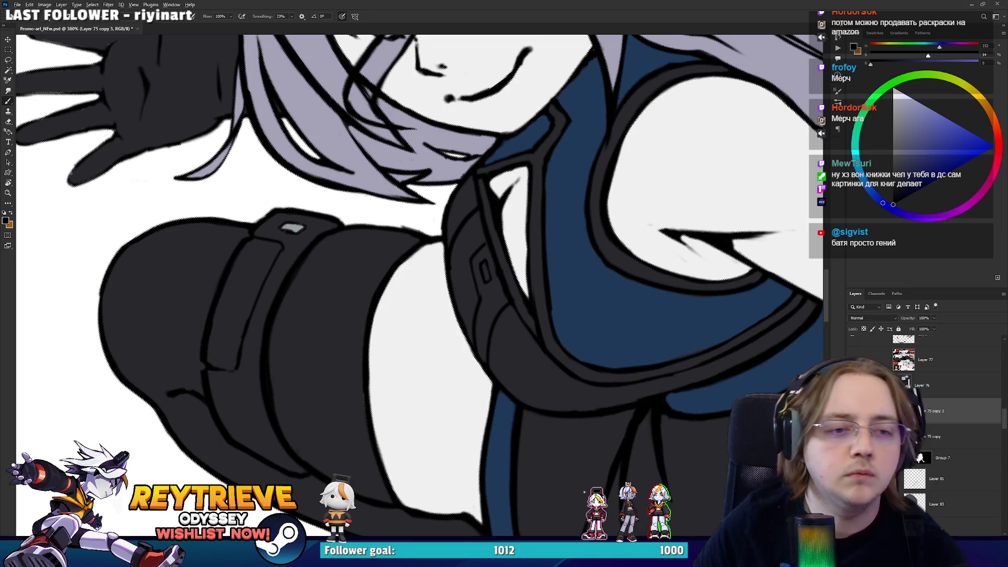
{"action": "key", "text": "h"}
{"action": "left_click_drag", "start_coordinate": [486, 282], "coordinate": [527, 243]}
{"action": "key", "text": "e"}
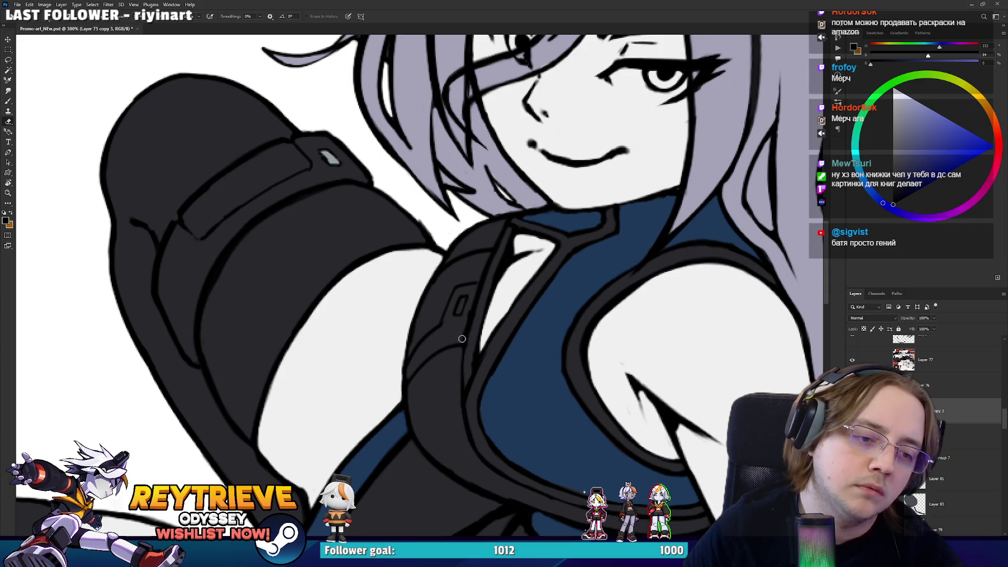
{"action": "scroll", "coordinate": [476, 286], "scroll_direction": "down", "scroll_amount": 5}
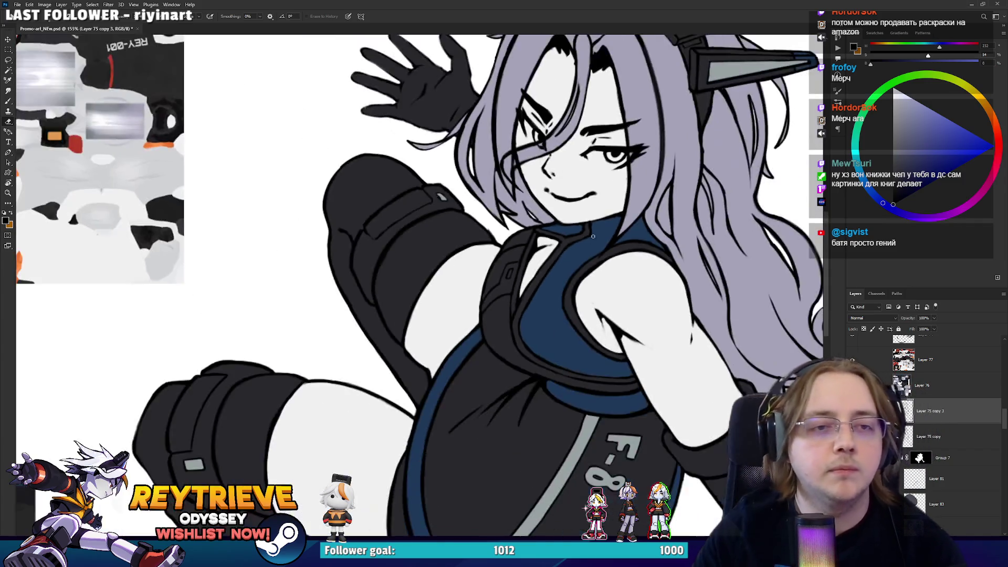
{"action": "scroll", "coordinate": [686, 276], "scroll_direction": "up", "scroll_amount": 2}
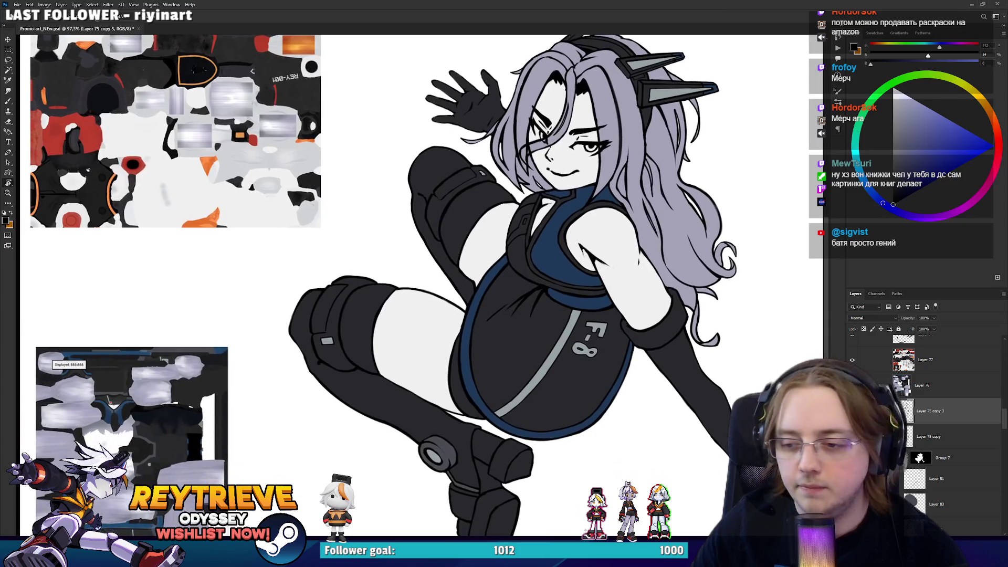
{"action": "scroll", "coordinate": [953, 438], "scroll_direction": "down", "scroll_amount": 2}
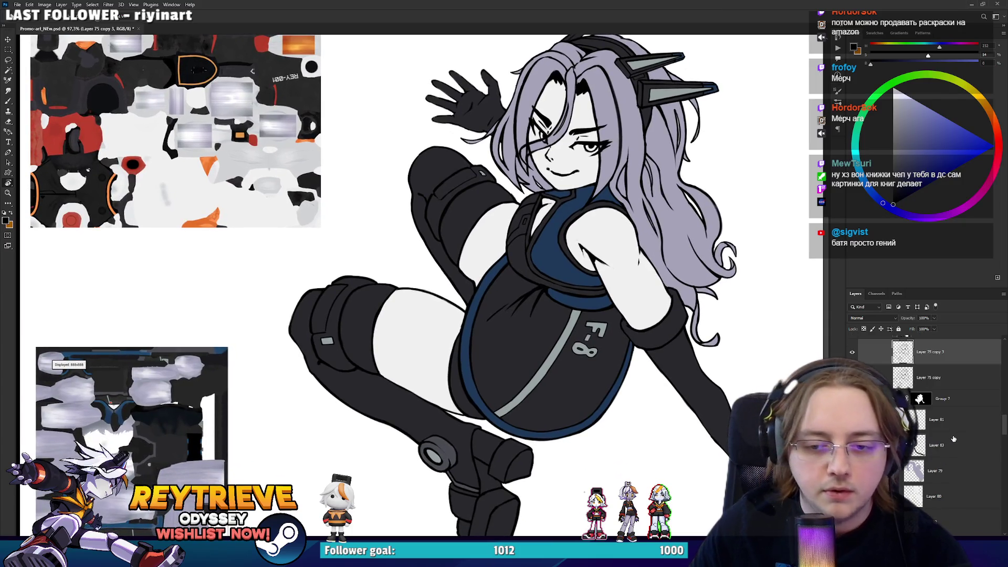
{"action": "left_click", "coordinate": [945, 473]}
{"action": "key", "text": "b"}
{"action": "left_click", "coordinate": [940, 496]}
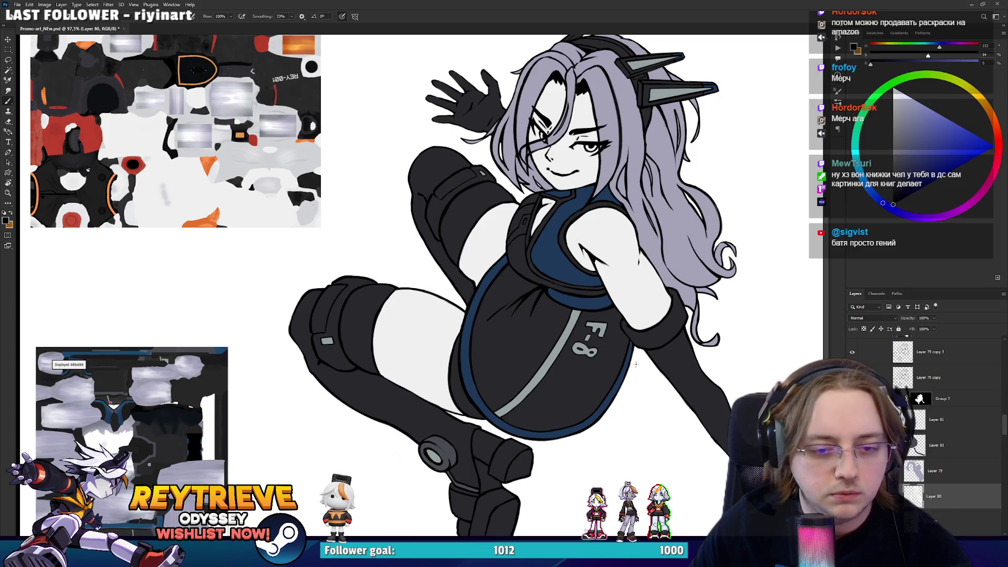
{"action": "left_click", "coordinate": [576, 324], "text": "alt"}
{"action": "scroll", "coordinate": [923, 420], "scroll_direction": "down", "scroll_amount": 1}
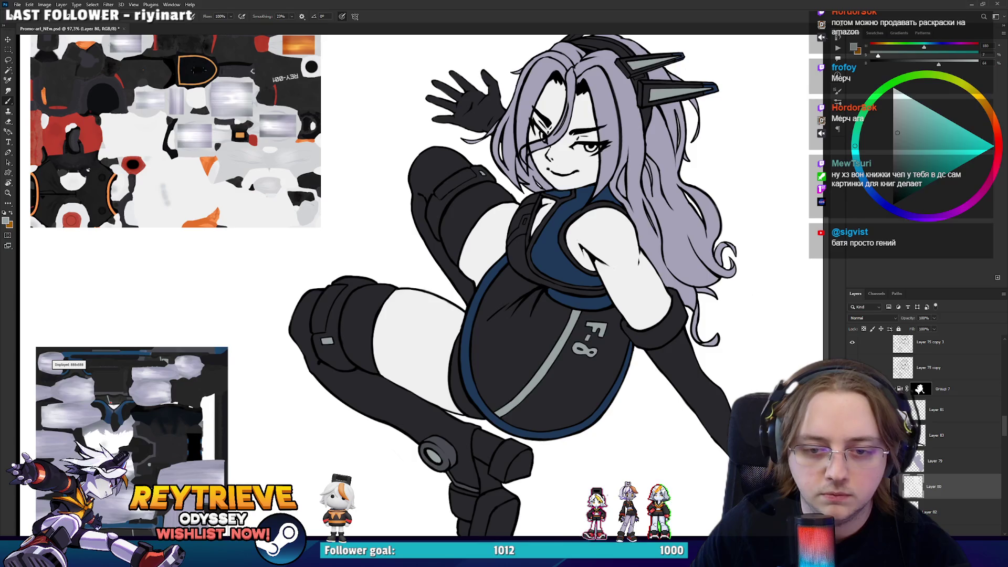
{"action": "scroll", "coordinate": [565, 251], "scroll_direction": "up", "scroll_amount": 5}
{"action": "left_click_drag", "start_coordinate": [564, 251], "coordinate": [597, 367]}
{"action": "scroll", "coordinate": [598, 365], "scroll_direction": "up", "scroll_amount": 1}
{"action": "left_click_drag", "start_coordinate": [518, 212], "coordinate": [497, 361]}
{"action": "mouse_move", "coordinate": [505, 314]}
{"action": "left_mouse_down"}
{"action": "mouse_move", "coordinate": [499, 357]}
{"action": "mouse_move", "coordinate": [503, 229]}
{"action": "mouse_move", "coordinate": [520, 281]}
{"action": "mouse_move", "coordinate": [506, 271]}
{"action": "mouse_move", "coordinate": [507, 312]}
{"action": "mouse_move", "coordinate": [524, 288]}
{"action": "left_mouse_up"}
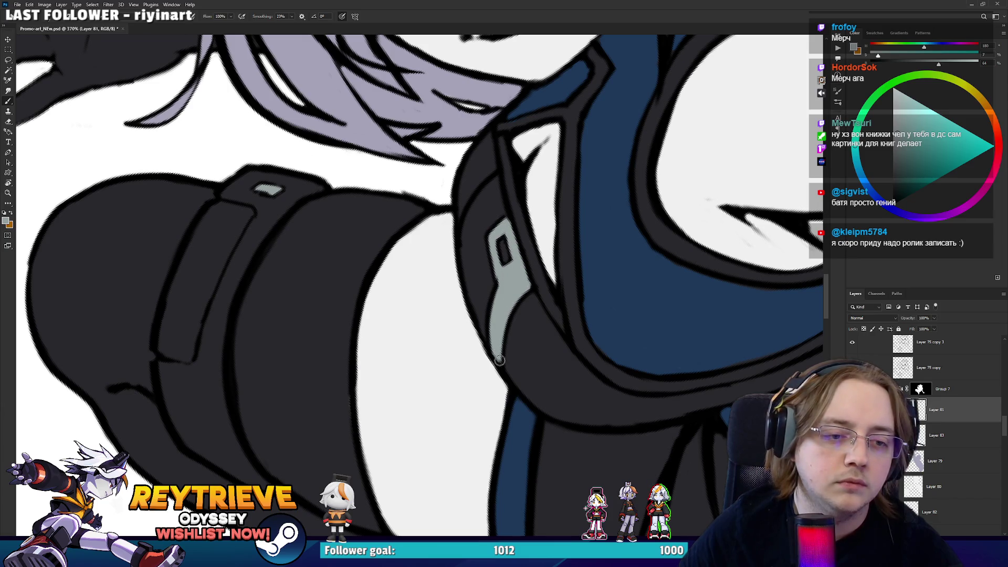
{"action": "scroll", "coordinate": [496, 267], "scroll_direction": "down", "scroll_amount": 6}
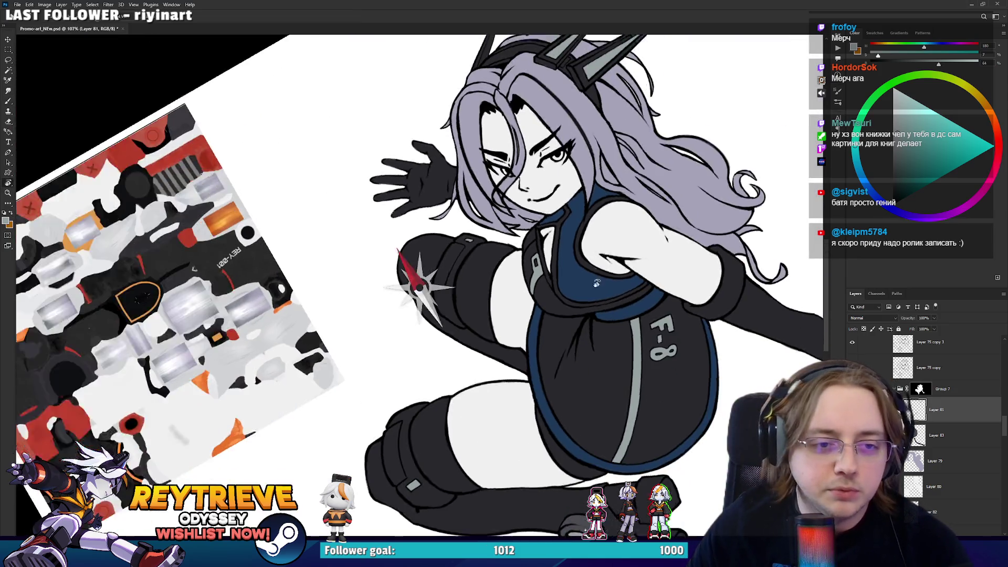
{"action": "mouse_move", "coordinate": [596, 284]}
{"action": "left_mouse_down"}
{"action": "mouse_move", "coordinate": [592, 325]}
{"action": "mouse_move", "coordinate": [602, 304]}
{"action": "mouse_move", "coordinate": [667, 315]}
{"action": "left_mouse_up"}
{"action": "scroll", "coordinate": [543, 354], "scroll_direction": "up", "scroll_amount": 2}
{"action": "left_click_drag", "start_coordinate": [543, 355], "coordinate": [608, 317]}
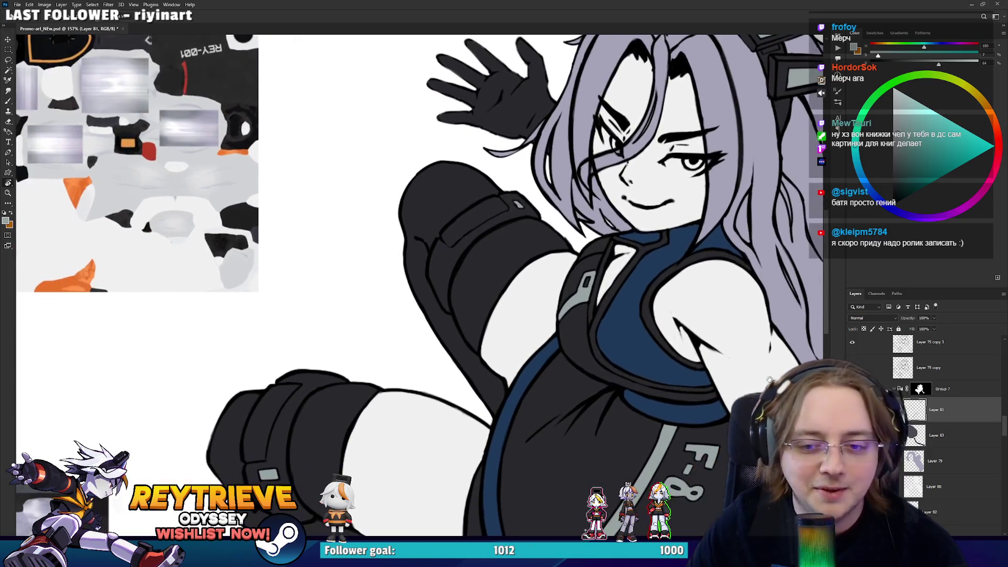
On Layer 84, sample red from the texture sheet and paint the chest slot red
{"action": "left_click", "coordinate": [972, 442]}
{"action": "scroll", "coordinate": [362, 382], "scroll_direction": "up", "scroll_amount": 6}
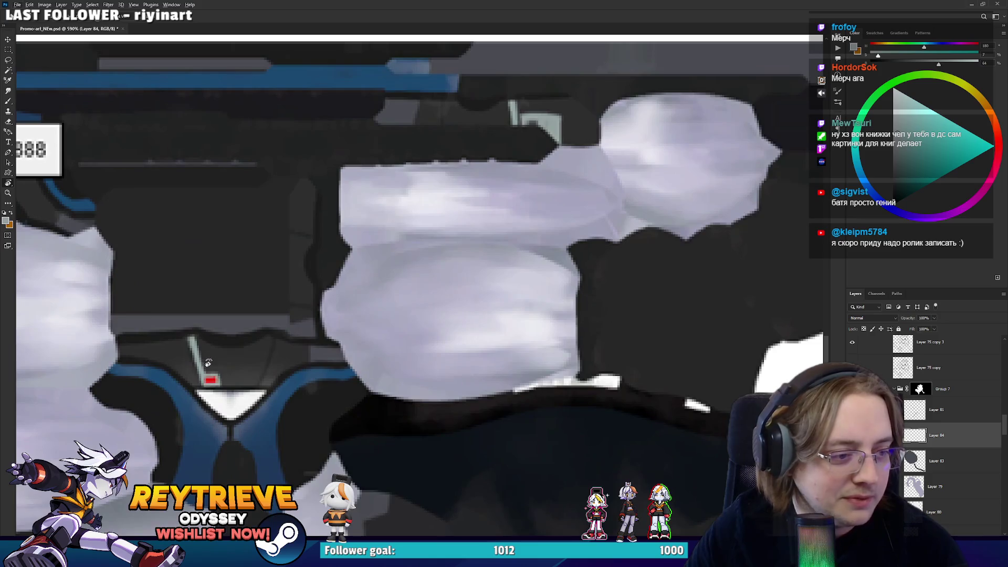
{"action": "key", "text": "b"}
{"action": "left_click", "coordinate": [210, 378], "text": "alt"}
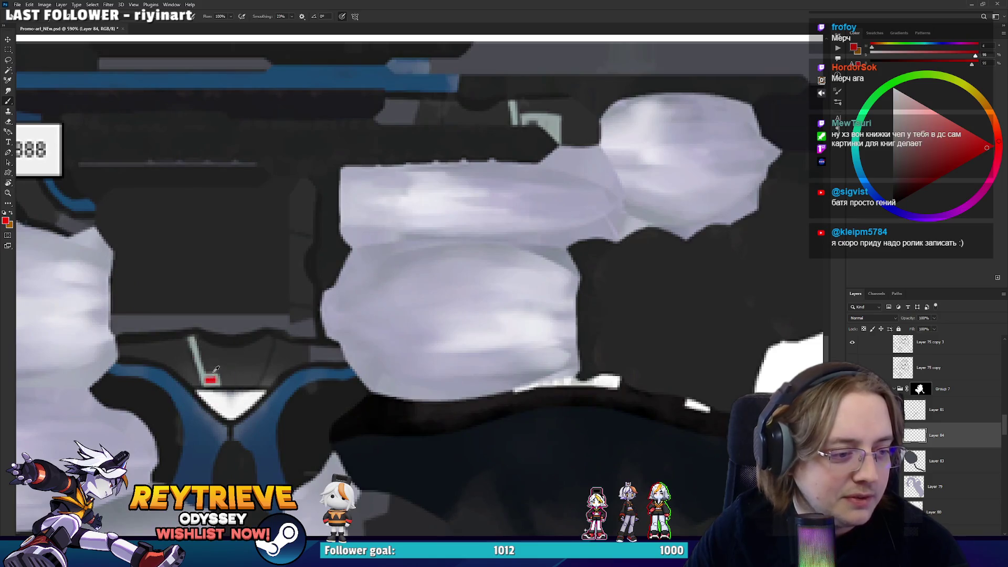
{"action": "scroll", "coordinate": [649, 172], "scroll_direction": "down", "scroll_amount": 6}
{"action": "scroll", "coordinate": [541, 176], "scroll_direction": "up", "scroll_amount": 6}
{"action": "left_click_drag", "start_coordinate": [530, 236], "coordinate": [522, 262]}
Reselect Layer 81 and sample the grey from the artwork
{"action": "scroll", "coordinate": [550, 265], "scroll_direction": "up", "scroll_amount": 2}
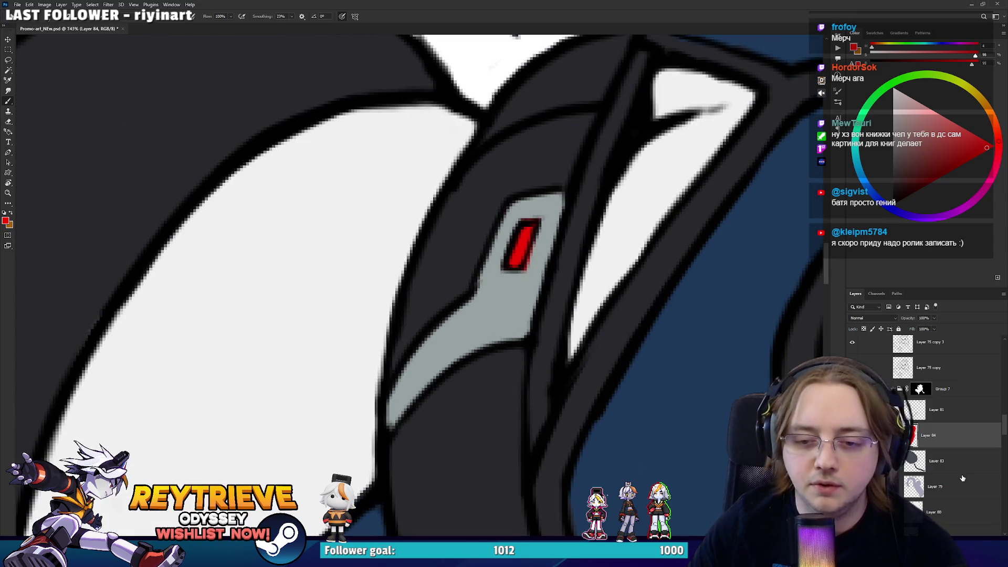
{"action": "scroll", "coordinate": [958, 446], "scroll_direction": "up", "scroll_amount": 1}
{"action": "left_click", "coordinate": [937, 370]}
{"action": "left_click", "coordinate": [529, 284], "text": "alt"}
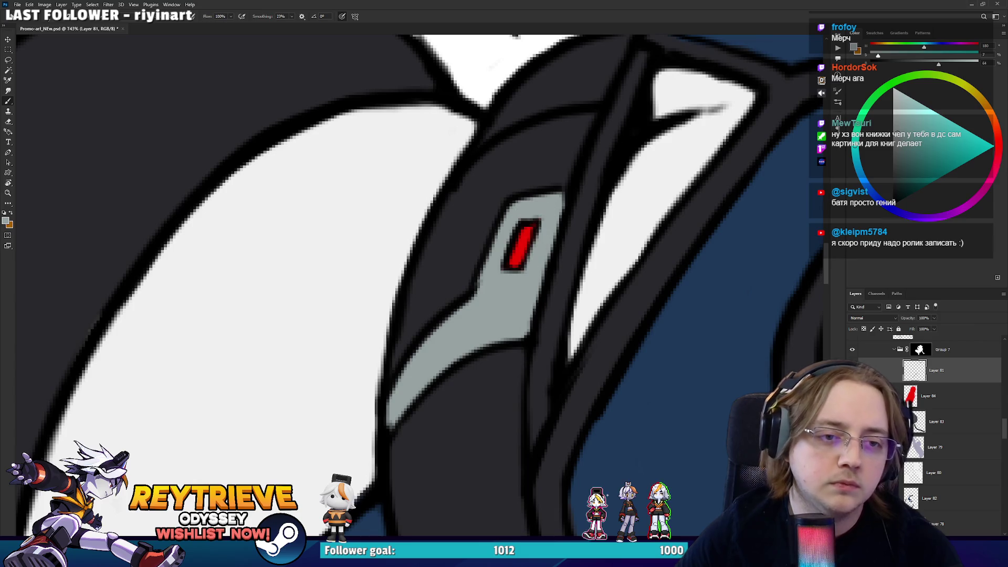
{"action": "scroll", "coordinate": [574, 254], "scroll_direction": "down", "scroll_amount": 10}
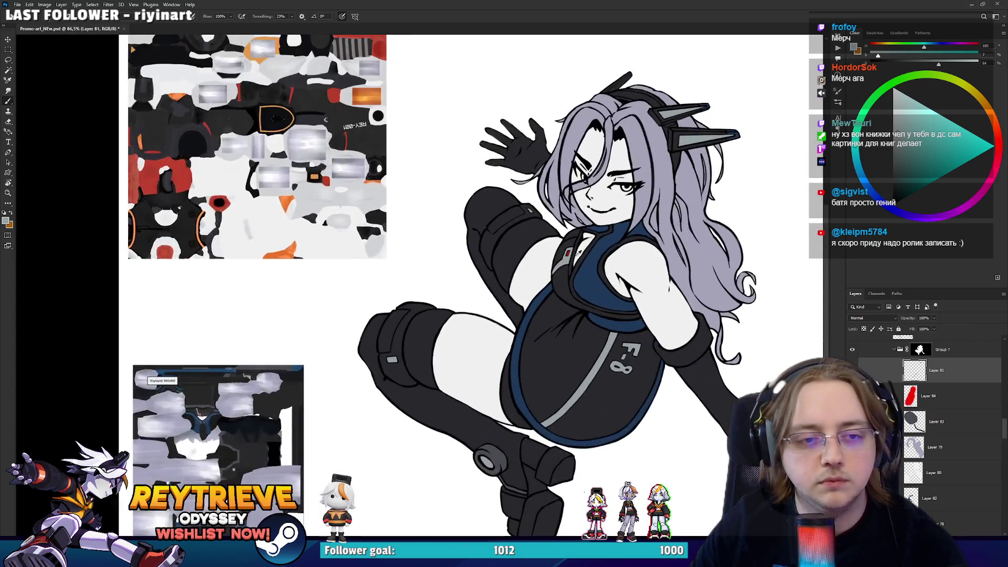
{"action": "scroll", "coordinate": [580, 252], "scroll_direction": "up", "scroll_amount": 3}
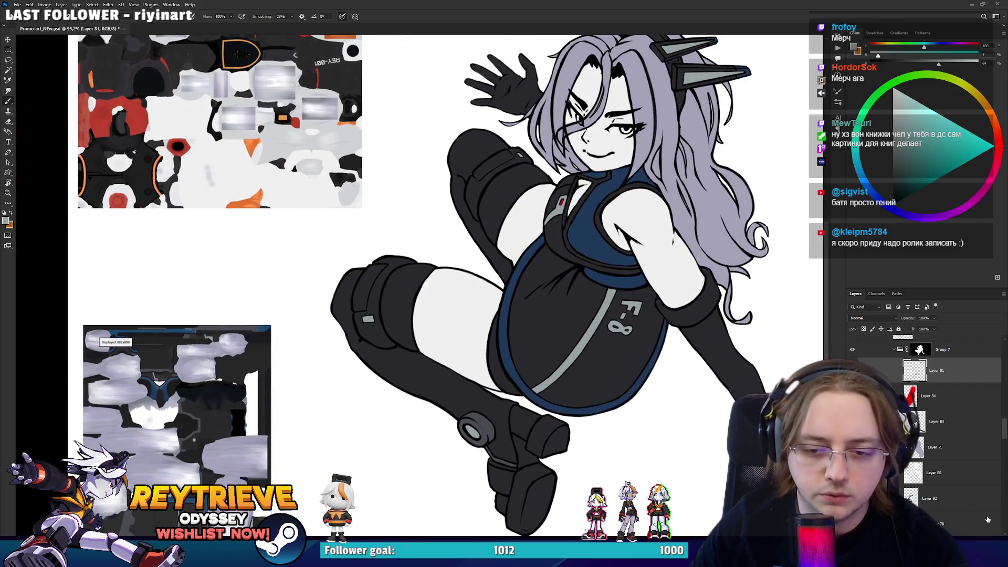
{"action": "left_click", "coordinate": [941, 523]}
{"action": "scroll", "coordinate": [203, 434], "scroll_direction": "up", "scroll_amount": 5}
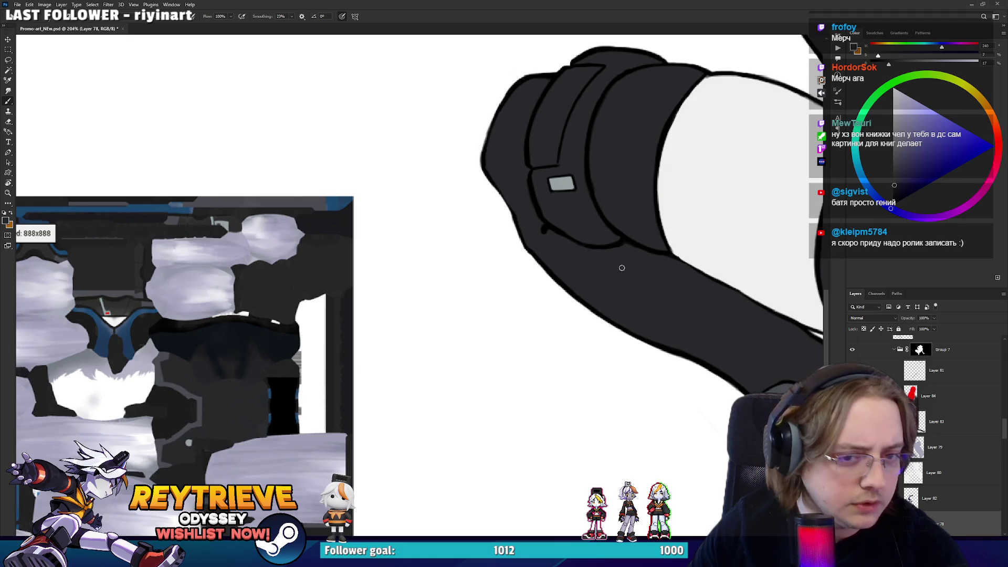
{"action": "left_click_drag", "start_coordinate": [493, 351], "coordinate": [761, 155]}
{"action": "left_click_drag", "start_coordinate": [326, 393], "coordinate": [696, 319]}
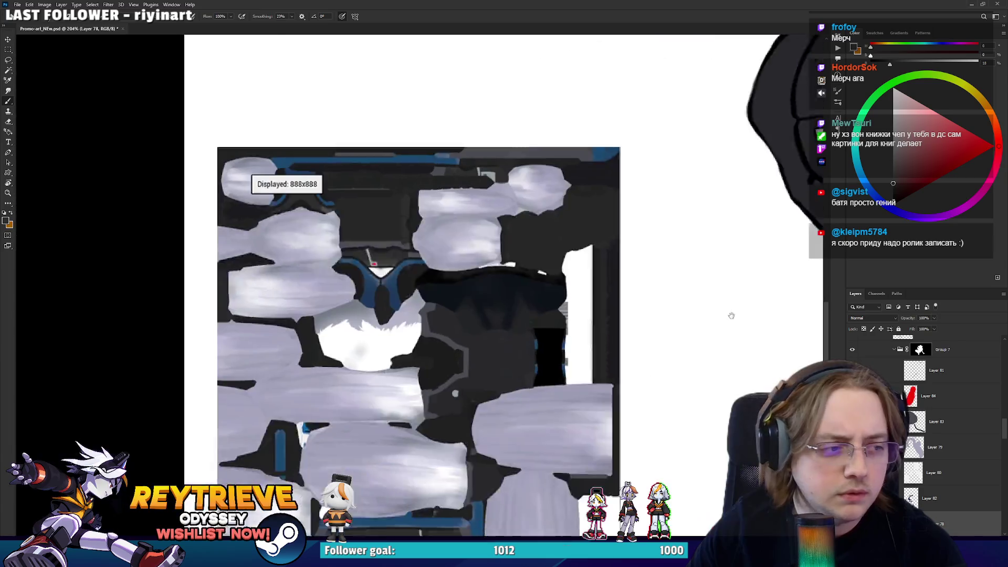
{"action": "mouse_move", "coordinate": [633, 310]}
{"action": "left_mouse_down"}
{"action": "mouse_move", "coordinate": [547, 319]}
{"action": "mouse_move", "coordinate": [458, 350]}
{"action": "mouse_move", "coordinate": [582, 371]}
{"action": "left_mouse_up"}
{"action": "left_click", "coordinate": [807, 309], "text": "alt"}
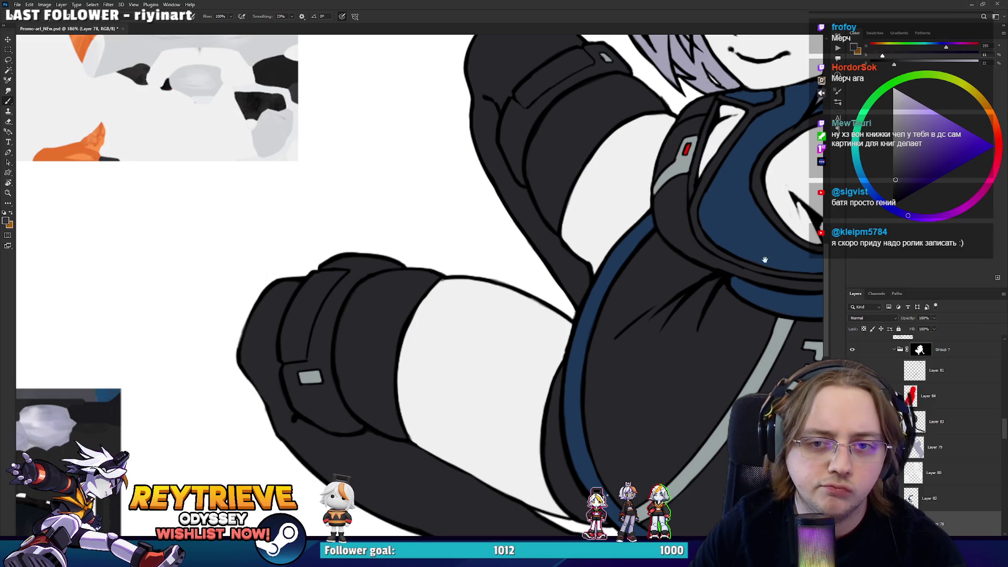
{"action": "left_click_drag", "start_coordinate": [791, 246], "coordinate": [523, 269]}
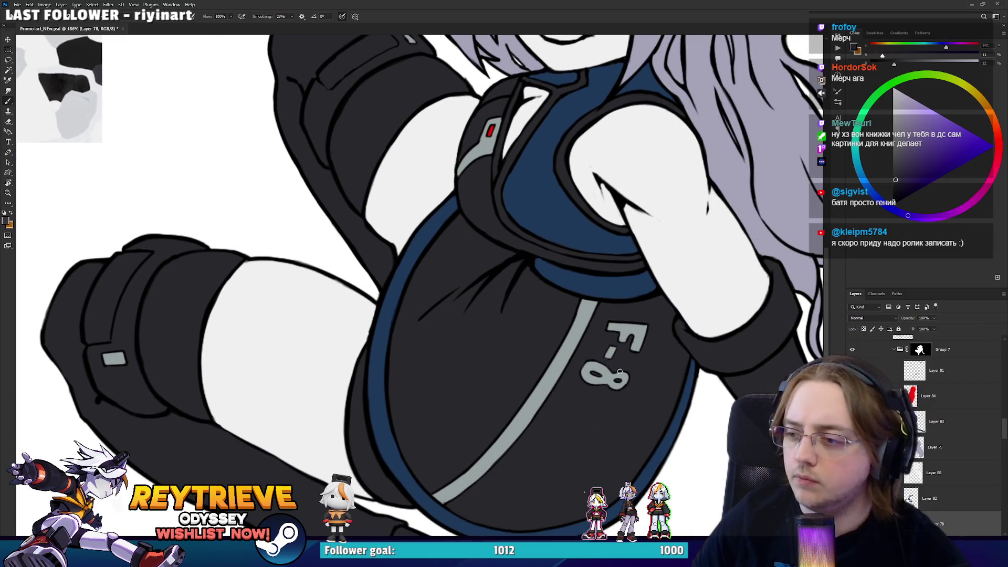
{"action": "mouse_move", "coordinate": [577, 371]}
{"action": "left_mouse_down"}
{"action": "mouse_move", "coordinate": [551, 420]}
{"action": "mouse_move", "coordinate": [450, 411]}
{"action": "mouse_move", "coordinate": [446, 360]}
{"action": "mouse_move", "coordinate": [443, 421]}
{"action": "mouse_move", "coordinate": [461, 427]}
{"action": "mouse_move", "coordinate": [439, 401]}
{"action": "mouse_move", "coordinate": [450, 382]}
{"action": "mouse_move", "coordinate": [466, 420]}
{"action": "mouse_move", "coordinate": [580, 450]}
{"action": "mouse_move", "coordinate": [589, 394]}
{"action": "mouse_move", "coordinate": [643, 379]}
{"action": "mouse_move", "coordinate": [630, 282]}
{"action": "mouse_move", "coordinate": [681, 359]}
{"action": "mouse_move", "coordinate": [650, 281]}
{"action": "mouse_move", "coordinate": [638, 277]}
{"action": "mouse_move", "coordinate": [648, 273]}
{"action": "left_mouse_up"}
{"action": "key", "text": "bracketleft"}
{"action": "left_click_drag", "start_coordinate": [629, 230], "coordinate": [615, 354]}
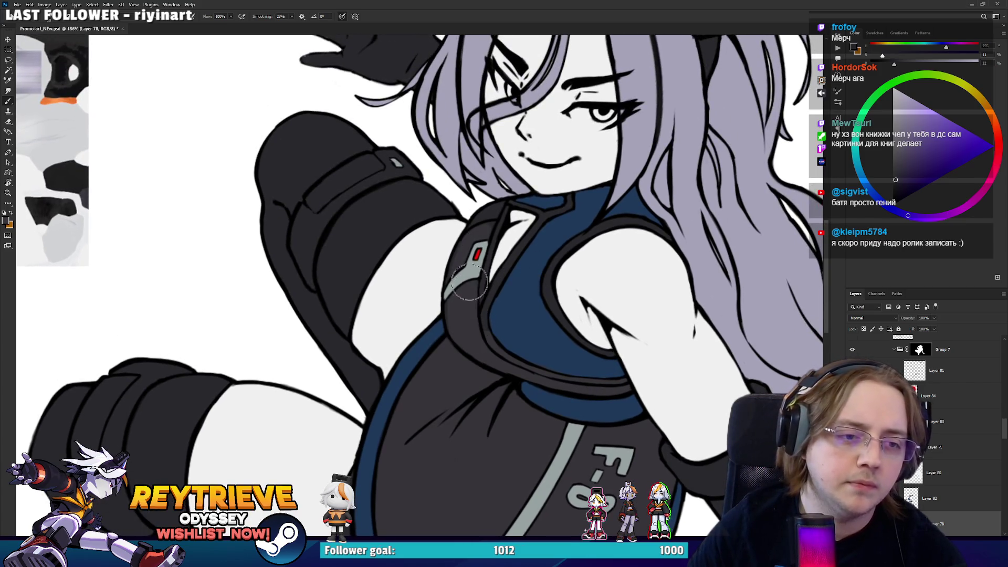
{"action": "scroll", "coordinate": [465, 292], "scroll_direction": "up", "scroll_amount": 3}
{"action": "scroll", "coordinate": [434, 456], "scroll_direction": "down", "scroll_amount": 4}
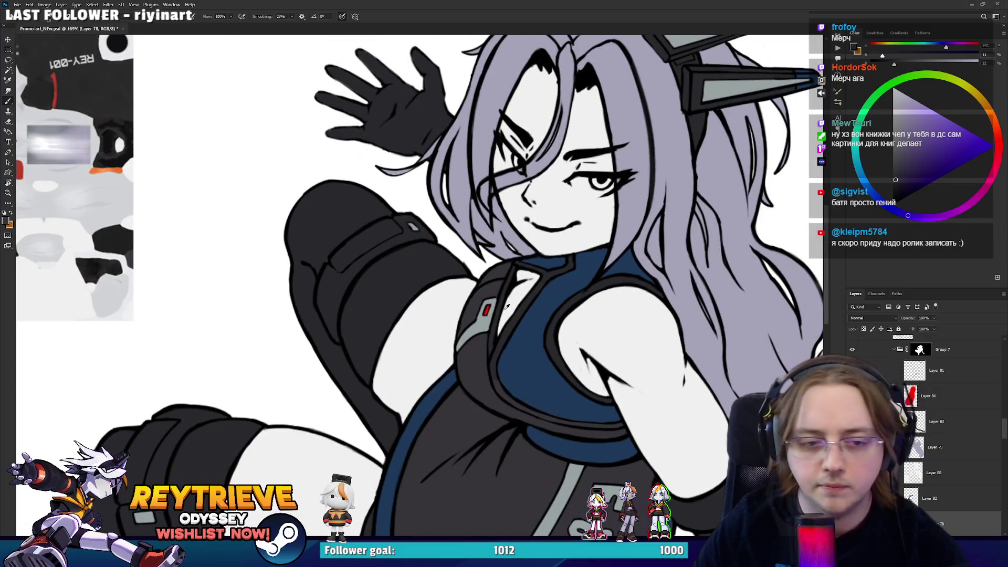
{"action": "mouse_move", "coordinate": [529, 395]}
{"action": "left_mouse_down"}
{"action": "mouse_move", "coordinate": [488, 425]}
{"action": "mouse_move", "coordinate": [446, 435]}
{"action": "mouse_move", "coordinate": [479, 377]}
{"action": "mouse_move", "coordinate": [474, 365]}
{"action": "left_mouse_up"}
{"action": "key", "text": "ctrl+z"}
{"action": "key", "text": "ctrl+z"}
{"action": "key", "text": "ctrl+z"}
{"action": "key", "text": "ctrl+z"}
{"action": "key", "text": "ctrl+z"}
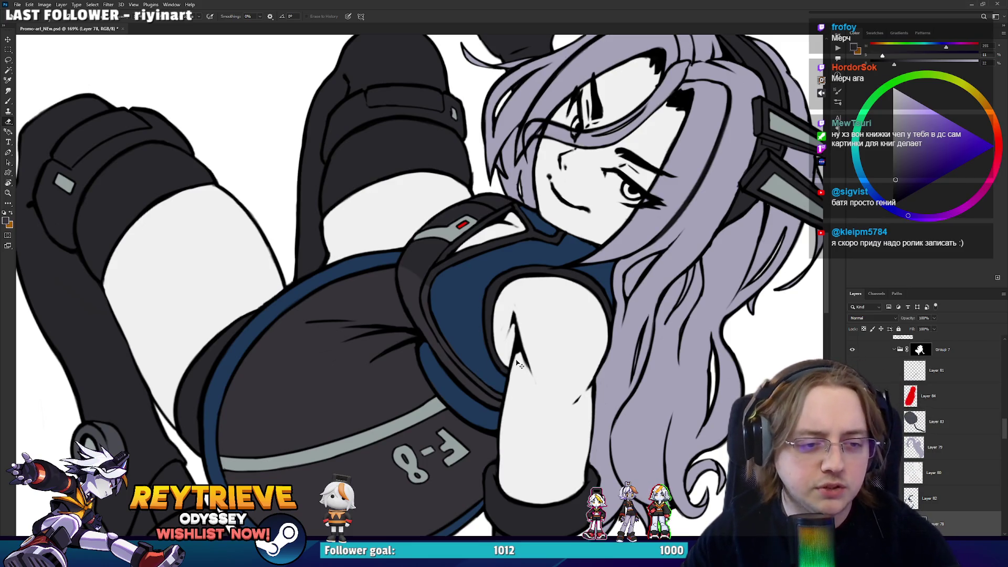
{"action": "key", "text": "ctrl+z"}
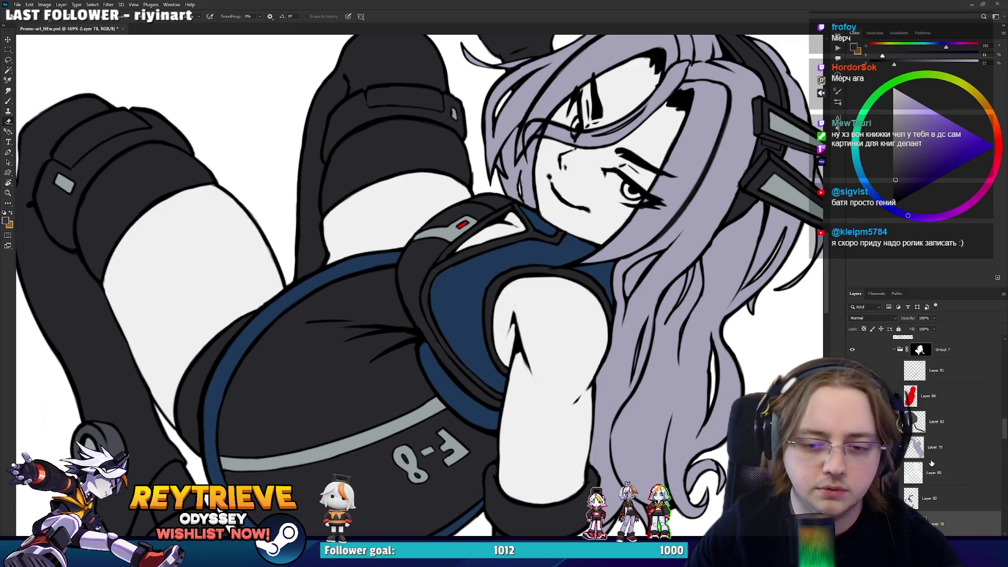
On a new layer, paint soft grey shading across the dark bodysuit and chest fold
{"action": "scroll", "coordinate": [939, 470], "scroll_direction": "down", "scroll_amount": 2}
{"action": "key", "text": "ctrl+shift+alt+n"}
{"action": "key", "text": "b"}
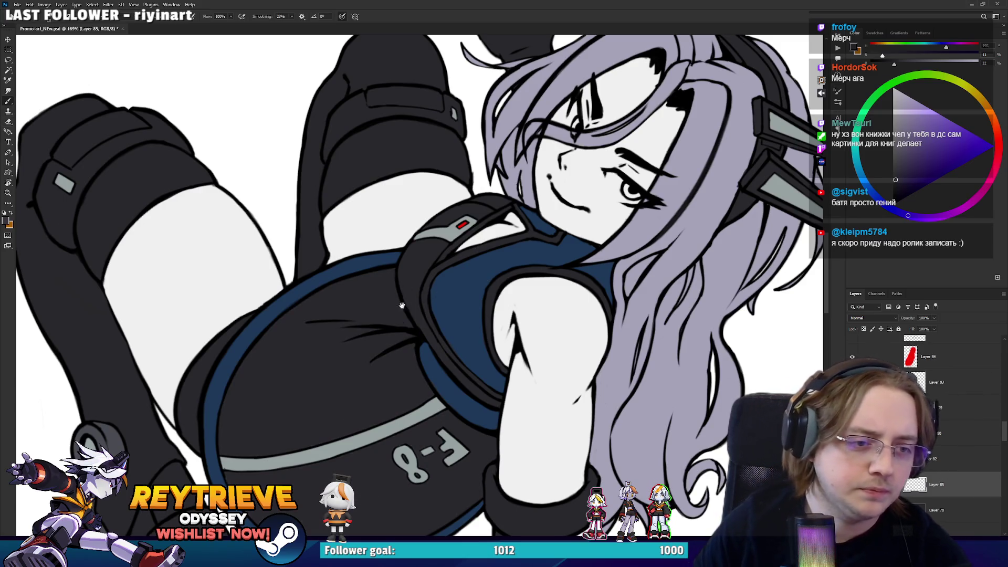
{"action": "left_click_drag", "start_coordinate": [404, 294], "coordinate": [470, 229]}
{"action": "key", "text": "]"}
{"action": "key", "text": "]"}
{"action": "key", "text": "]"}
{"action": "mouse_move", "coordinate": [453, 398]}
{"action": "left_mouse_down"}
{"action": "mouse_move", "coordinate": [341, 368]}
{"action": "mouse_move", "coordinate": [330, 404]}
{"action": "mouse_move", "coordinate": [302, 411]}
{"action": "mouse_move", "coordinate": [335, 337]}
{"action": "mouse_move", "coordinate": [420, 273]}
{"action": "mouse_move", "coordinate": [575, 226]}
{"action": "mouse_move", "coordinate": [539, 276]}
{"action": "left_mouse_up"}
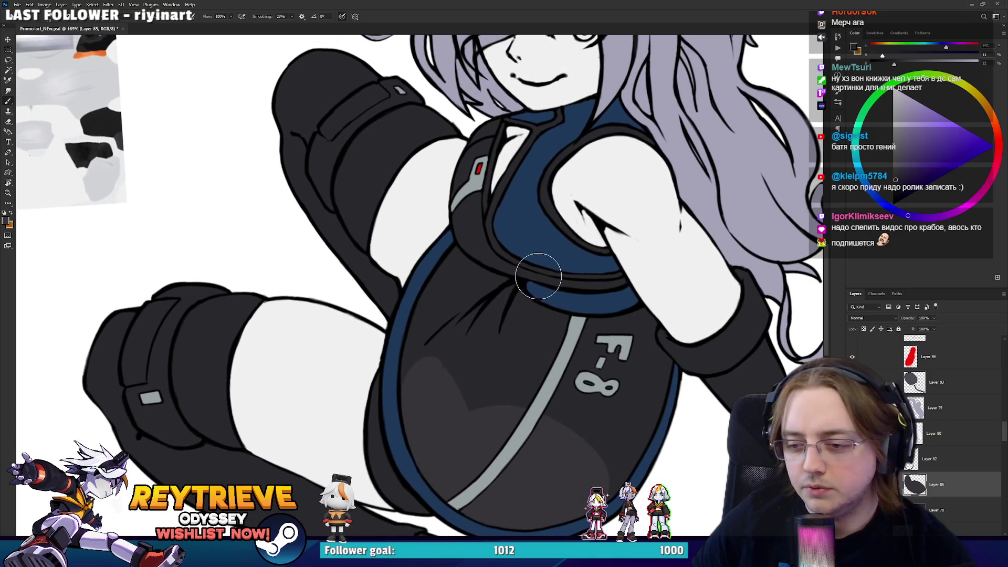
{"action": "left_click_drag", "start_coordinate": [442, 414], "coordinate": [434, 283]}
{"action": "mouse_move", "coordinate": [421, 331]}
{"action": "left_mouse_down"}
{"action": "mouse_move", "coordinate": [456, 247]}
{"action": "mouse_move", "coordinate": [468, 405]}
{"action": "mouse_move", "coordinate": [517, 305]}
{"action": "mouse_move", "coordinate": [546, 336]}
{"action": "mouse_move", "coordinate": [578, 414]}
{"action": "mouse_move", "coordinate": [614, 457]}
{"action": "mouse_move", "coordinate": [630, 404]}
{"action": "left_mouse_up"}
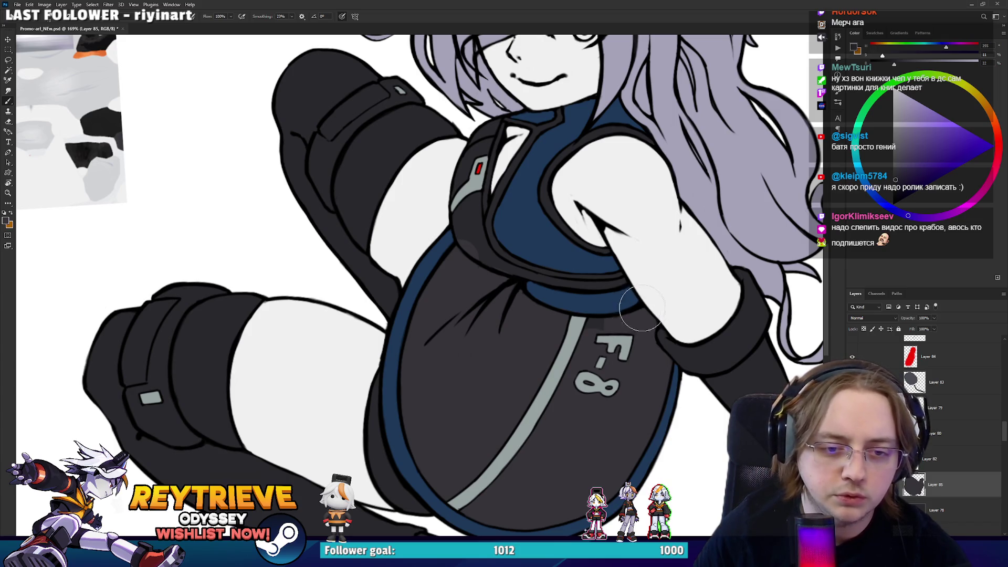
Shade the dark area left of the collar near the chest lettering
{"action": "mouse_move", "coordinate": [640, 302]}
{"action": "left_mouse_down"}
{"action": "mouse_move", "coordinate": [633, 433]}
{"action": "mouse_move", "coordinate": [619, 391]}
{"action": "left_mouse_up"}
{"action": "scroll", "coordinate": [480, 419], "scroll_direction": "up", "scroll_amount": 4}
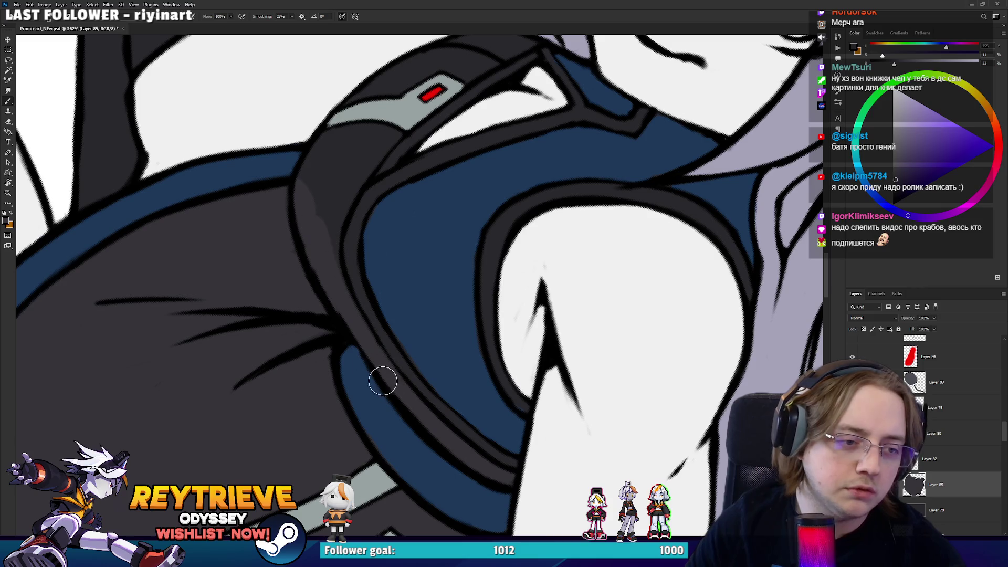
{"action": "left_click_drag", "start_coordinate": [313, 241], "coordinate": [416, 282]}
{"action": "mouse_move", "coordinate": [348, 357]}
{"action": "left_mouse_down"}
{"action": "mouse_move", "coordinate": [315, 341]}
{"action": "mouse_move", "coordinate": [285, 227]}
{"action": "mouse_move", "coordinate": [300, 341]}
{"action": "mouse_move", "coordinate": [294, 333]}
{"action": "mouse_move", "coordinate": [288, 349]}
{"action": "mouse_move", "coordinate": [313, 391]}
{"action": "mouse_move", "coordinate": [297, 252]}
{"action": "mouse_move", "coordinate": [314, 204]}
{"action": "mouse_move", "coordinate": [323, 246]}
{"action": "mouse_move", "coordinate": [303, 240]}
{"action": "left_mouse_up"}
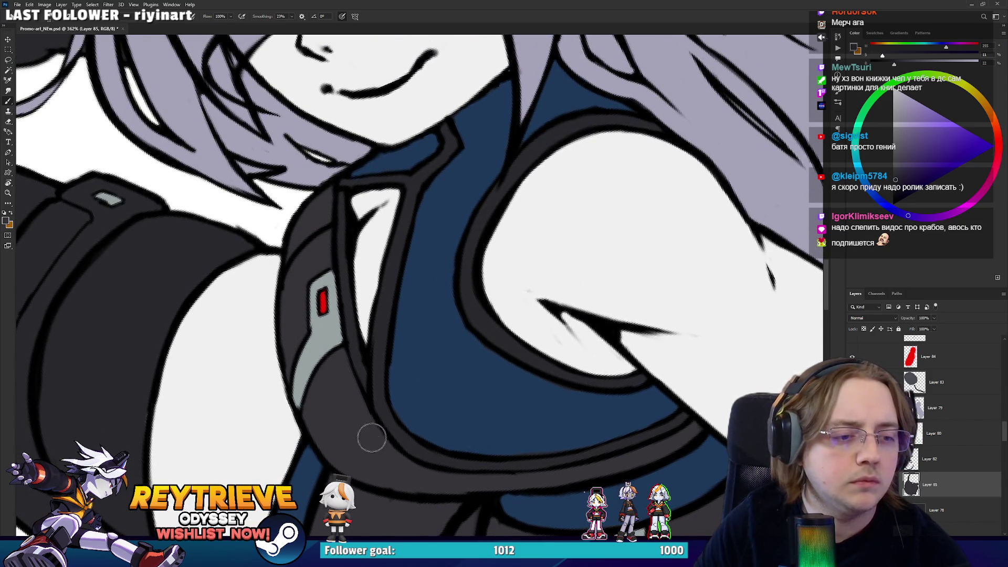
{"action": "left_click_drag", "start_coordinate": [367, 439], "coordinate": [356, 353]}
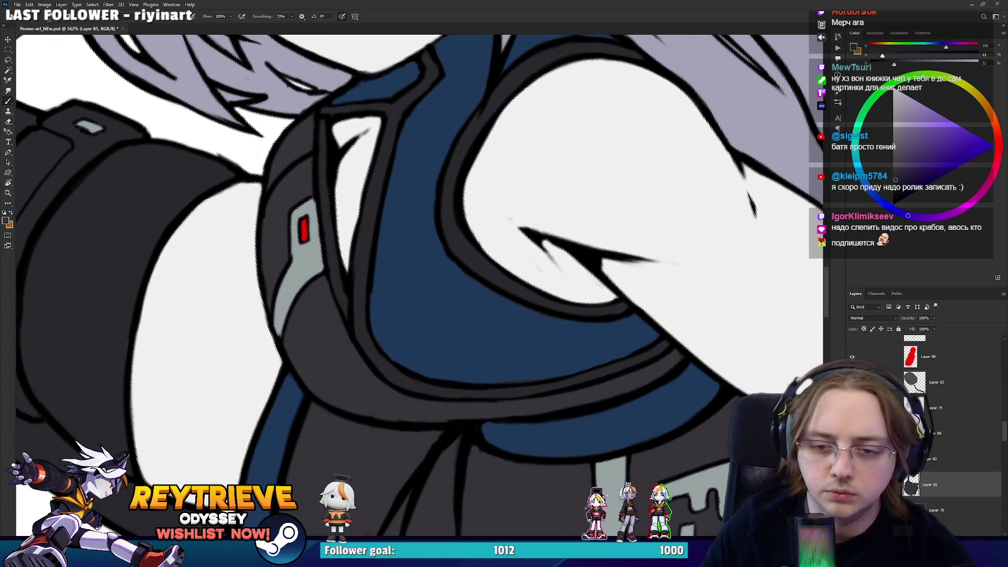
Check the shading by briefly hiding and restoring the blue dress colour layer
{"action": "scroll", "coordinate": [955, 432], "scroll_direction": "up", "scroll_amount": 3}
{"action": "scroll", "coordinate": [945, 470], "scroll_direction": "down", "scroll_amount": 3}
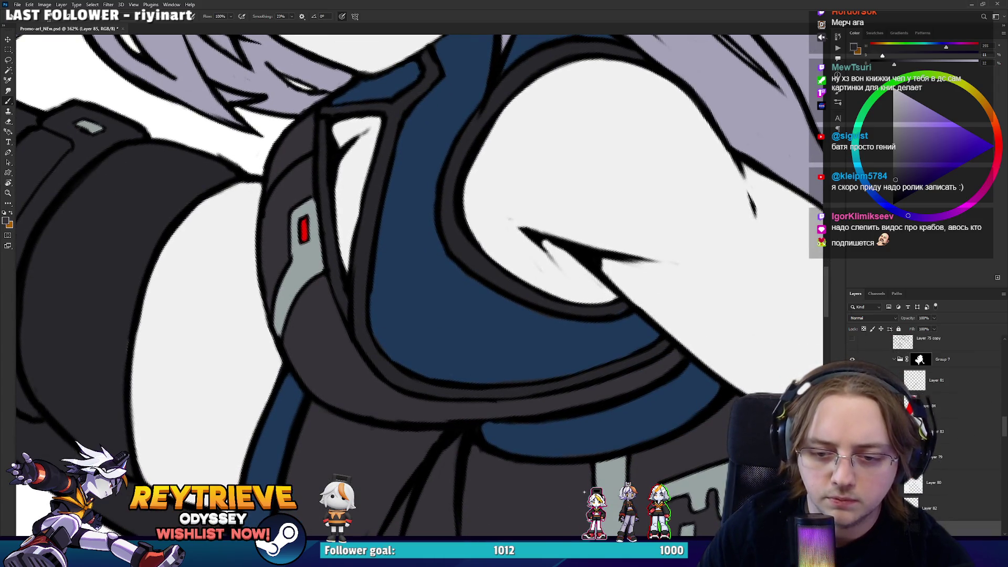
{"action": "scroll", "coordinate": [945, 430], "scroll_direction": "down", "scroll_amount": 3}
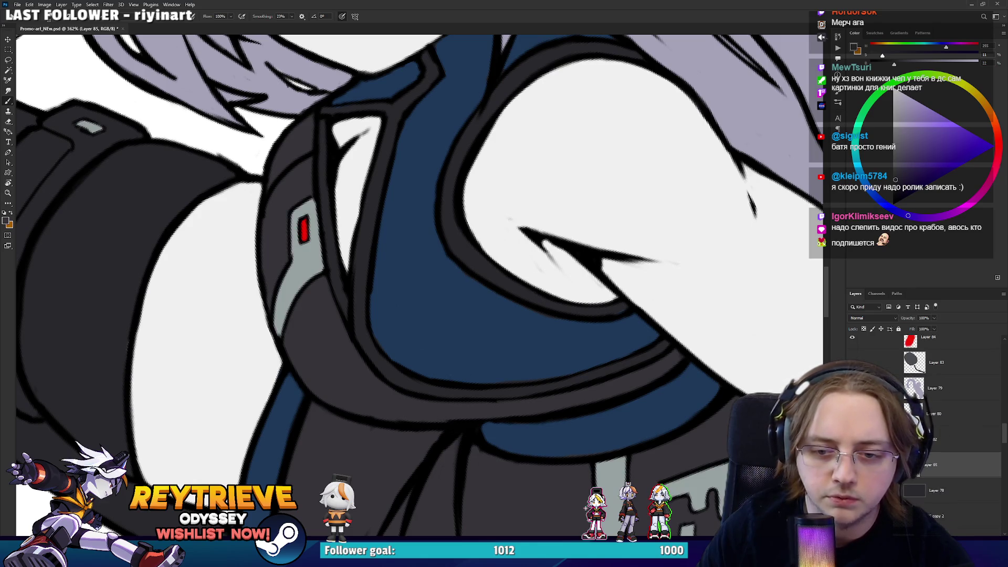
{"action": "scroll", "coordinate": [944, 431], "scroll_direction": "up", "scroll_amount": 3}
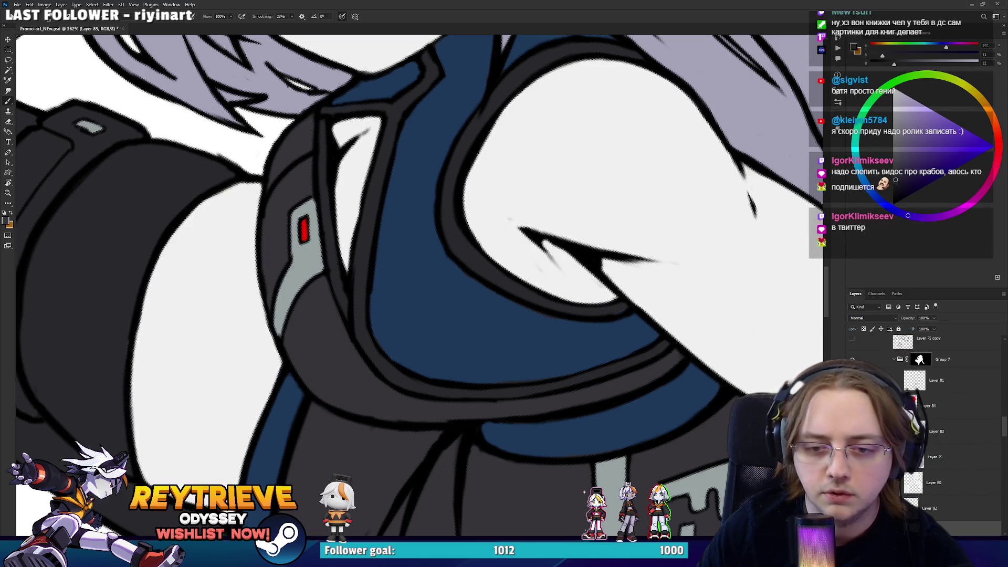
{"action": "scroll", "coordinate": [945, 431], "scroll_direction": "up", "scroll_amount": 2}
{"action": "scroll", "coordinate": [945, 430], "scroll_direction": "up", "scroll_amount": 5}
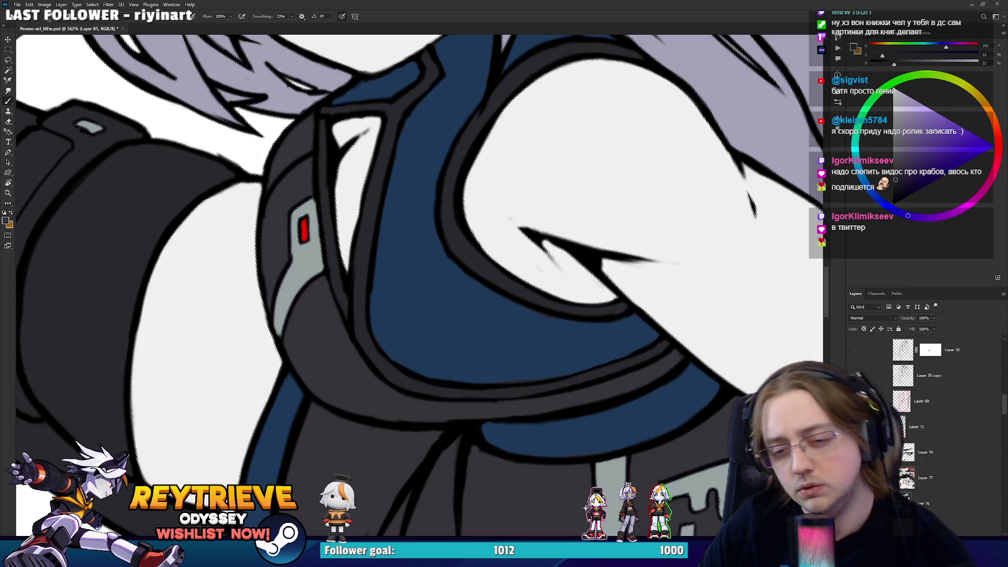
{"action": "scroll", "coordinate": [938, 440], "scroll_direction": "down", "scroll_amount": 10}
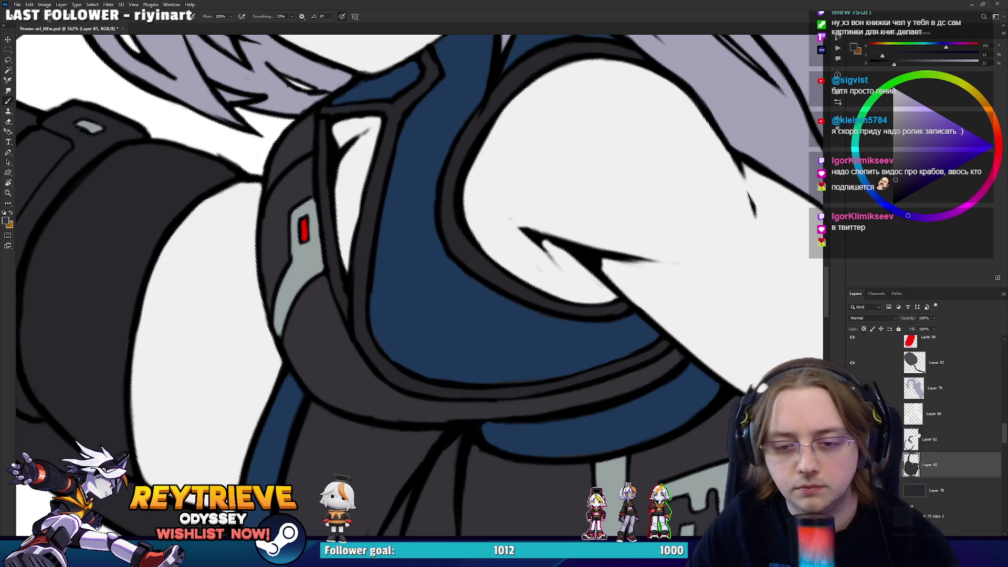
{"action": "scroll", "coordinate": [939, 441], "scroll_direction": "up", "scroll_amount": 2}
{"action": "left_click", "coordinate": [934, 473]}
{"action": "key", "text": "ctrl+z"}
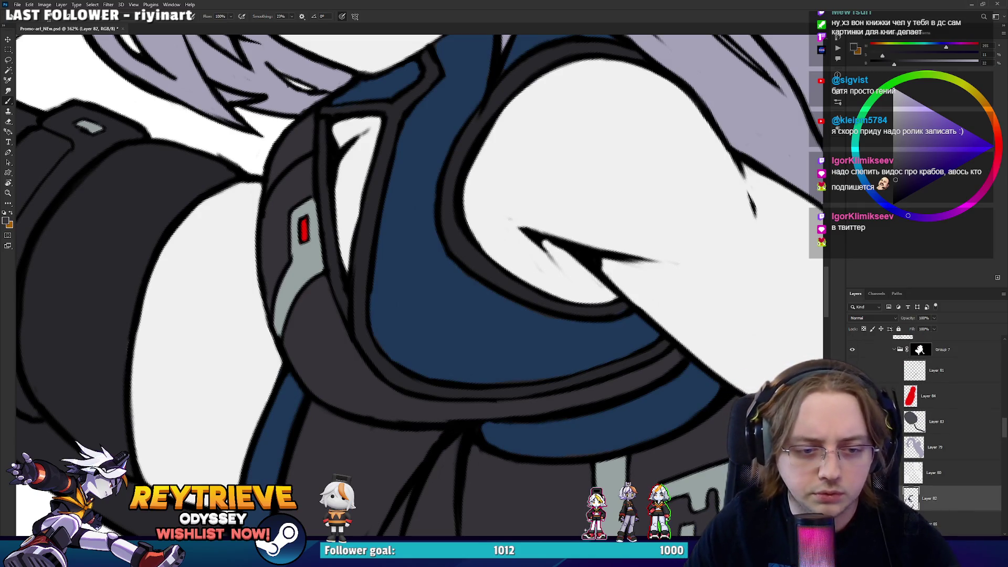
{"action": "key", "text": "e"}
{"action": "scroll", "coordinate": [635, 305], "scroll_direction": "down", "scroll_amount": 6}
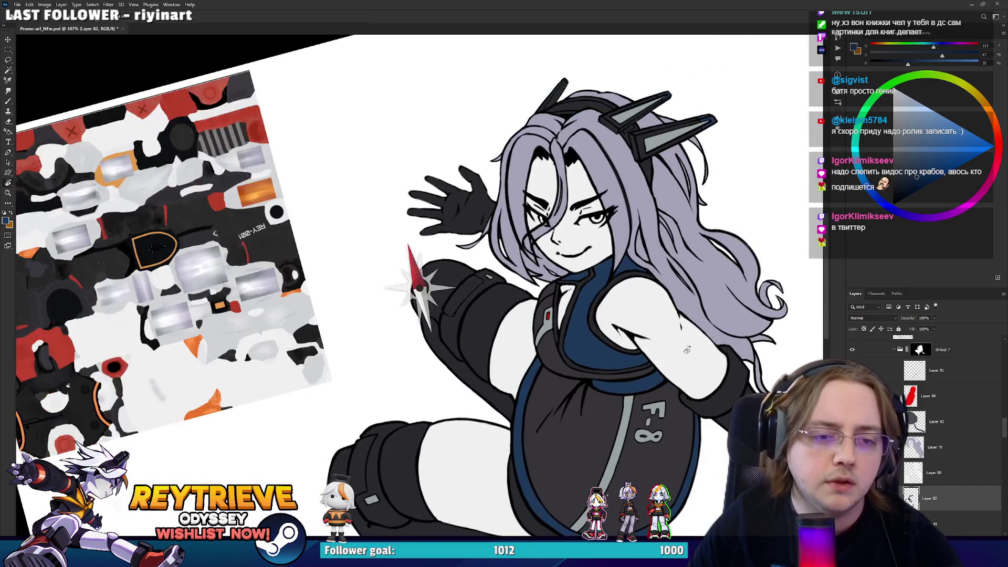
Add a new layer for leg shading and bring the lower body into view
{"action": "scroll", "coordinate": [651, 350], "scroll_direction": "down", "scroll_amount": 2}
{"action": "key", "text": "ctrl+shift+alt+n"}
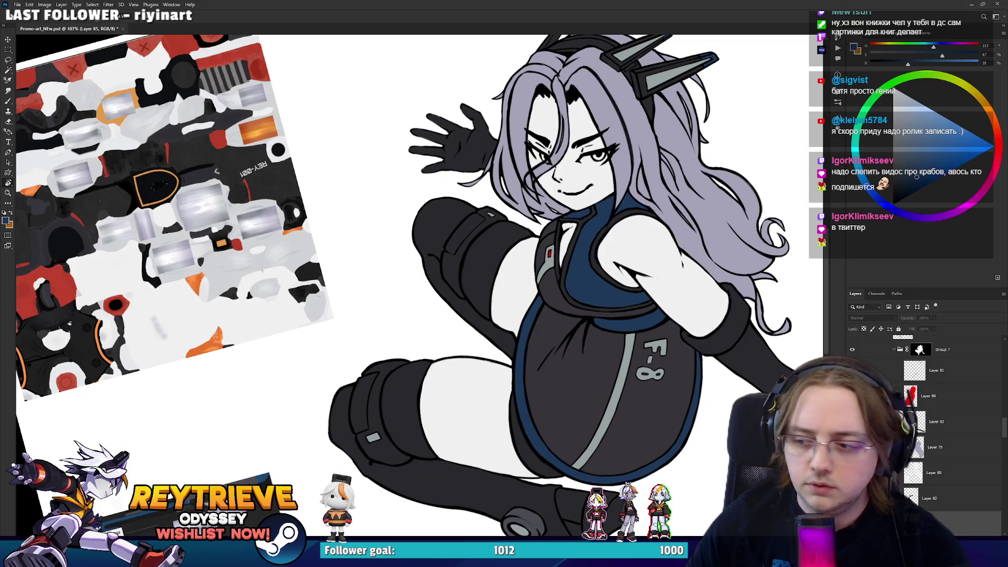
{"action": "left_click_drag", "start_coordinate": [564, 418], "coordinate": [570, 346]}
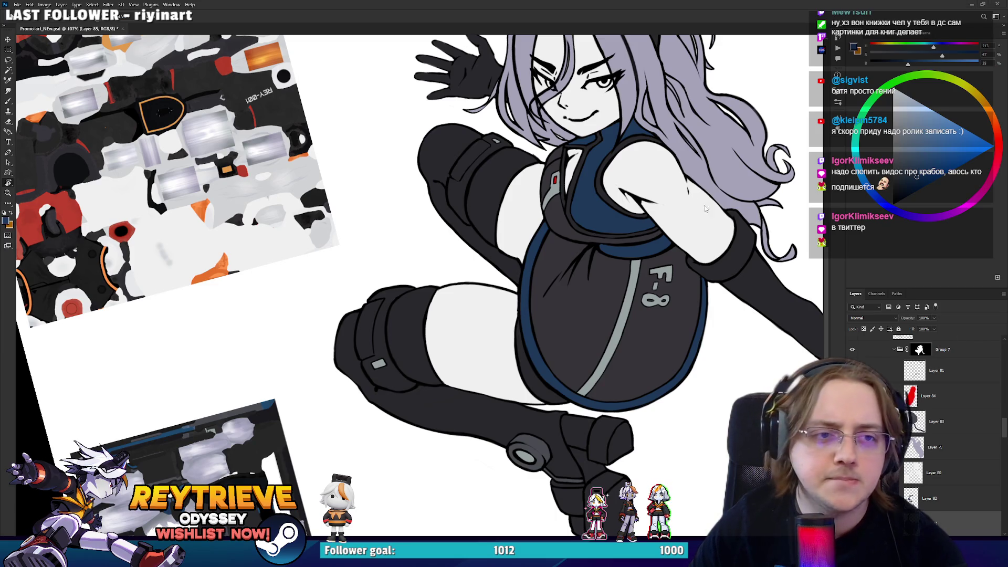
{"action": "scroll", "coordinate": [667, 291], "scroll_direction": "up", "scroll_amount": 1}
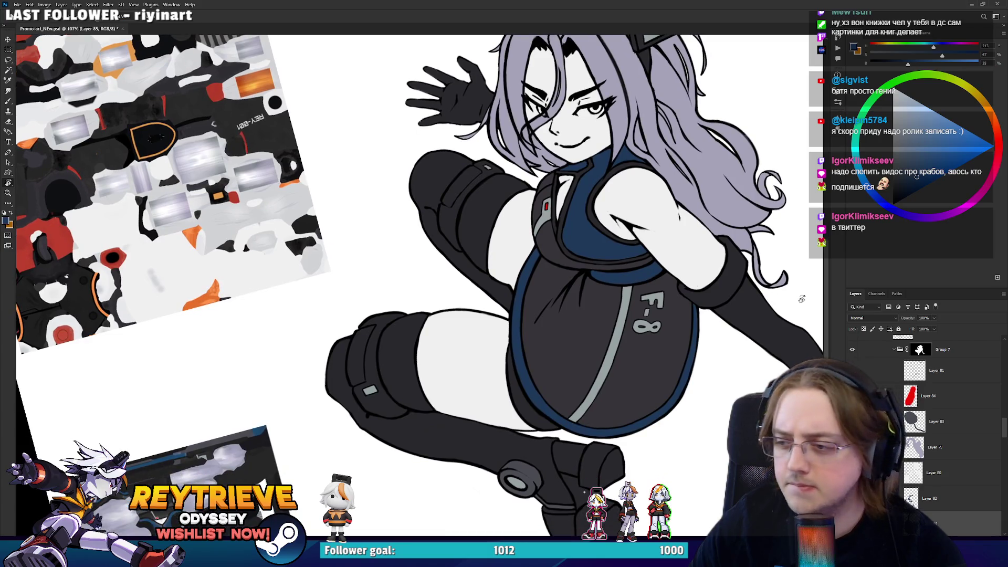
{"action": "right_click", "coordinate": [930, 516]}
{"action": "key", "text": "Escape"}
{"action": "scroll", "coordinate": [598, 418], "scroll_direction": "up", "scroll_amount": 3}
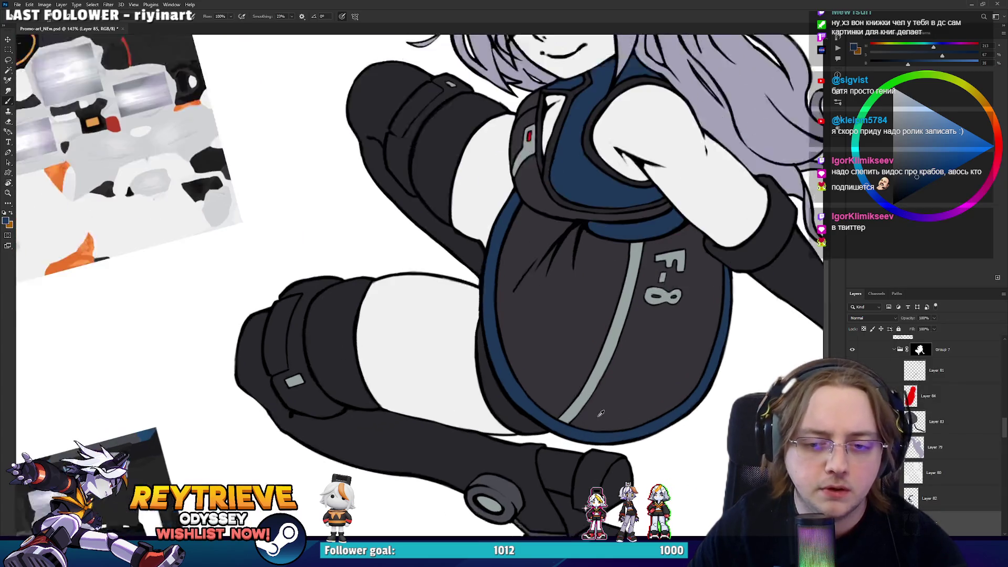
Try slightly lowering lightness in Hue/Saturation, then cancel it
{"action": "key", "text": "ctrl+u"}
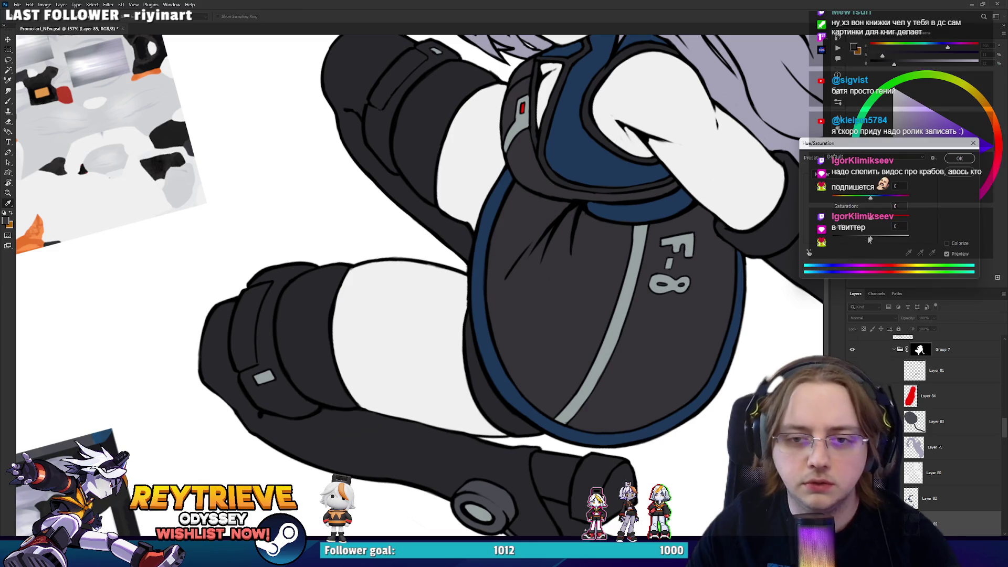
{"action": "left_click_drag", "start_coordinate": [871, 240], "coordinate": [870, 239]}
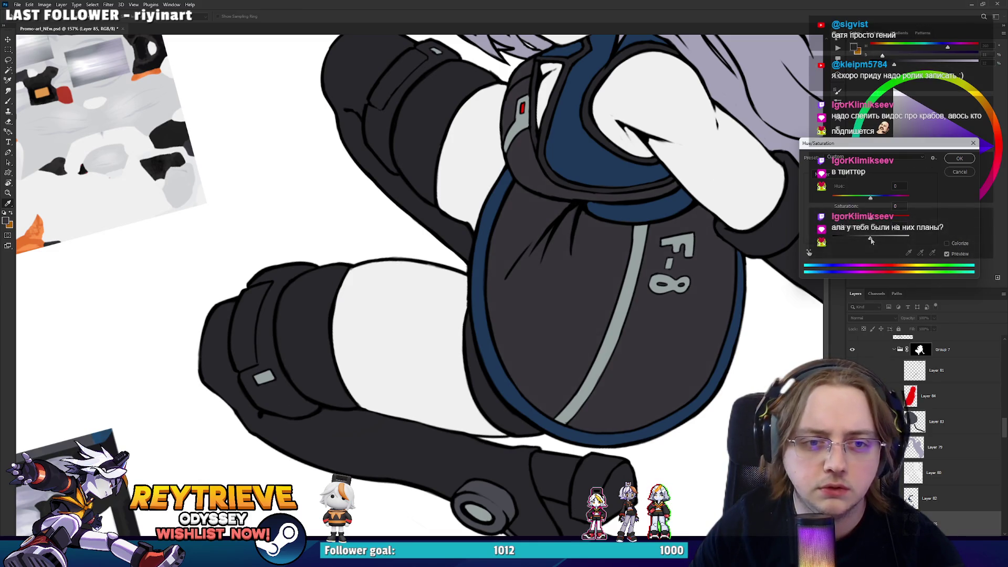
{"action": "left_click", "coordinate": [957, 171]}
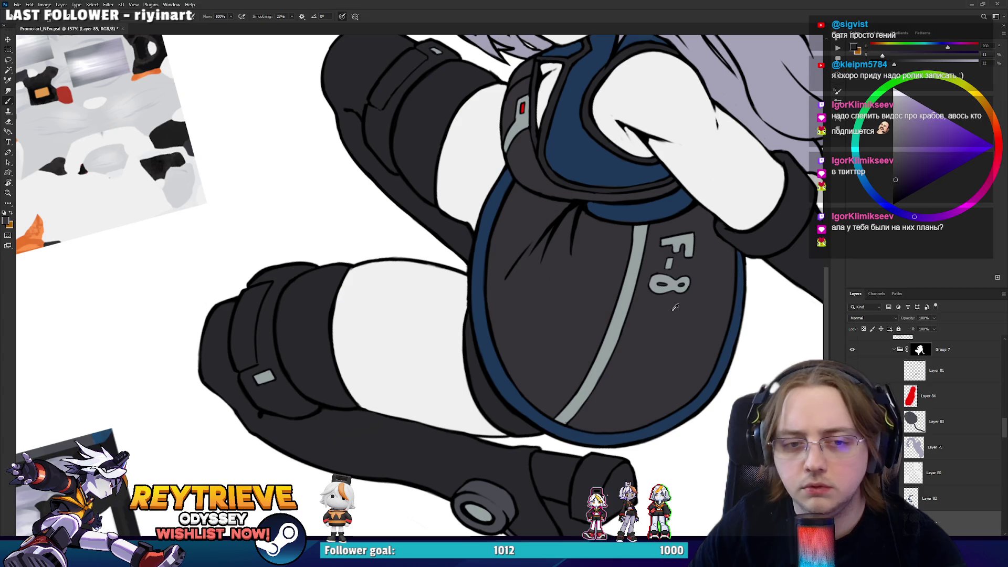
Paint soft lighter-grey shading on the knee armour with an enlarged brush
{"action": "key", "text": "bracketright"}
{"action": "key", "text": "bracketright"}
{"action": "key", "text": "bracketright"}
{"action": "mouse_move", "coordinate": [346, 378]}
{"action": "left_mouse_down"}
{"action": "mouse_move", "coordinate": [331, 386]}
{"action": "mouse_move", "coordinate": [304, 351]}
{"action": "left_mouse_up"}
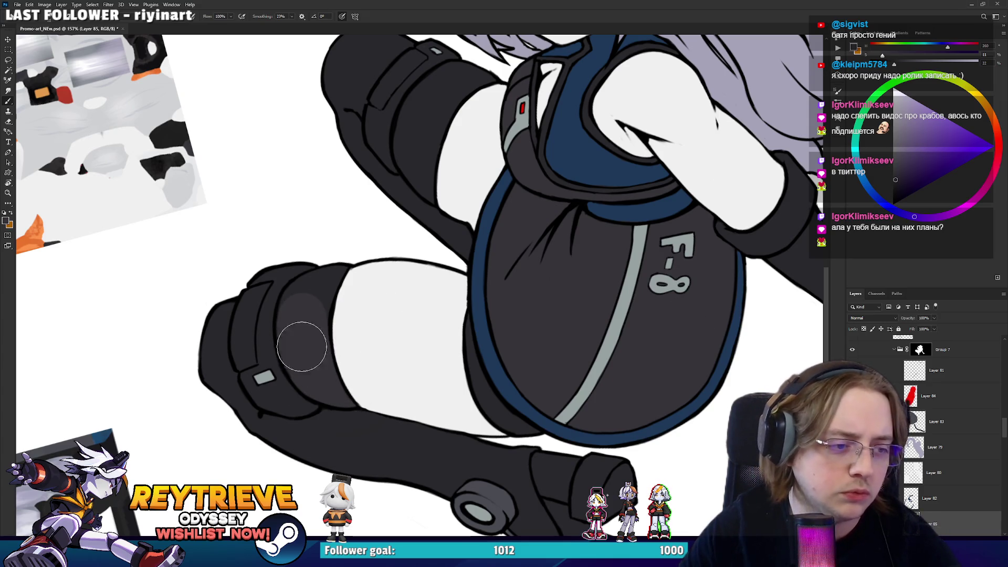
{"action": "scroll", "coordinate": [341, 283], "scroll_direction": "up", "scroll_amount": 3}
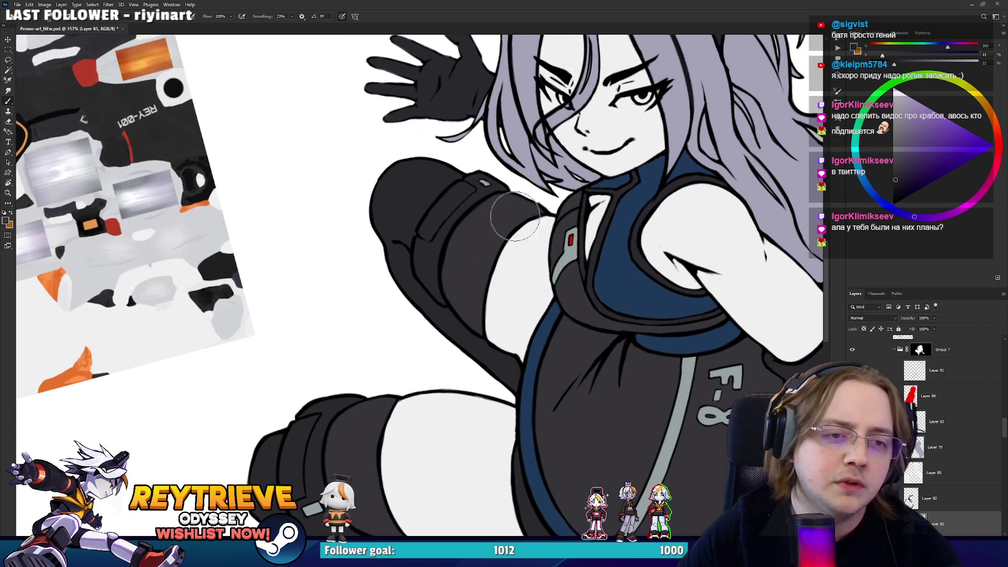
{"action": "scroll", "coordinate": [493, 246], "scroll_direction": "down", "scroll_amount": 3}
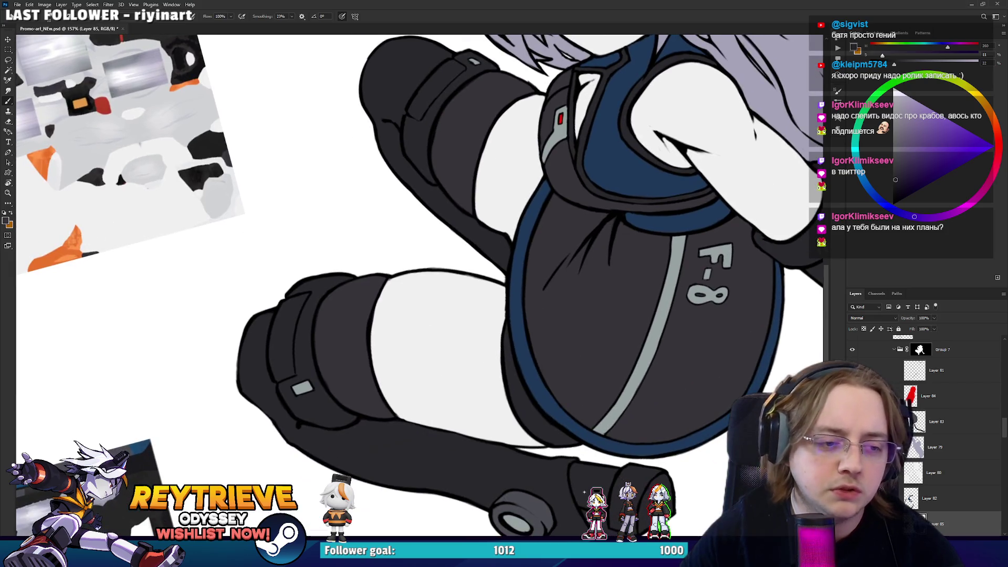
{"action": "scroll", "coordinate": [420, 283], "scroll_direction": "down", "scroll_amount": 5}
{"action": "scroll", "coordinate": [420, 283], "scroll_direction": "up", "scroll_amount": 4}
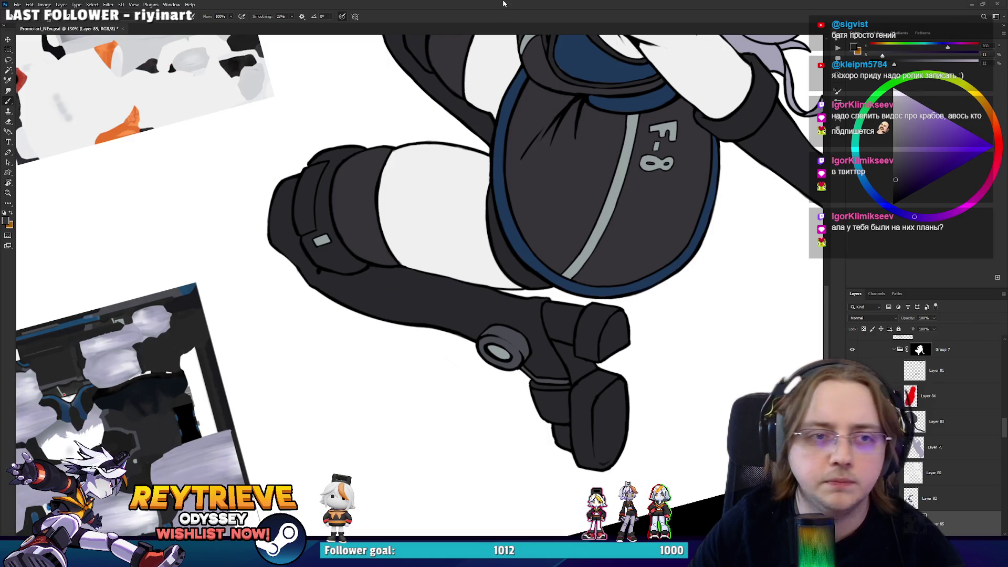
{"action": "scroll", "coordinate": [614, 414], "scroll_direction": "up", "scroll_amount": 5}
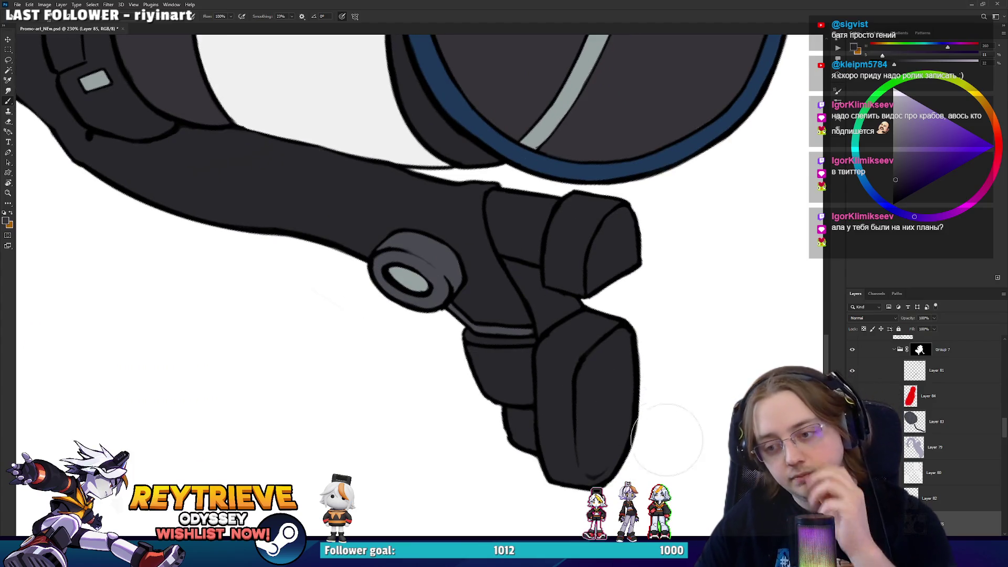
Select the boot's layer and set the brush back to black
{"action": "key", "text": "v"}
{"action": "left_click", "coordinate": [592, 355], "text": "ctrl"}
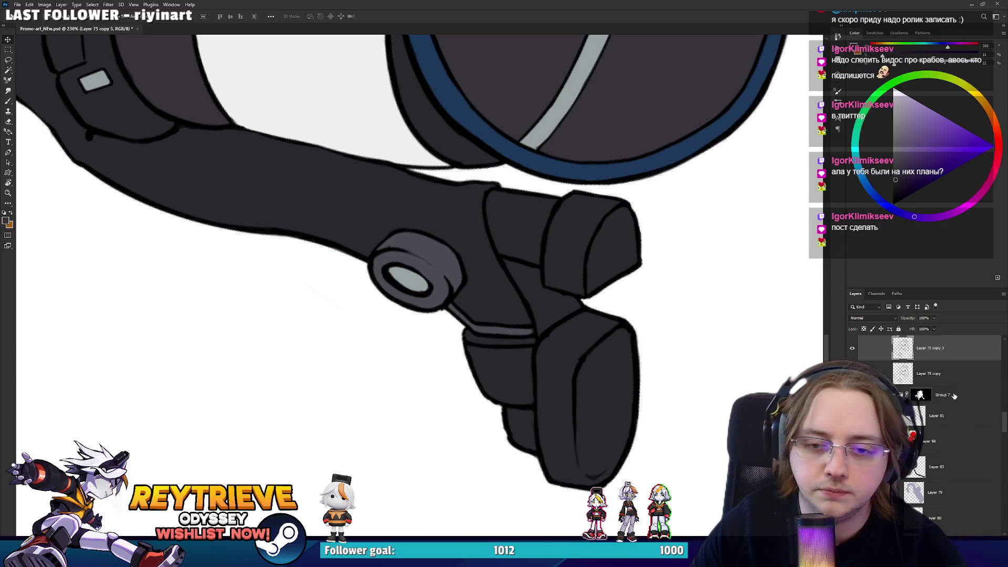
{"action": "scroll", "coordinate": [955, 396], "scroll_direction": "up", "scroll_amount": 2}
{"action": "key", "text": "b"}
{"action": "left_click", "coordinate": [579, 370], "text": "alt"}
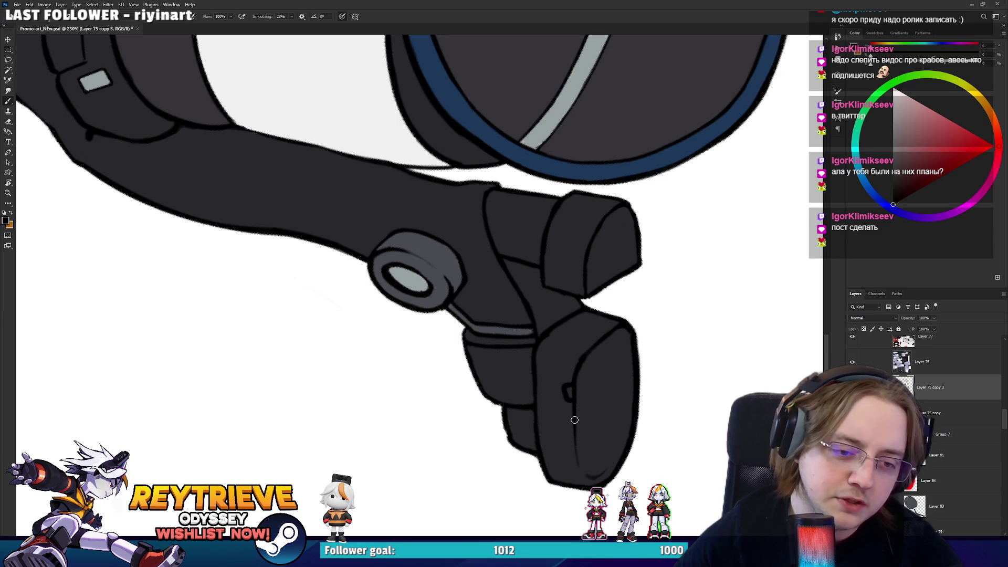
{"action": "key", "text": "e"}
{"action": "key", "text": "b"}
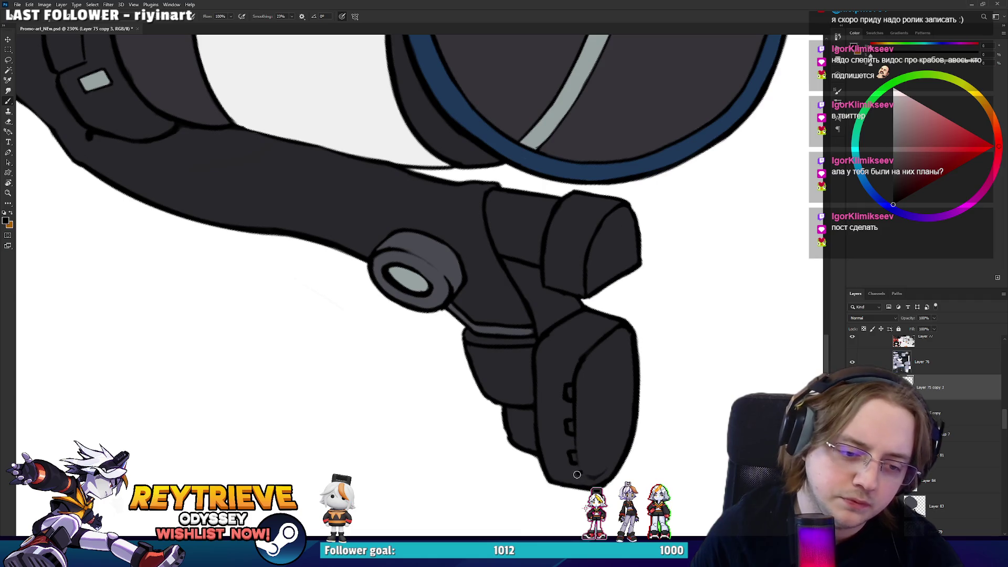
Draw a dark line along the boot plate's edge and erase part of the old diagonals
{"action": "mouse_move", "coordinate": [587, 478]}
{"action": "left_mouse_down"}
{"action": "mouse_move", "coordinate": [651, 362]}
{"action": "mouse_move", "coordinate": [617, 360]}
{"action": "left_mouse_up"}
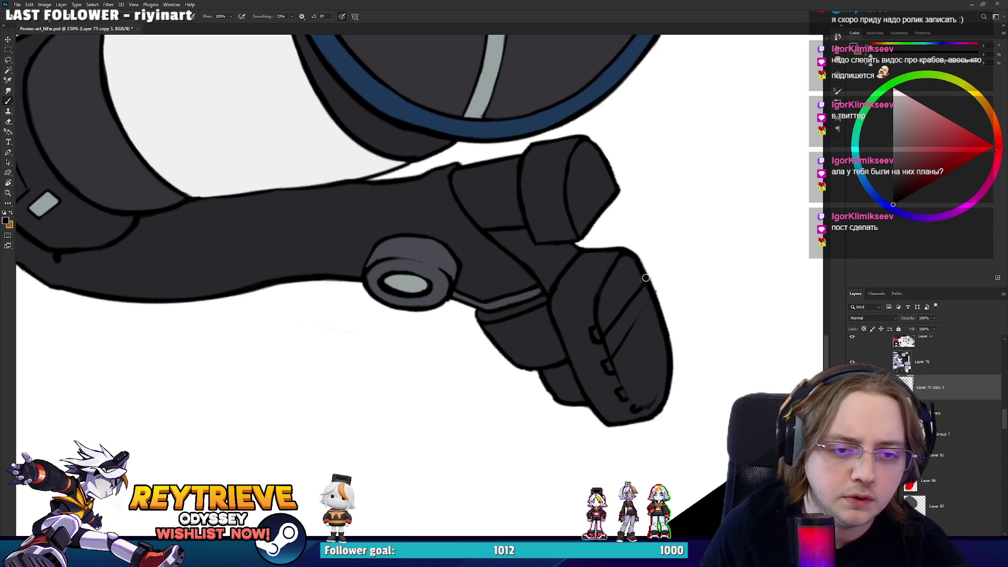
{"action": "left_click_drag", "start_coordinate": [596, 327], "coordinate": [641, 268]}
{"action": "key", "text": "e"}
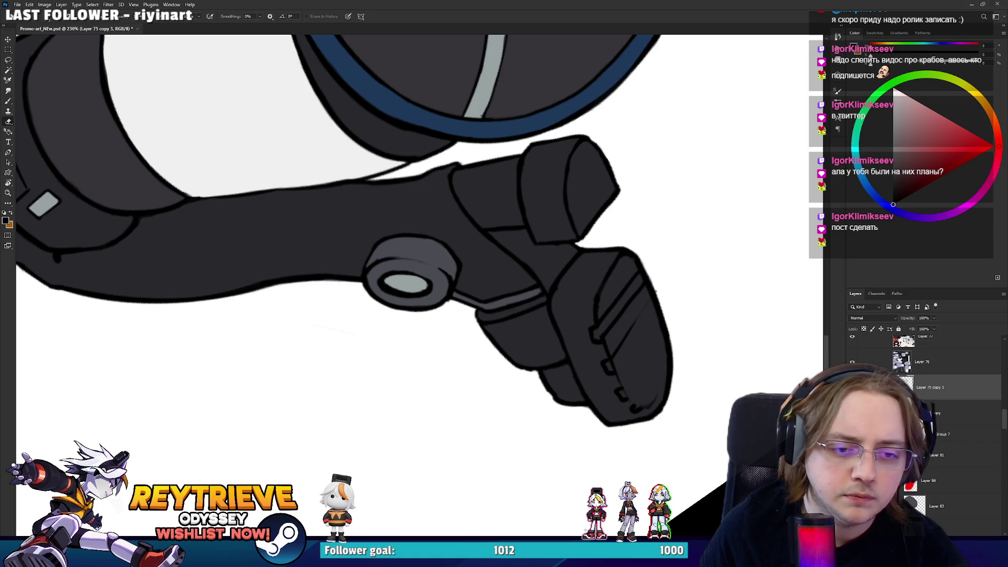
{"action": "key", "text": "b"}
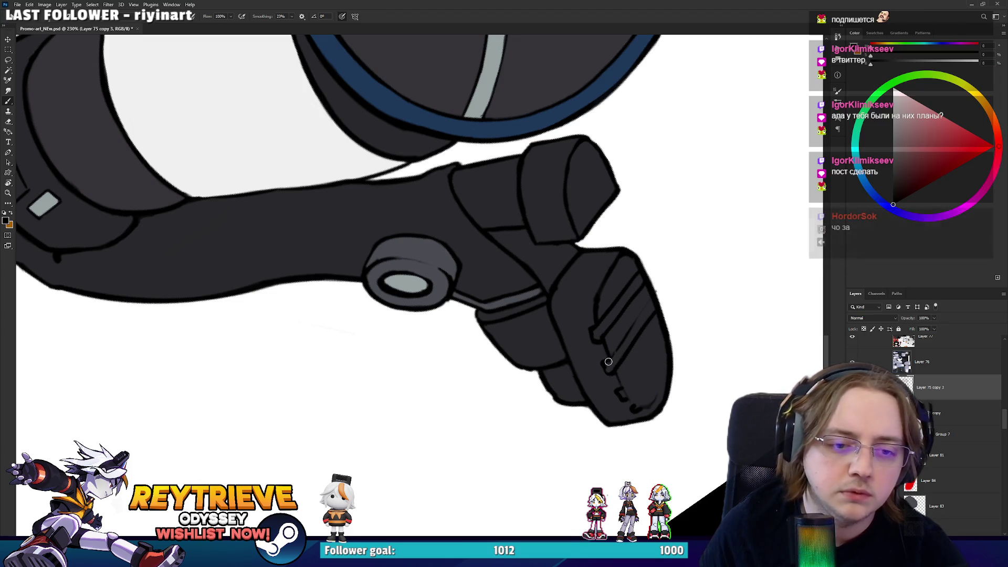
{"action": "key", "text": "e"}
{"action": "left_click_drag", "start_coordinate": [610, 366], "coordinate": [653, 304]}
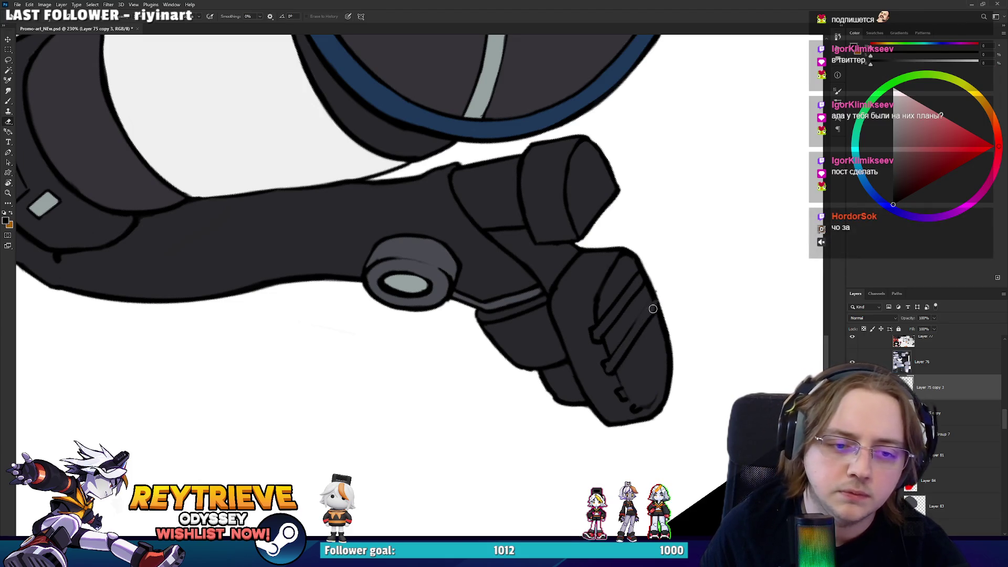
{"action": "key", "text": "b"}
Draw three dark diagonal grooves on the lower plate and darken its lower-right edge
{"action": "left_click_drag", "start_coordinate": [619, 389], "coordinate": [659, 336]}
{"action": "left_click_drag", "start_coordinate": [631, 388], "coordinate": [666, 338]}
{"action": "key", "text": "e"}
{"action": "key", "text": "b"}
{"action": "left_click_drag", "start_coordinate": [634, 405], "coordinate": [665, 362]}
{"action": "left_click_drag", "start_coordinate": [642, 406], "coordinate": [672, 365]}
{"action": "key", "text": "e"}
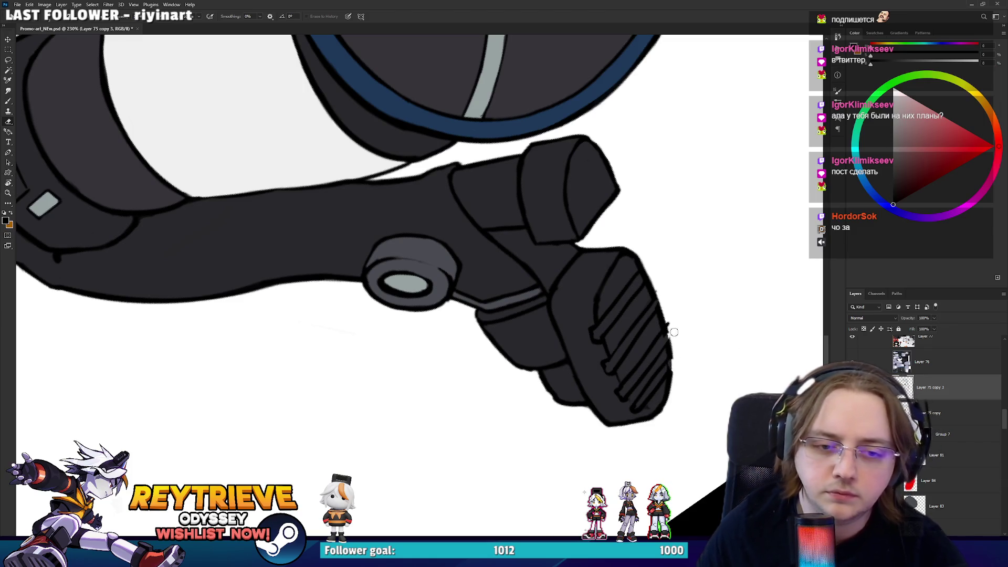
{"action": "key", "text": "b"}
{"action": "key", "text": "e"}
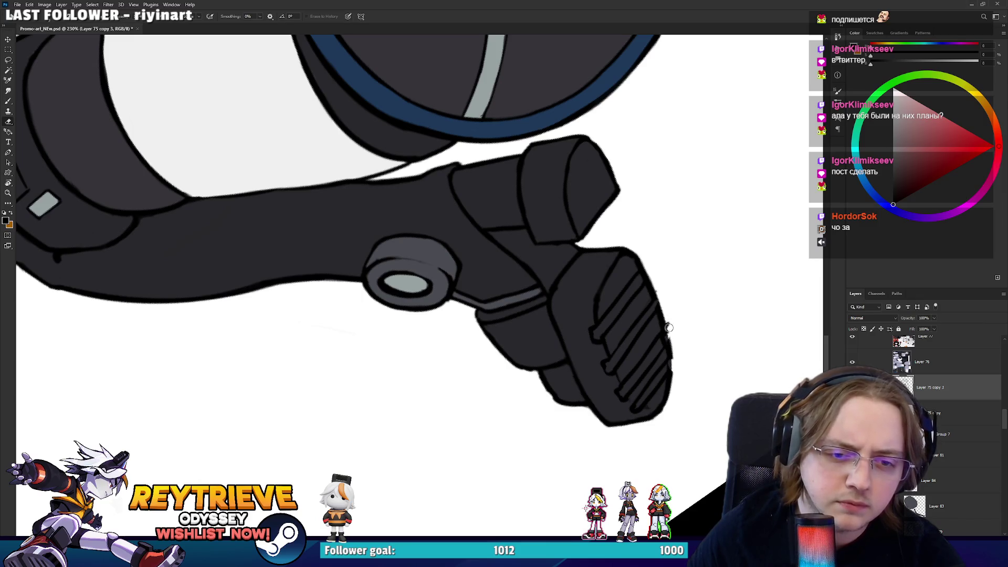
{"action": "scroll", "coordinate": [676, 314], "scroll_direction": "up", "scroll_amount": 3}
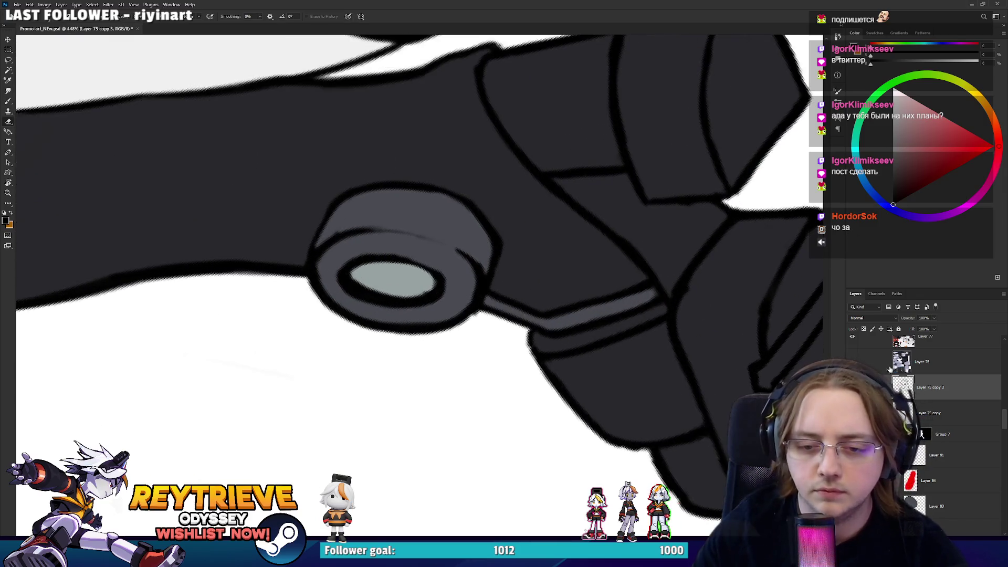
Hide the colour fill and redraw the boot plate's right, left and lower-left outlines darker
{"action": "left_click", "coordinate": [852, 362]}
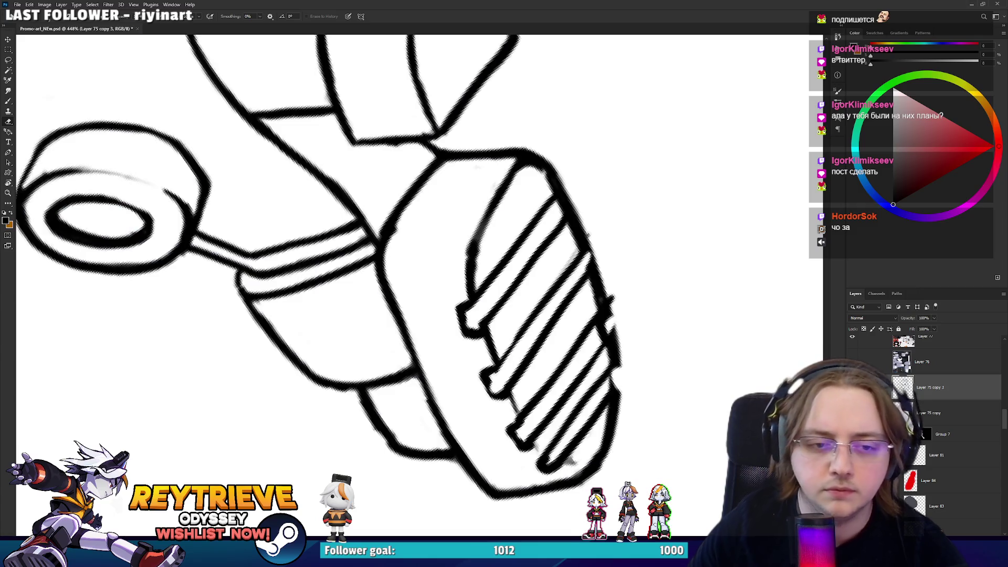
{"action": "left_click_drag", "start_coordinate": [604, 346], "coordinate": [627, 326]}
{"action": "mouse_move", "coordinate": [596, 363]}
{"action": "left_mouse_down"}
{"action": "mouse_move", "coordinate": [607, 353]}
{"action": "mouse_move", "coordinate": [605, 370]}
{"action": "mouse_move", "coordinate": [513, 454]}
{"action": "mouse_move", "coordinate": [610, 360]}
{"action": "mouse_move", "coordinate": [581, 341]}
{"action": "mouse_move", "coordinate": [602, 290]}
{"action": "left_mouse_up"}
{"action": "key", "text": "r"}
{"action": "key", "text": "b"}
{"action": "key", "text": "r"}
{"action": "key", "text": "e"}
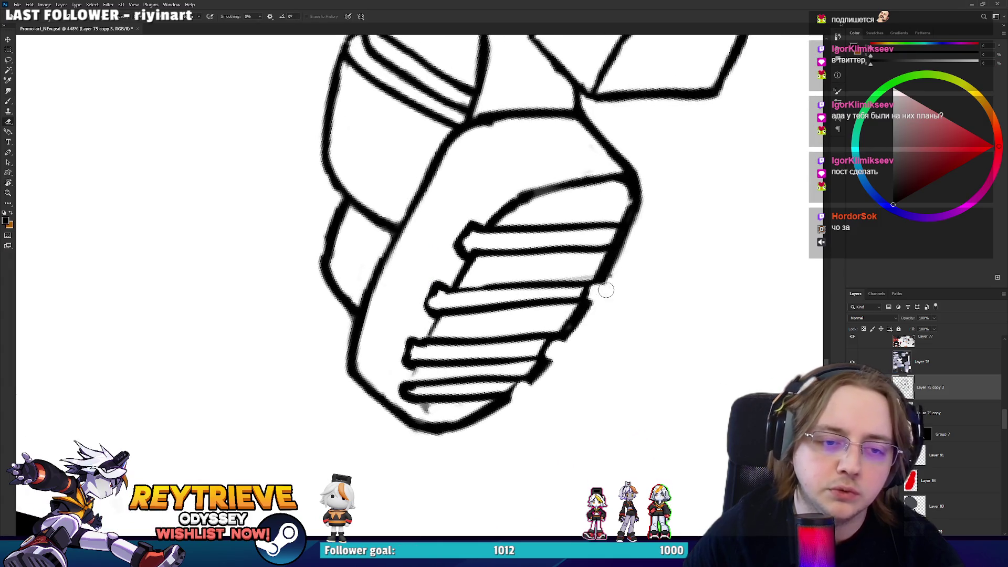
{"action": "mouse_move", "coordinate": [619, 245]}
{"action": "left_mouse_down"}
{"action": "mouse_move", "coordinate": [618, 236]}
{"action": "mouse_move", "coordinate": [634, 237]}
{"action": "mouse_move", "coordinate": [627, 220]}
{"action": "mouse_move", "coordinate": [635, 236]}
{"action": "left_mouse_up"}
{"action": "key", "text": "b"}
{"action": "mouse_move", "coordinate": [525, 262]}
{"action": "left_mouse_down"}
{"action": "mouse_move", "coordinate": [472, 367]}
{"action": "mouse_move", "coordinate": [412, 438]}
{"action": "mouse_move", "coordinate": [328, 405]}
{"action": "left_mouse_up"}
{"action": "key", "text": "e"}
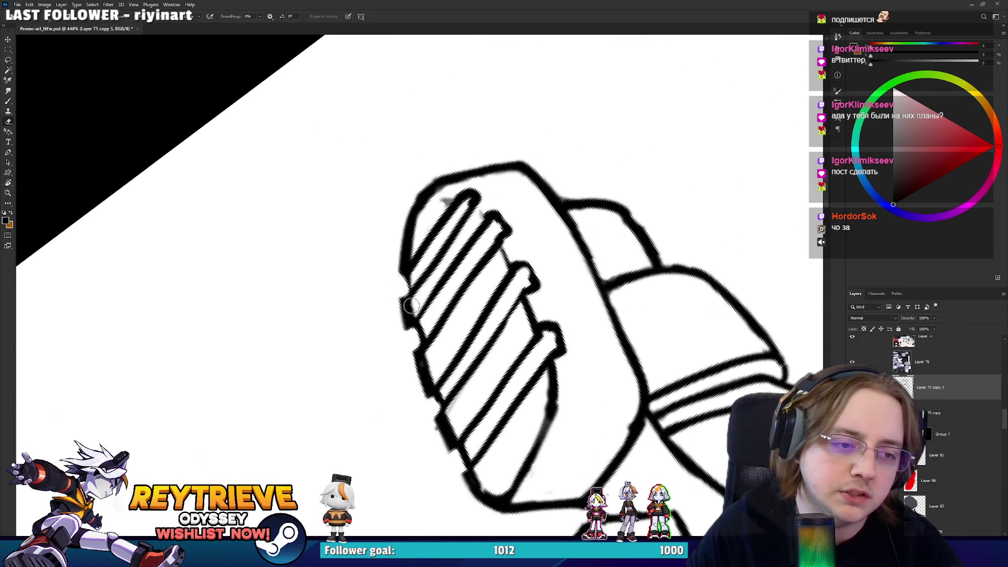
{"action": "key", "text": "b"}
{"action": "mouse_move", "coordinate": [404, 307]}
{"action": "left_mouse_down"}
{"action": "mouse_move", "coordinate": [408, 273]}
{"action": "mouse_move", "coordinate": [412, 289]}
{"action": "left_mouse_up"}
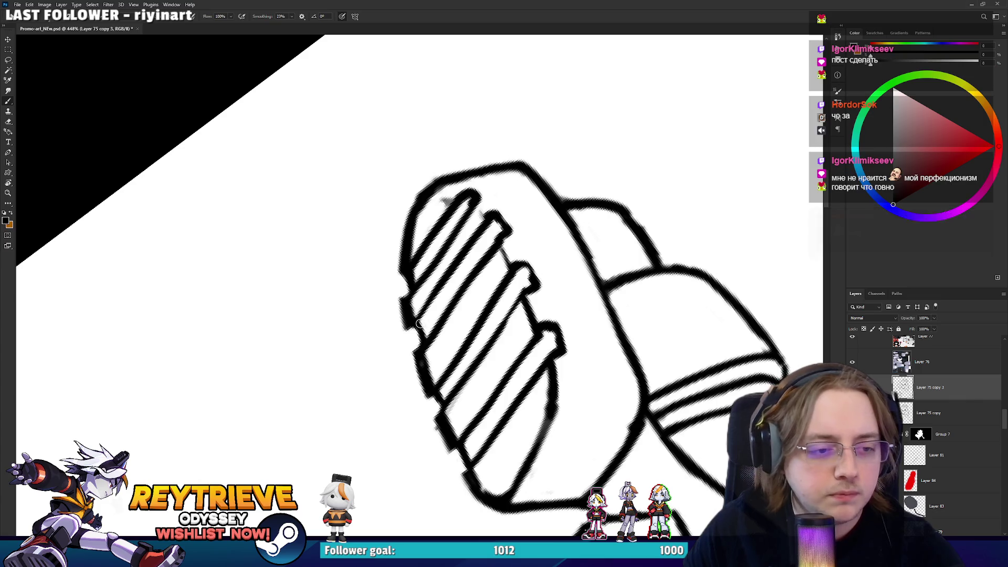
{"action": "left_click_drag", "start_coordinate": [467, 460], "coordinate": [473, 463]}
Rotate the view upright and ink a dark line along the grip ridge
{"action": "mouse_move", "coordinate": [460, 426]}
{"action": "left_mouse_down"}
{"action": "mouse_move", "coordinate": [416, 293]}
{"action": "mouse_move", "coordinate": [603, 293]}
{"action": "mouse_move", "coordinate": [550, 254]}
{"action": "left_mouse_up"}
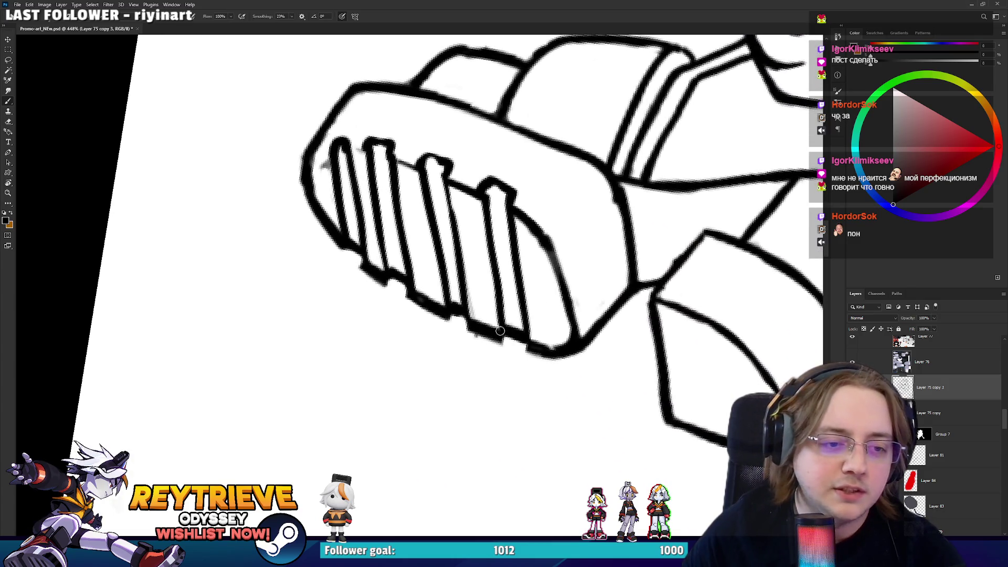
{"action": "key", "text": "r"}
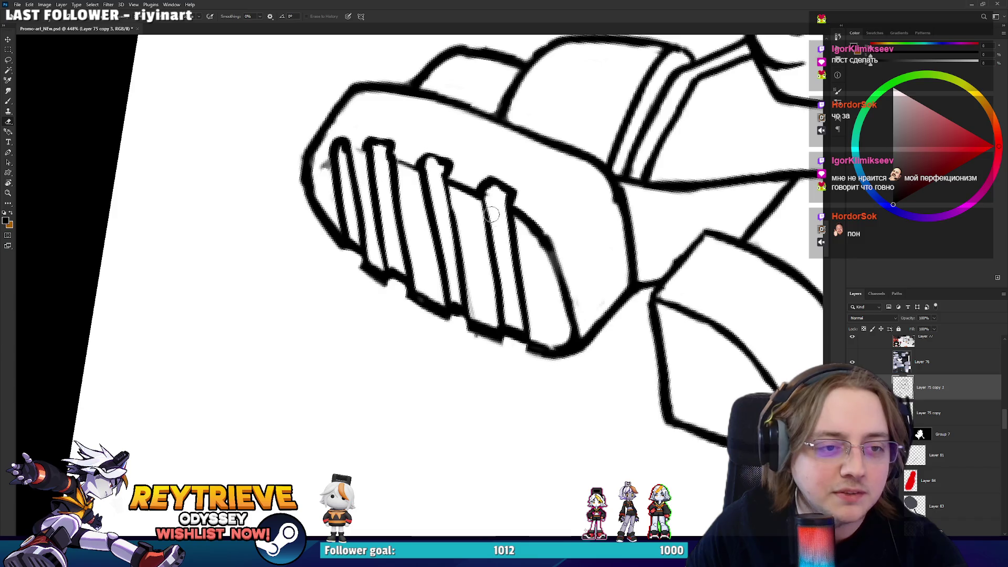
{"action": "left_click_drag", "start_coordinate": [558, 265], "coordinate": [475, 362]}
{"action": "mouse_move", "coordinate": [522, 284]}
{"action": "left_mouse_down"}
{"action": "mouse_move", "coordinate": [416, 286]}
{"action": "mouse_move", "coordinate": [361, 365]}
{"action": "mouse_move", "coordinate": [415, 370]}
{"action": "mouse_move", "coordinate": [484, 344]}
{"action": "mouse_move", "coordinate": [510, 273]}
{"action": "left_mouse_up"}
{"action": "key", "text": "b"}
{"action": "key", "text": "r"}
{"action": "key", "text": "b"}
{"action": "key", "text": "ctrl+z"}
{"action": "left_click_drag", "start_coordinate": [478, 367], "coordinate": [528, 255]}
{"action": "key", "text": "ctrl+z"}
{"action": "left_click_drag", "start_coordinate": [479, 362], "coordinate": [534, 229]}
{"action": "key", "text": "e"}
{"action": "left_click_drag", "start_coordinate": [473, 363], "coordinate": [523, 242]}
{"action": "key", "text": "b"}
{"action": "left_click_drag", "start_coordinate": [475, 363], "coordinate": [518, 270]}
{"action": "mouse_move", "coordinate": [475, 340]}
{"action": "left_mouse_down"}
{"action": "mouse_move", "coordinate": [517, 241]}
{"action": "mouse_move", "coordinate": [491, 304]}
{"action": "mouse_move", "coordinate": [536, 241]}
{"action": "mouse_move", "coordinate": [399, 395]}
{"action": "left_mouse_up"}
{"action": "key", "text": "ctrl+z"}
Ink straight thin diagonal hatch lines across the sole
{"action": "key", "text": "r"}
{"action": "key", "text": "b"}
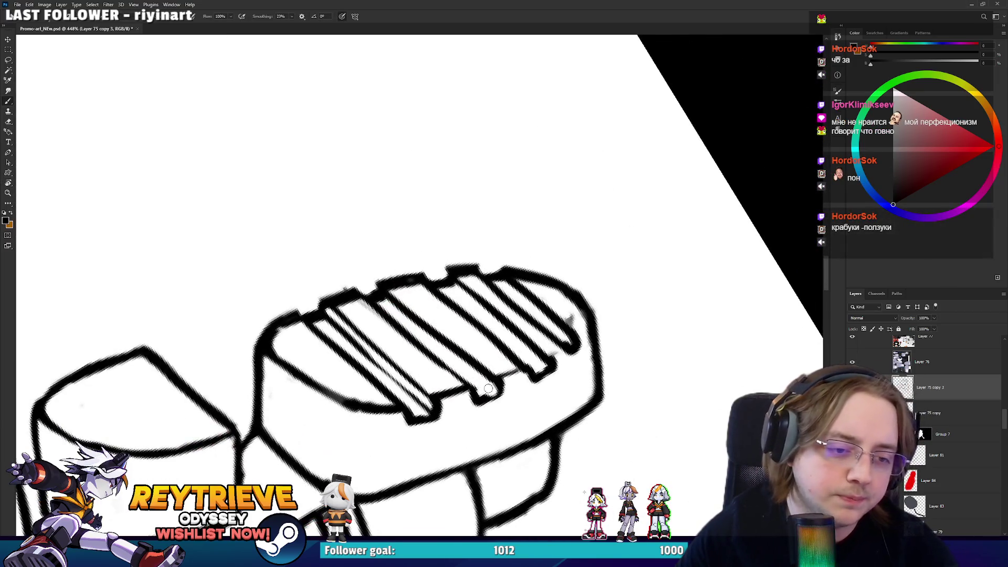
{"action": "key", "text": "e"}
{"action": "key", "text": "b"}
{"action": "left_click_drag", "start_coordinate": [386, 300], "coordinate": [441, 351]}
{"action": "key", "text": "ctrl+z"}
{"action": "left_click_drag", "start_coordinate": [373, 295], "coordinate": [467, 377]}
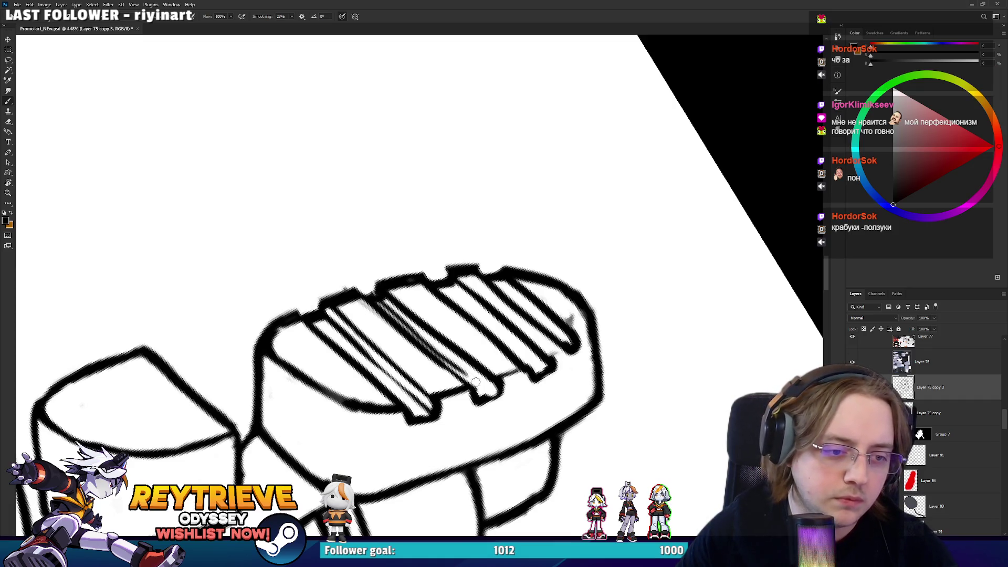
{"action": "key", "text": "ctrl+z"}
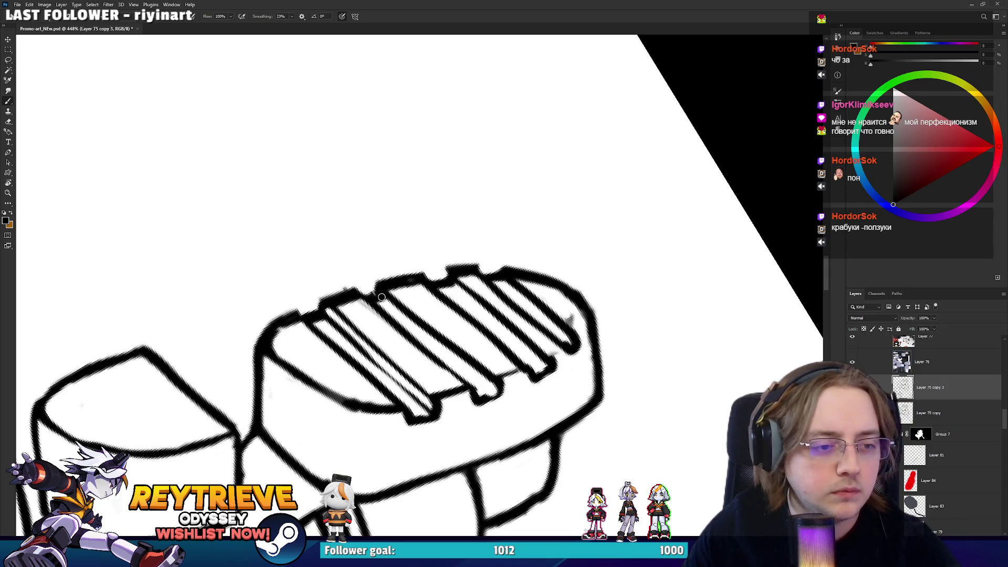
{"action": "left_click_drag", "start_coordinate": [378, 300], "coordinate": [492, 394]}
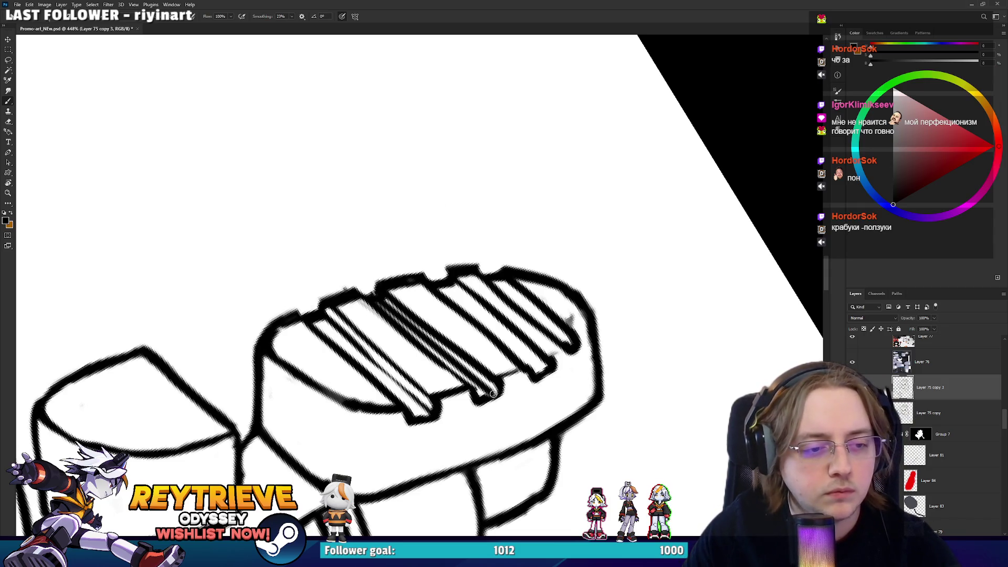
{"action": "key", "text": "ctrl+z"}
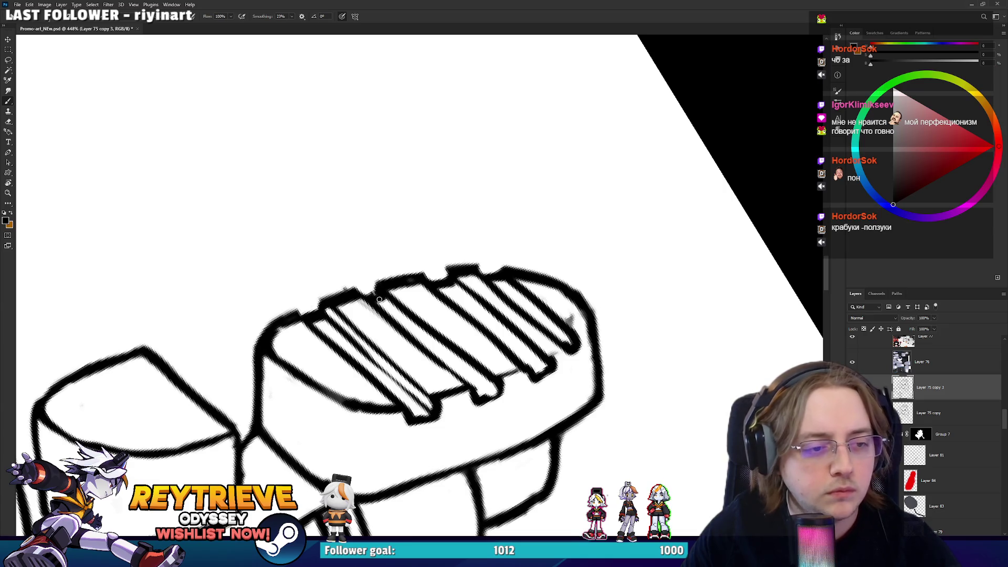
{"action": "left_click", "coordinate": [498, 394], "text": "shift"}
{"action": "mouse_move", "coordinate": [544, 368]}
{"action": "left_mouse_down"}
{"action": "mouse_move", "coordinate": [453, 281]}
{"action": "mouse_move", "coordinate": [575, 348]}
{"action": "mouse_move", "coordinate": [499, 305]}
{"action": "mouse_move", "coordinate": [314, 236]}
{"action": "left_mouse_up"}
{"action": "scroll", "coordinate": [573, 335], "scroll_direction": "down", "scroll_amount": 3}
{"action": "scroll", "coordinate": [314, 236], "scroll_direction": "up", "scroll_amount": 3}
Lighten the left-band hatch lines and thicken the sole's bottom outline
{"action": "key", "text": "e"}
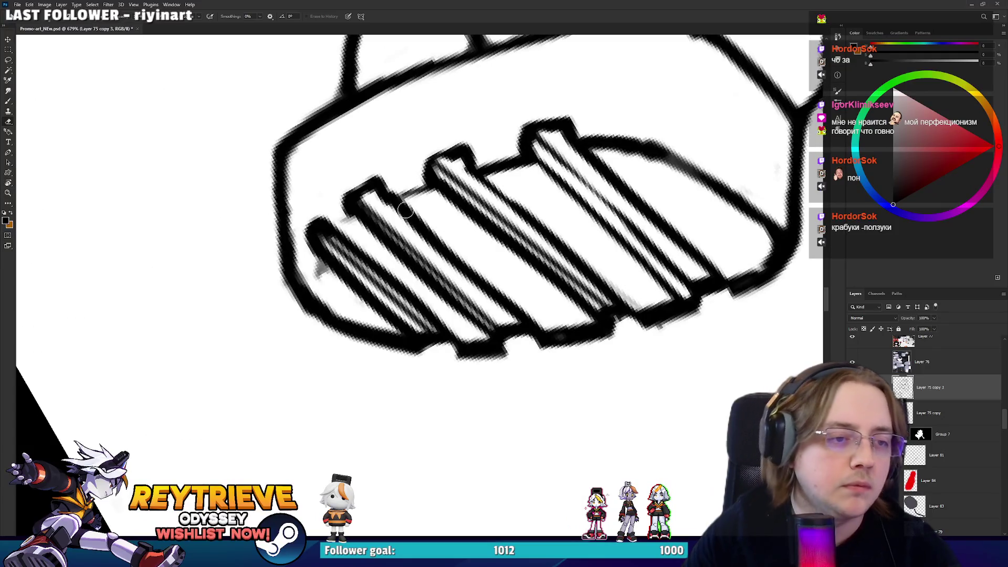
{"action": "mouse_move", "coordinate": [401, 247]}
{"action": "left_mouse_down"}
{"action": "mouse_move", "coordinate": [350, 196]}
{"action": "mouse_move", "coordinate": [441, 278]}
{"action": "left_mouse_up"}
{"action": "key", "text": "b"}
{"action": "left_click_drag", "start_coordinate": [357, 196], "coordinate": [496, 334]}
{"action": "key", "text": "e"}
{"action": "key", "text": "b"}
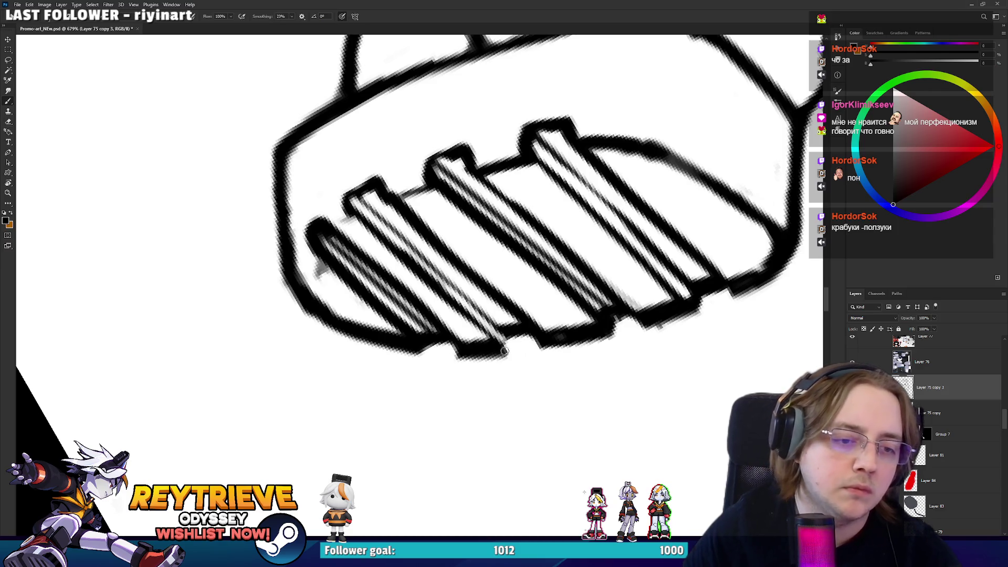
{"action": "key", "text": "e"}
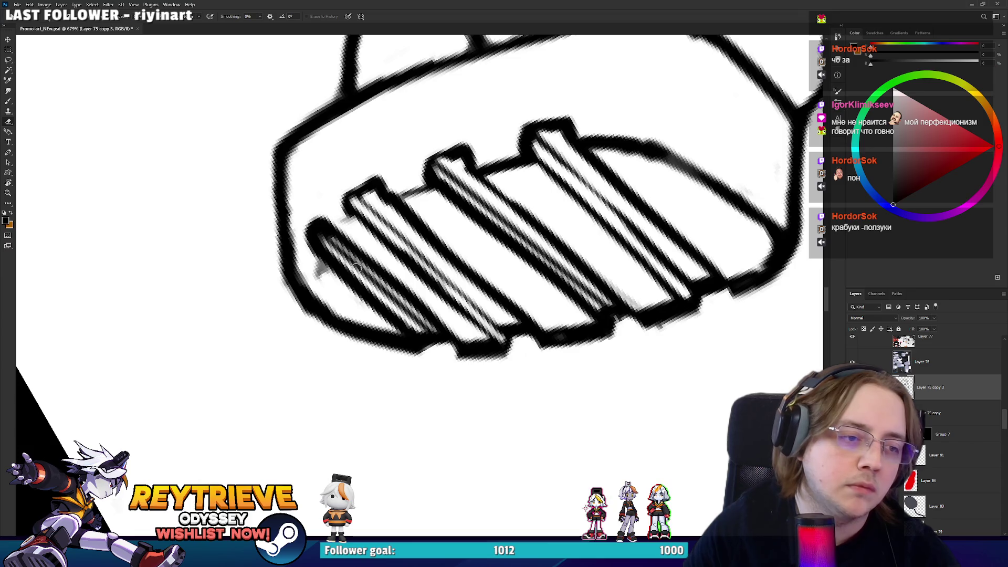
{"action": "left_click_drag", "start_coordinate": [321, 241], "coordinate": [422, 337]}
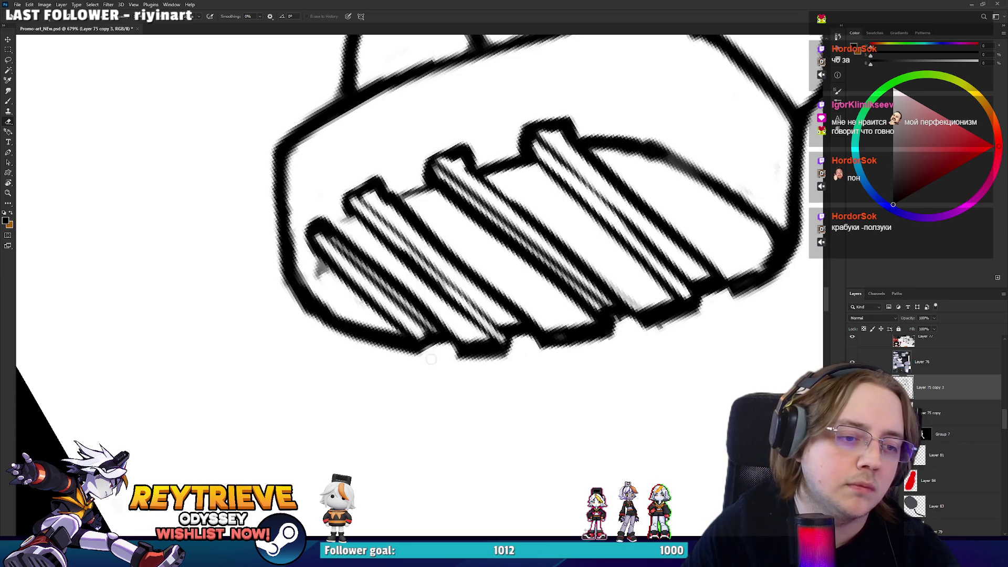
{"action": "key", "text": "b"}
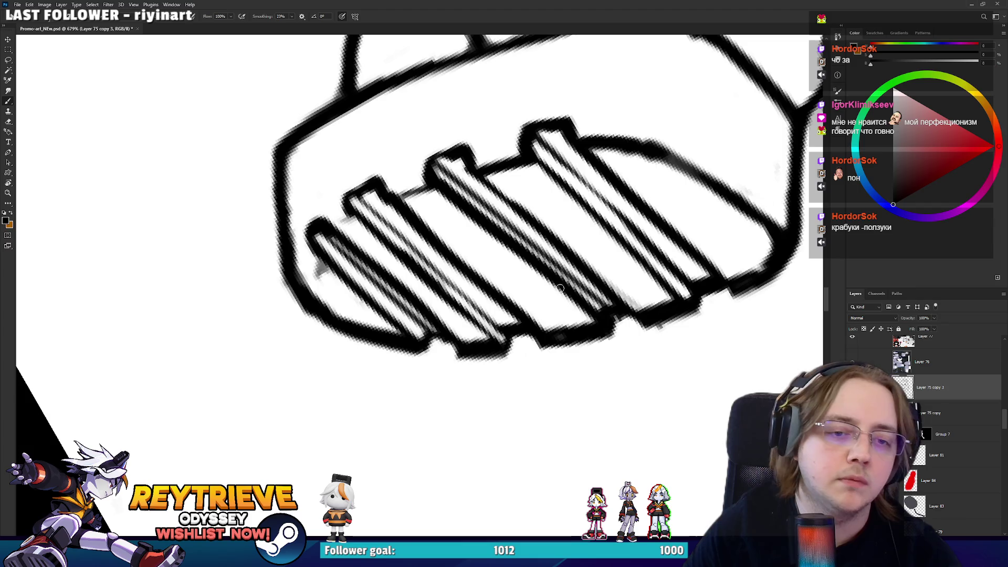
{"action": "left_click_drag", "start_coordinate": [639, 323], "coordinate": [654, 324]}
{"action": "key", "text": "r"}
{"action": "left_click_drag", "start_coordinate": [525, 210], "coordinate": [529, 182]}
{"action": "key", "text": "b"}
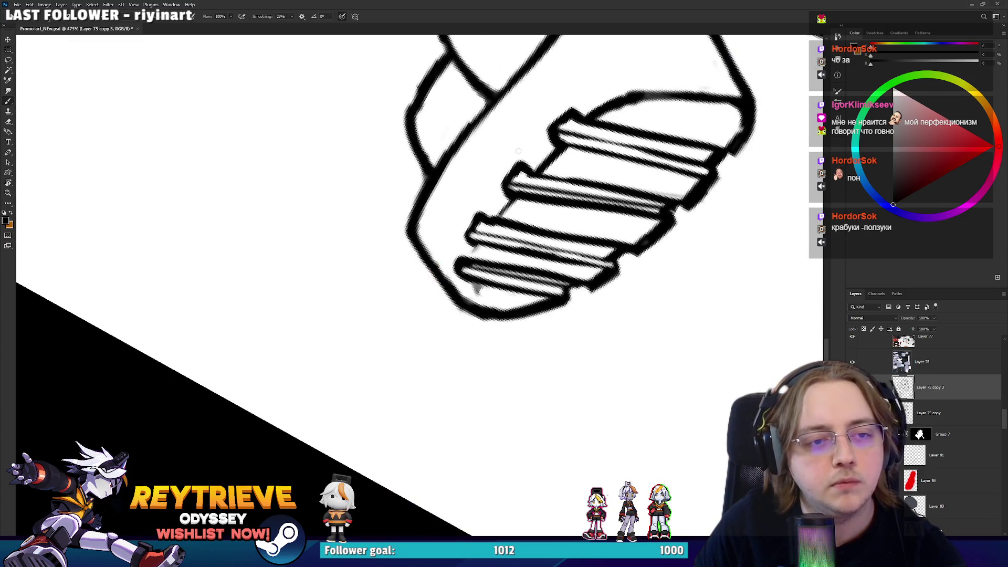
{"action": "scroll", "coordinate": [475, 287], "scroll_direction": "down", "scroll_amount": 10}
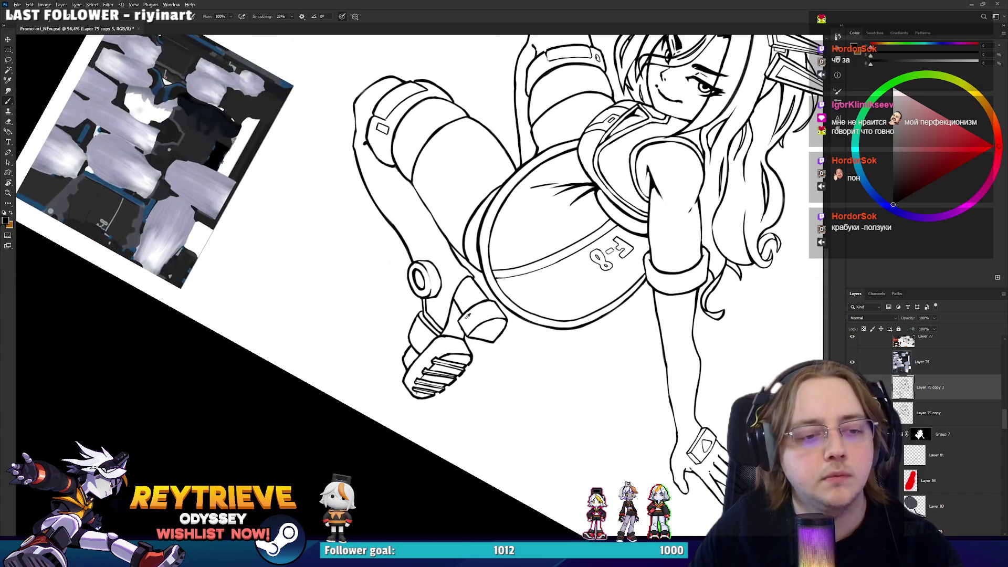
Ink and tidy the outline along the second boot's toe edge, rotating the view upright
{"action": "scroll", "coordinate": [480, 320], "scroll_direction": "up", "scroll_amount": 4}
{"action": "scroll", "coordinate": [479, 319], "scroll_direction": "up", "scroll_amount": 5}
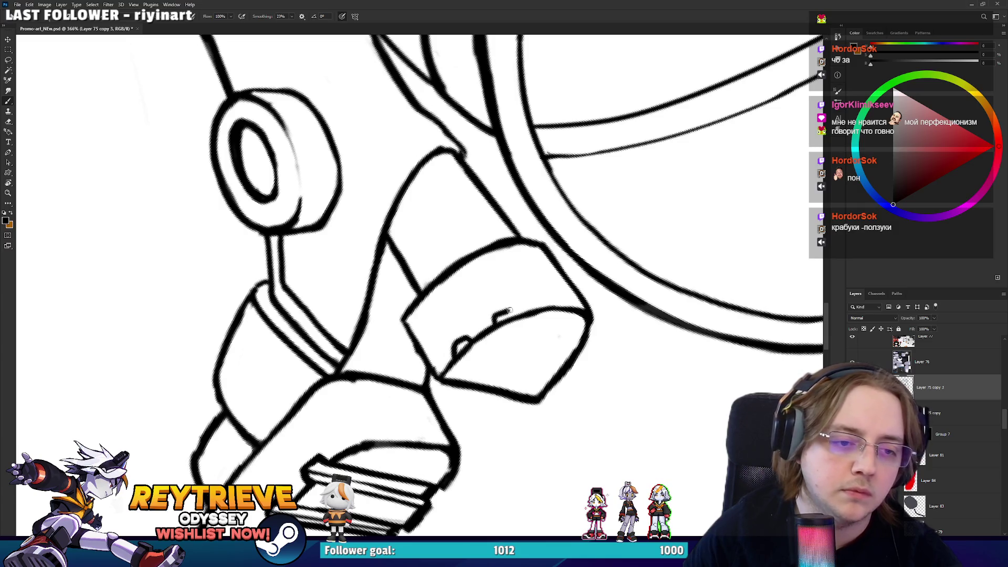
{"action": "key", "text": "e"}
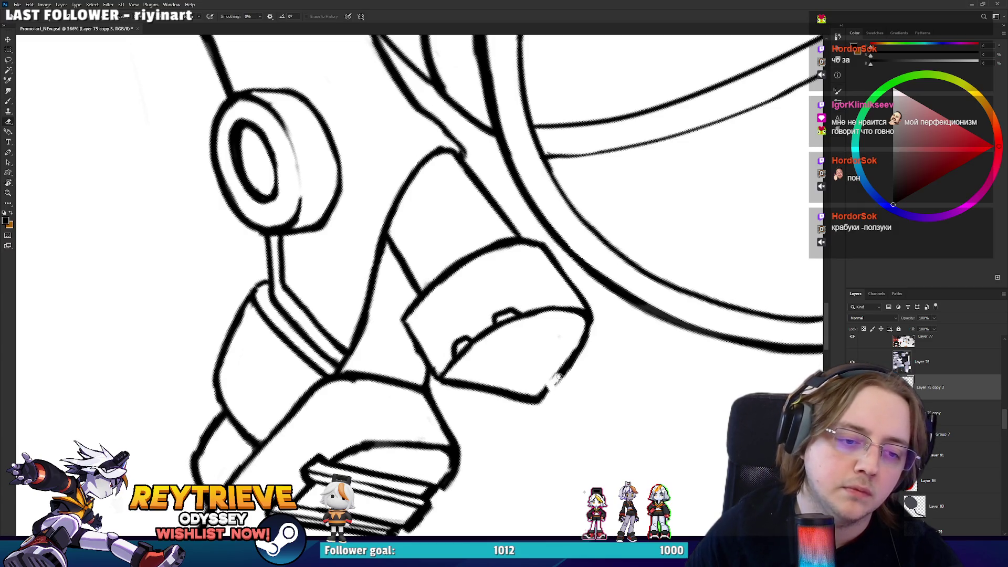
{"action": "key", "text": "b"}
{"action": "mouse_move", "coordinate": [462, 384]}
{"action": "left_mouse_down"}
{"action": "mouse_move", "coordinate": [520, 360]}
{"action": "mouse_move", "coordinate": [546, 386]}
{"action": "left_mouse_up"}
{"action": "key", "text": "ctrl+z"}
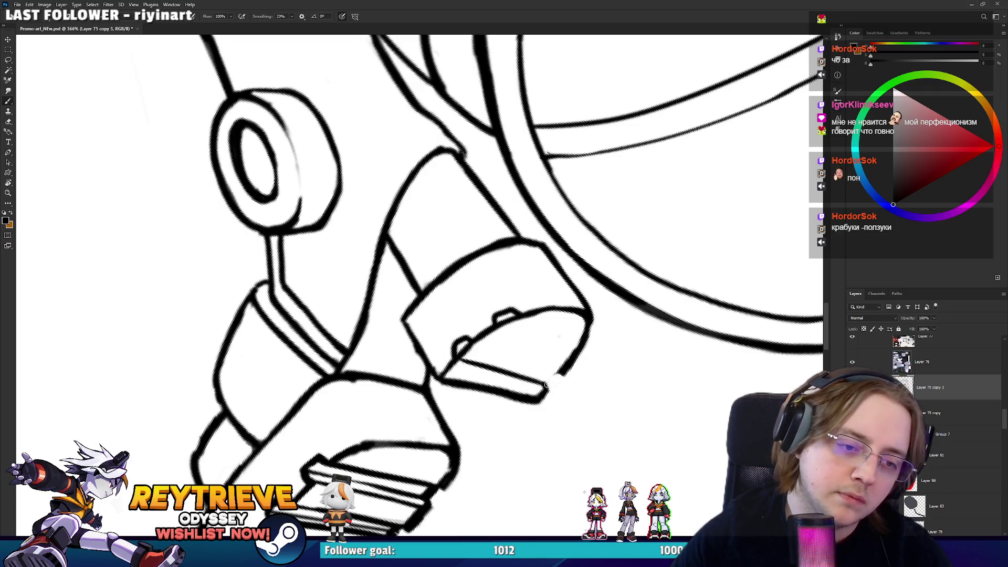
{"action": "left_click_drag", "start_coordinate": [468, 341], "coordinate": [565, 374]}
{"action": "key", "text": "e"}
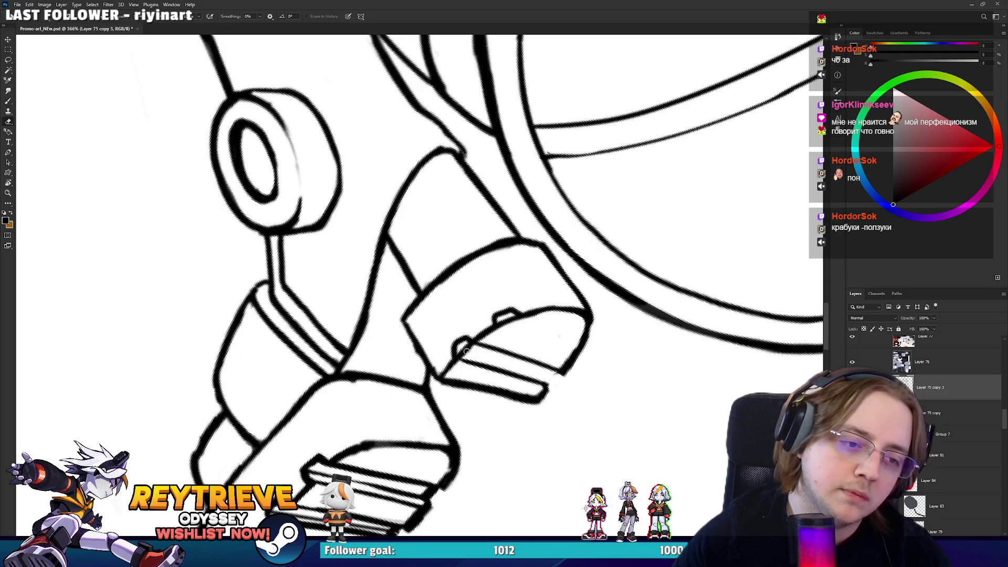
{"action": "key", "text": "b"}
{"action": "mouse_move", "coordinate": [558, 336]}
{"action": "left_mouse_down"}
{"action": "mouse_move", "coordinate": [569, 282]}
{"action": "mouse_move", "coordinate": [497, 281]}
{"action": "mouse_move", "coordinate": [551, 217]}
{"action": "left_mouse_up"}
{"action": "key", "text": "e"}
{"action": "key", "text": "b"}
{"action": "left_click_drag", "start_coordinate": [498, 281], "coordinate": [540, 227]}
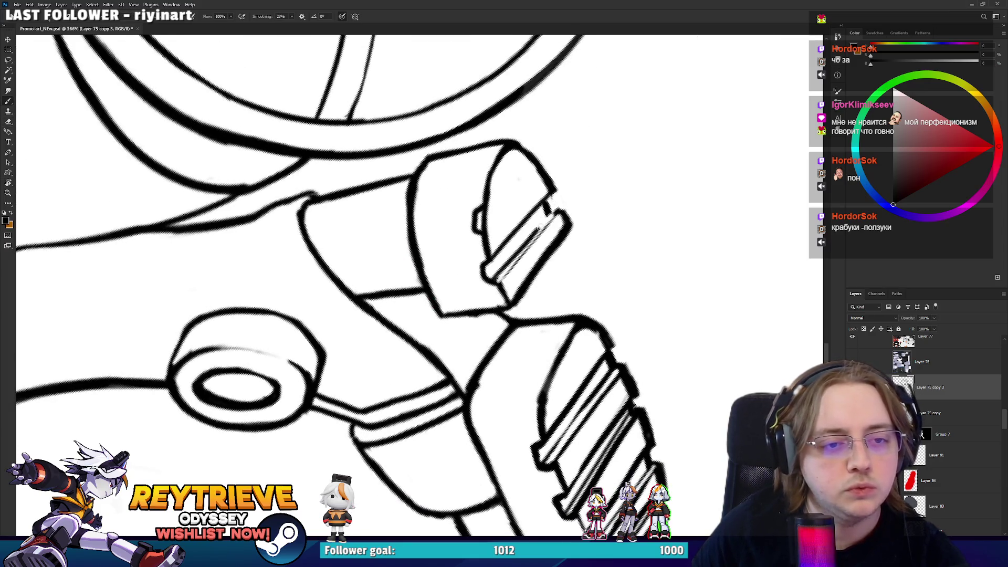
{"action": "key", "text": "e"}
{"action": "left_click_drag", "start_coordinate": [501, 281], "coordinate": [537, 231]}
{"action": "key", "text": "b"}
{"action": "mouse_move", "coordinate": [502, 282]}
{"action": "left_mouse_down"}
{"action": "mouse_move", "coordinate": [556, 216]}
{"action": "mouse_move", "coordinate": [517, 252]}
{"action": "left_mouse_up"}
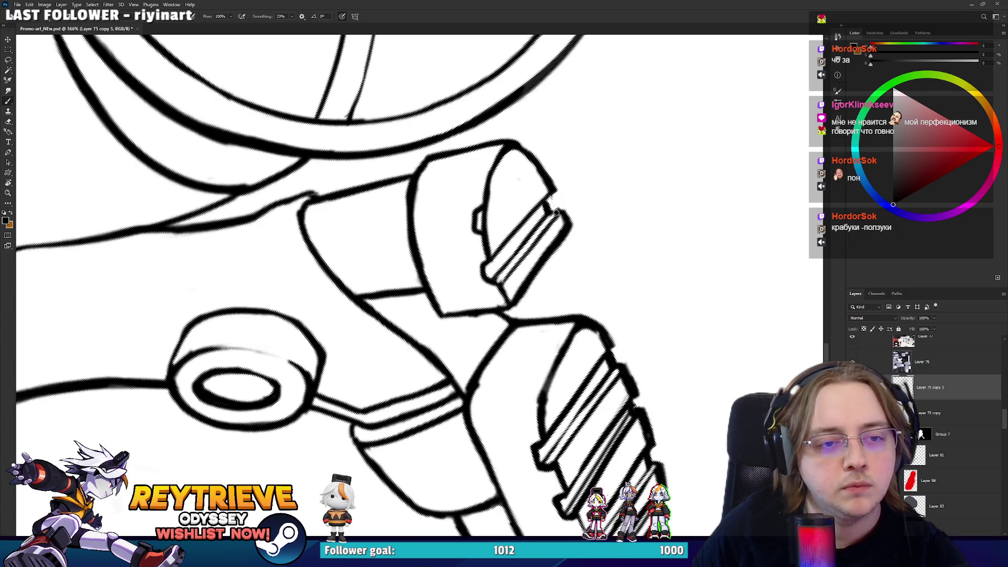
{"action": "key", "text": "space"}
{"action": "left_click_drag", "start_coordinate": [497, 283], "coordinate": [485, 302]}
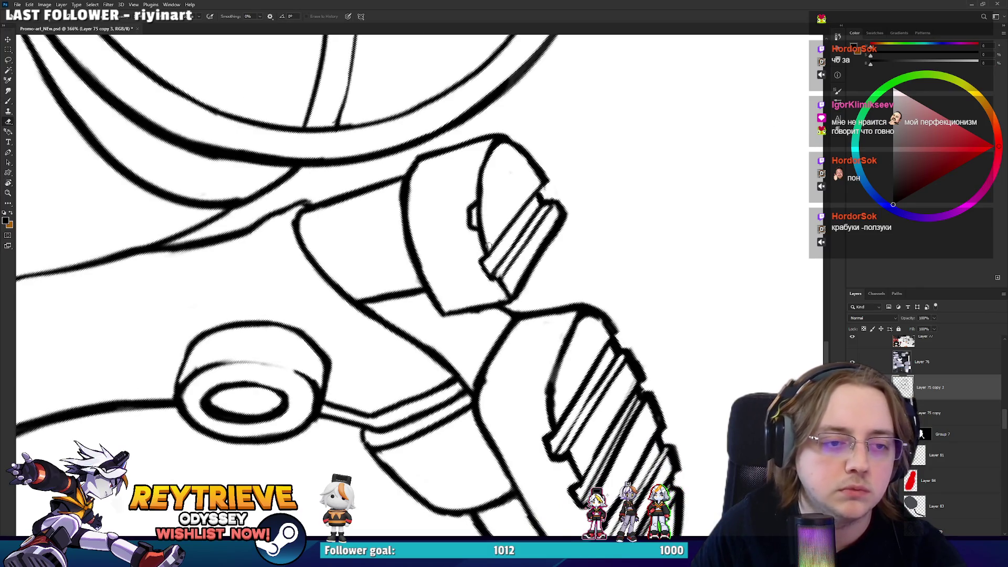
Draw and trim parallel diagonal tread bars across the toe cap
{"action": "key", "text": "b"}
{"action": "left_click_drag", "start_coordinate": [475, 224], "coordinate": [528, 158]}
{"action": "key", "text": "e"}
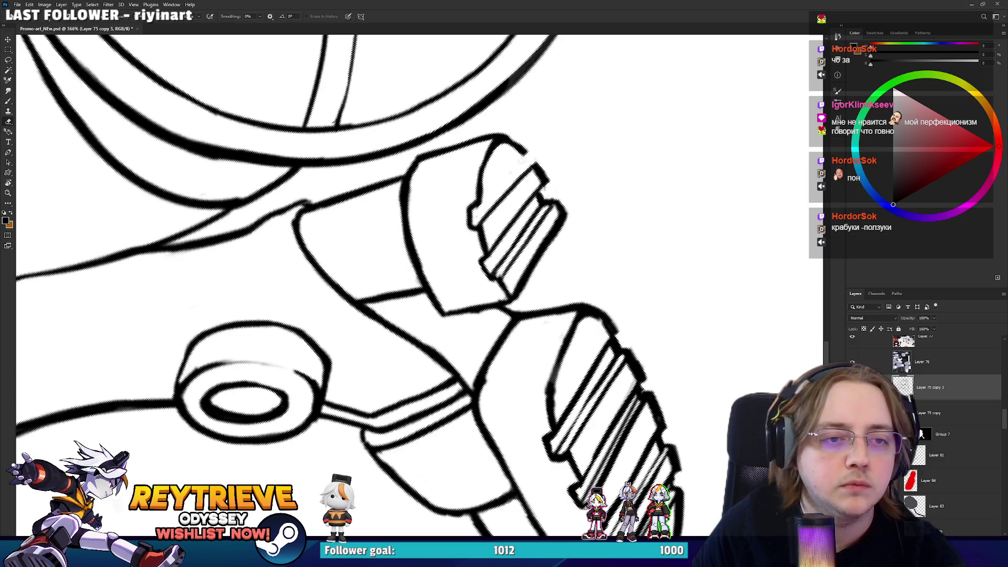
{"action": "key", "text": "b"}
{"action": "left_click_drag", "start_coordinate": [475, 207], "coordinate": [521, 154]}
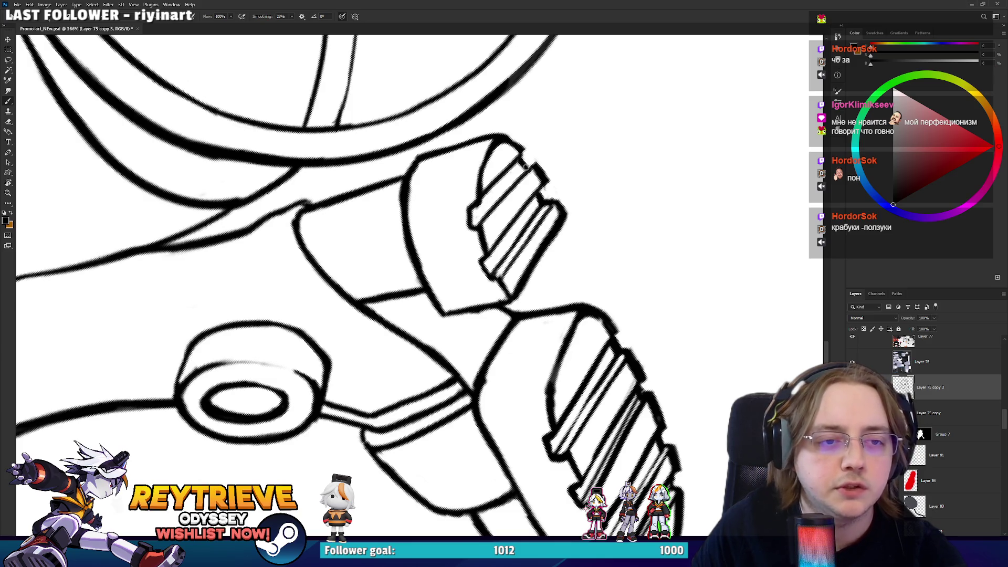
{"action": "key", "text": "e"}
{"action": "left_click_drag", "start_coordinate": [477, 222], "coordinate": [533, 168]}
{"action": "key", "text": "b"}
{"action": "left_click_drag", "start_coordinate": [478, 229], "coordinate": [532, 171]}
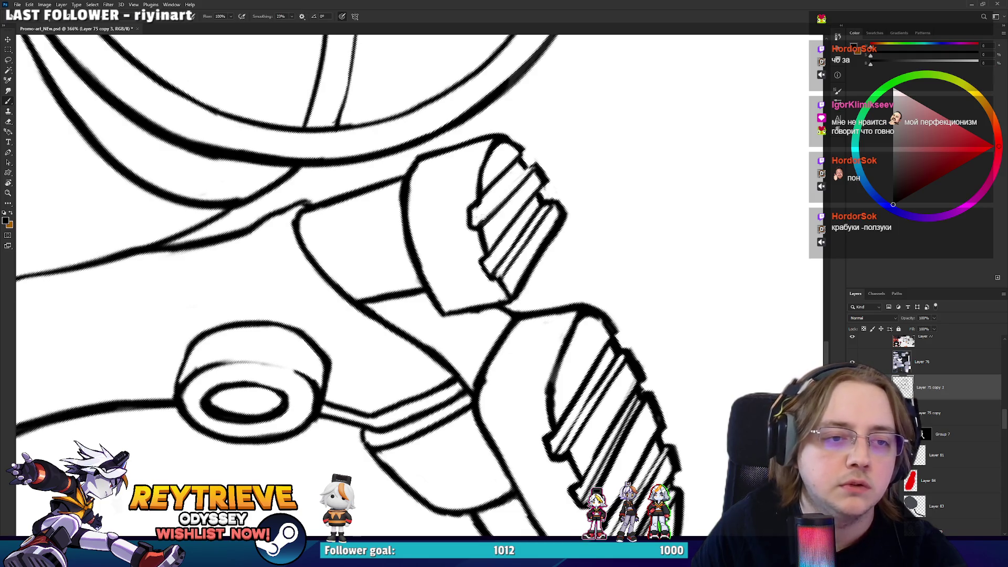
{"action": "left_click_drag", "start_coordinate": [475, 225], "coordinate": [534, 164]}
{"action": "key", "text": "e"}
{"action": "left_click_drag", "start_coordinate": [475, 226], "coordinate": [531, 166]}
{"action": "key", "text": "b"}
{"action": "left_click_drag", "start_coordinate": [472, 225], "coordinate": [526, 172]}
{"action": "key", "text": "e"}
{"action": "mouse_move", "coordinate": [475, 225]}
{"action": "left_mouse_down"}
{"action": "mouse_move", "coordinate": [529, 172]}
{"action": "mouse_move", "coordinate": [419, 275]}
{"action": "mouse_move", "coordinate": [517, 405]}
{"action": "mouse_move", "coordinate": [486, 357]}
{"action": "mouse_move", "coordinate": [510, 389]}
{"action": "left_mouse_up"}
{"action": "key", "text": "b"}
{"action": "key", "text": "e"}
{"action": "key", "text": "b"}
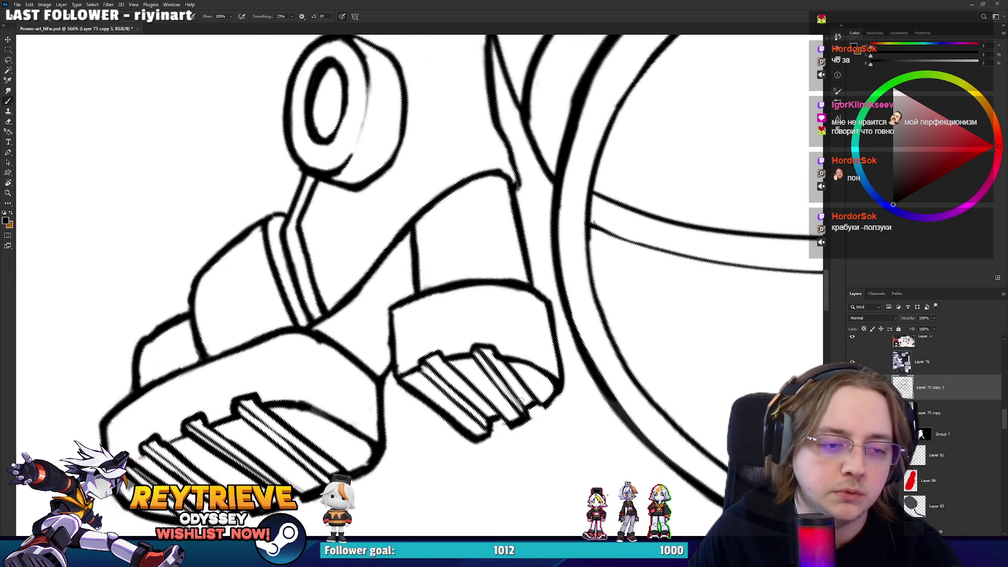
Zoom out and rotate the view to check the treads on both boots
{"action": "scroll", "coordinate": [507, 385], "scroll_direction": "down", "scroll_amount": 10}
{"action": "mouse_move", "coordinate": [430, 293]}
{"action": "left_mouse_down"}
{"action": "mouse_move", "coordinate": [419, 288]}
{"action": "mouse_move", "coordinate": [524, 315]}
{"action": "left_mouse_up"}
{"action": "scroll", "coordinate": [581, 347], "scroll_direction": "down", "scroll_amount": 2}
{"action": "scroll", "coordinate": [581, 347], "scroll_direction": "up", "scroll_amount": 3}
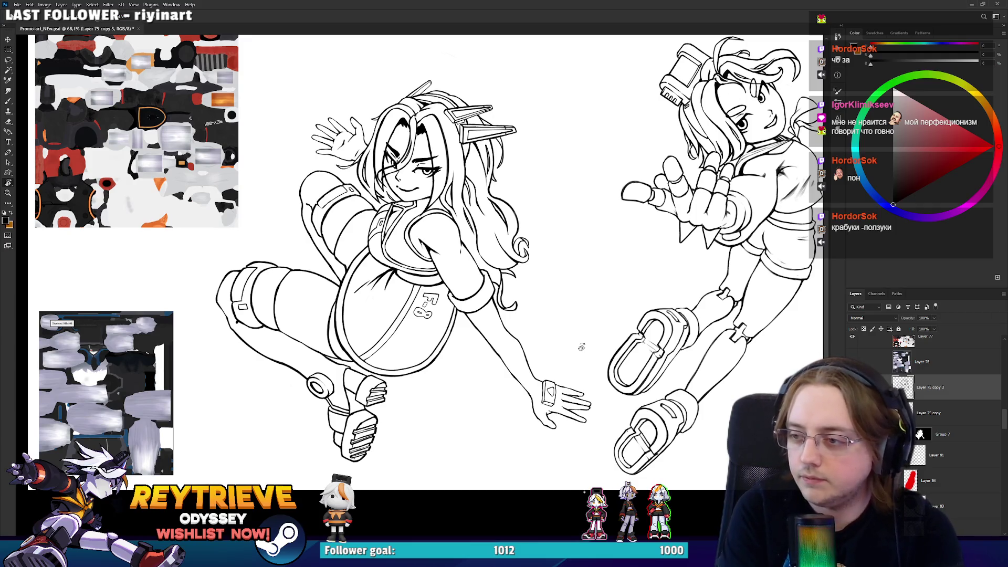
{"action": "scroll", "coordinate": [551, 322], "scroll_direction": "up", "scroll_amount": 2}
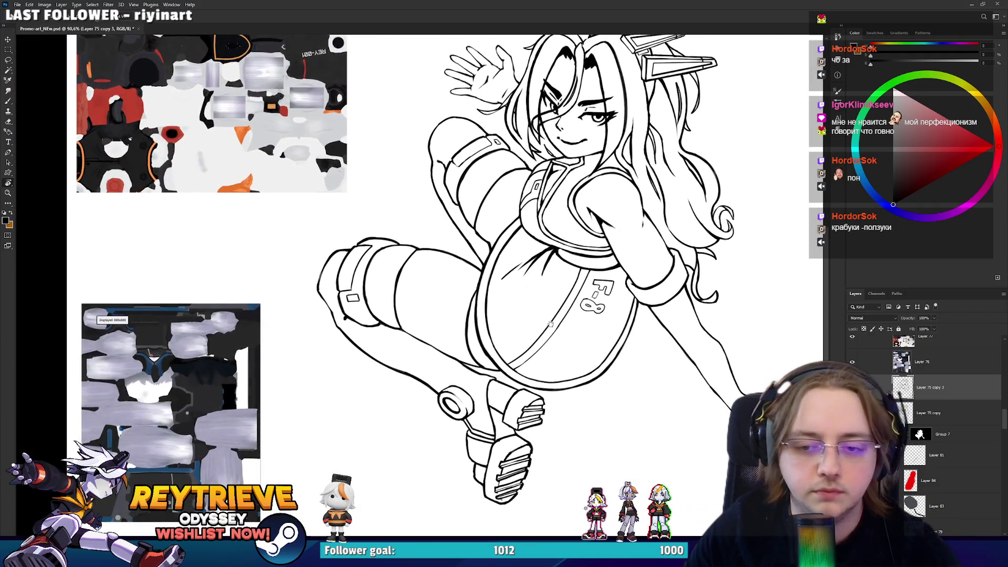
Show Group 7's colour fills and mask away the stray boot edge outline
{"action": "left_click", "coordinate": [940, 434]}
{"action": "scroll", "coordinate": [502, 377], "scroll_direction": "up", "scroll_amount": 5}
{"action": "key", "text": "b"}
{"action": "mouse_move", "coordinate": [638, 352]}
{"action": "left_mouse_down"}
{"action": "mouse_move", "coordinate": [618, 354]}
{"action": "mouse_move", "coordinate": [624, 340]}
{"action": "left_mouse_up"}
{"action": "left_click_drag", "start_coordinate": [631, 286], "coordinate": [630, 292]}
{"action": "scroll", "coordinate": [604, 293], "scroll_direction": "down", "scroll_amount": 5}
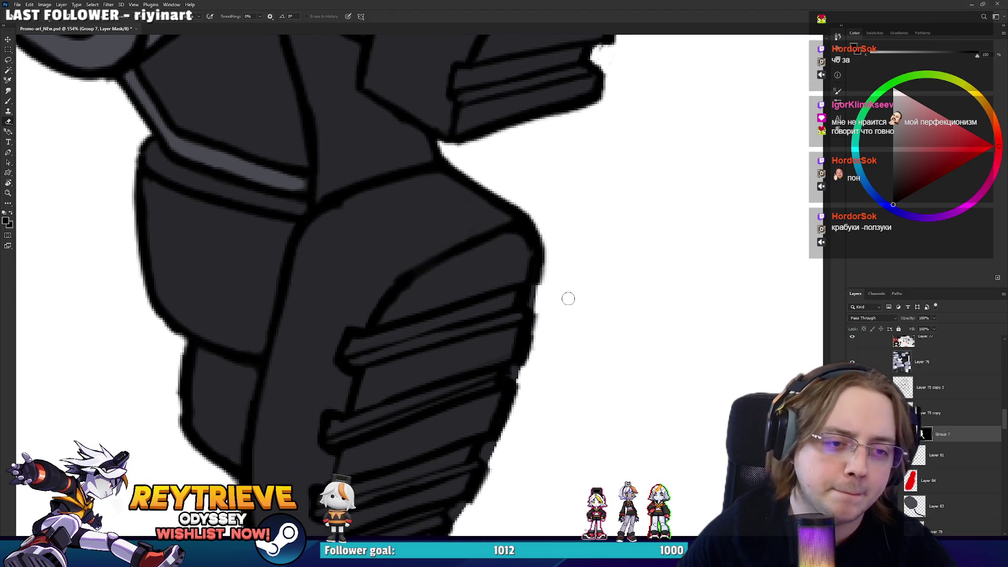
{"action": "left_click_drag", "start_coordinate": [514, 377], "coordinate": [525, 387]}
{"action": "scroll", "coordinate": [520, 380], "scroll_direction": "down", "scroll_amount": 3}
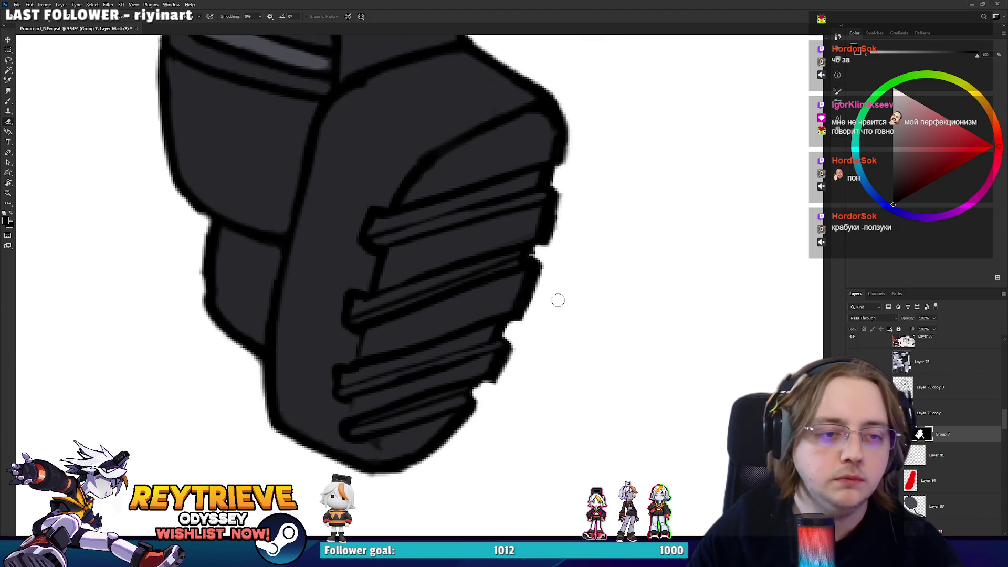
{"action": "scroll", "coordinate": [567, 295], "scroll_direction": "down", "scroll_amount": 8}
{"action": "scroll", "coordinate": [601, 346], "scroll_direction": "up", "scroll_amount": 4}
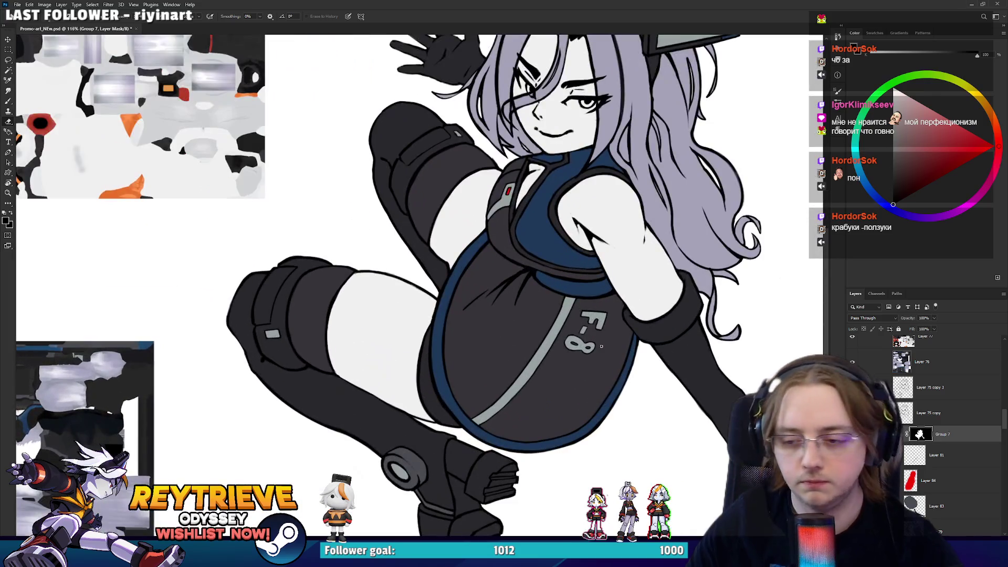
{"action": "scroll", "coordinate": [935, 472], "scroll_direction": "down", "scroll_amount": 5}
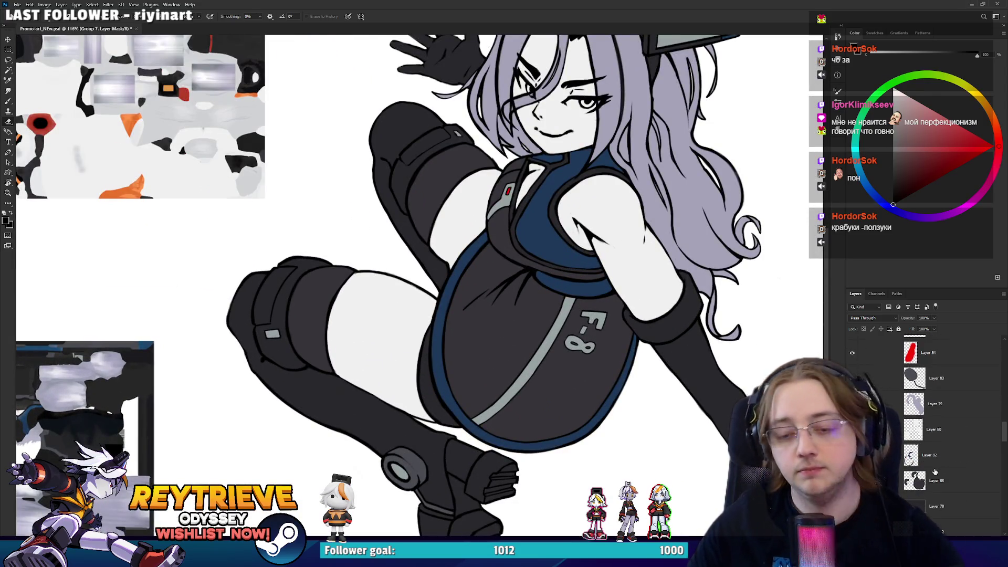
Select Layer 82 and save the artwork
{"action": "left_click", "coordinate": [932, 455]}
{"action": "key", "text": "b"}
{"action": "scroll", "coordinate": [477, 348], "scroll_direction": "down", "scroll_amount": 2}
{"action": "scroll", "coordinate": [550, 338], "scroll_direction": "up", "scroll_amount": 2}
{"action": "scroll", "coordinate": [541, 309], "scroll_direction": "down", "scroll_amount": 3}
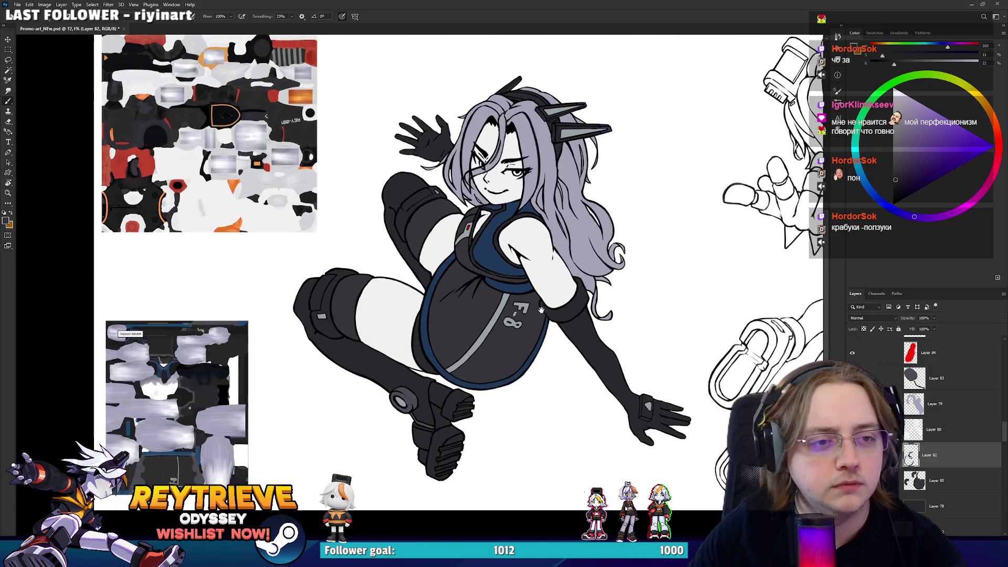
{"action": "scroll", "coordinate": [544, 312], "scroll_direction": "up", "scroll_amount": 2}
{"action": "scroll", "coordinate": [548, 310], "scroll_direction": "down", "scroll_amount": 1}
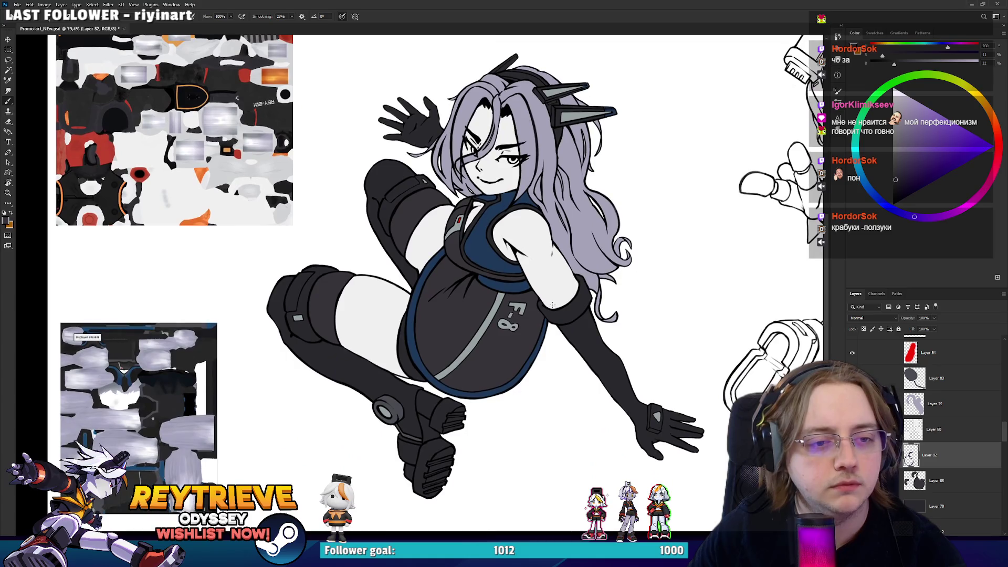
{"action": "key", "text": "ctrl+s"}
Add a new empty layer inside the colour group
{"action": "scroll", "coordinate": [950, 420], "scroll_direction": "up", "scroll_amount": 3}
{"action": "left_click", "coordinate": [950, 414]}
{"action": "key", "text": "ctrl+shift+alt+n"}
{"action": "scroll", "coordinate": [605, 216], "scroll_direction": "up", "scroll_amount": 6}
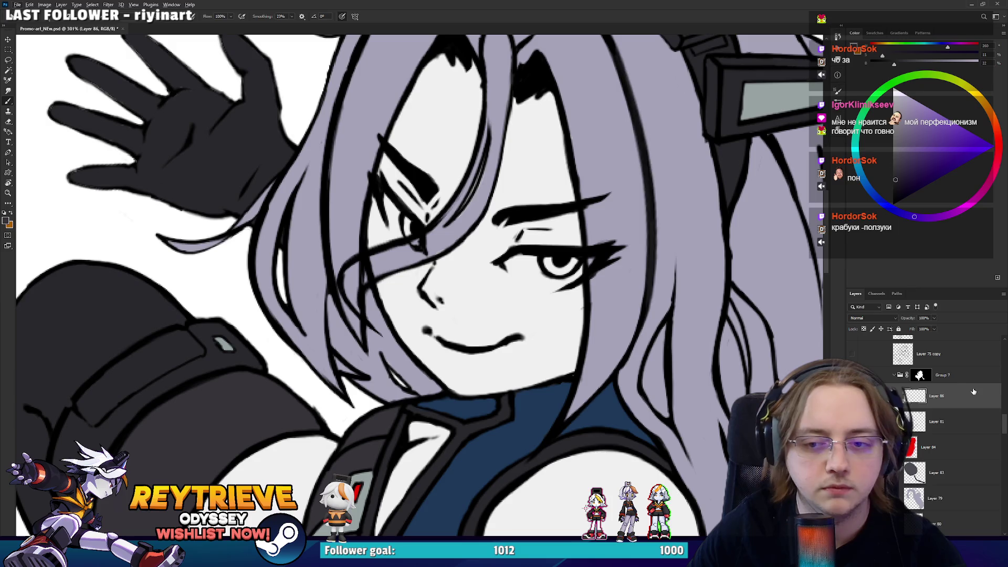
Make white the foreground painting colour in the Color Picker
{"action": "scroll", "coordinate": [973, 392], "scroll_direction": "up", "scroll_amount": 1}
{"action": "key", "text": "x"}
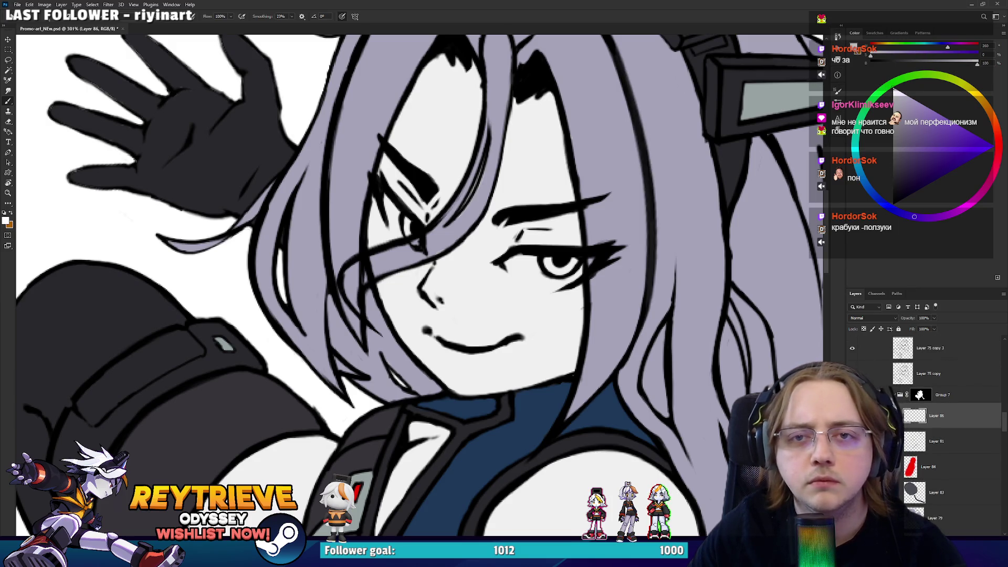
{"action": "left_click", "coordinate": [5, 220]}
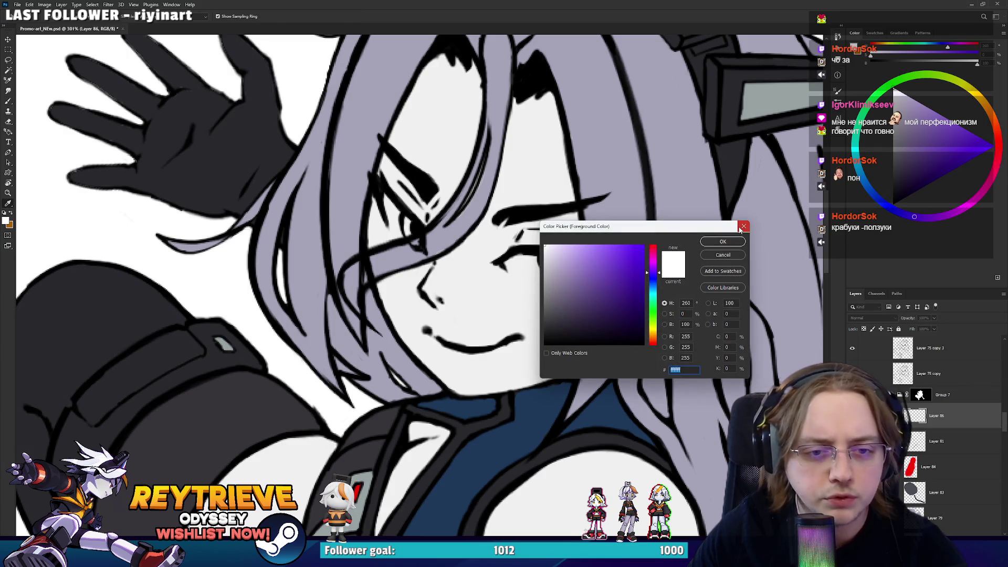
{"action": "left_click", "coordinate": [743, 226]}
Test white highlight strokes under the eye and down the cheek, undoing them
{"action": "scroll", "coordinate": [552, 260], "scroll_direction": "up", "scroll_amount": 1}
{"action": "key", "text": "ctrl+z"}
{"action": "mouse_move", "coordinate": [534, 296]}
{"action": "left_mouse_down"}
{"action": "mouse_move", "coordinate": [491, 293]}
{"action": "mouse_move", "coordinate": [517, 302]}
{"action": "left_mouse_up"}
{"action": "key", "text": "ctrl+z"}
{"action": "mouse_move", "coordinate": [524, 260]}
{"action": "left_mouse_down"}
{"action": "mouse_move", "coordinate": [503, 268]}
{"action": "mouse_move", "coordinate": [551, 288]}
{"action": "mouse_move", "coordinate": [572, 281]}
{"action": "left_mouse_up"}
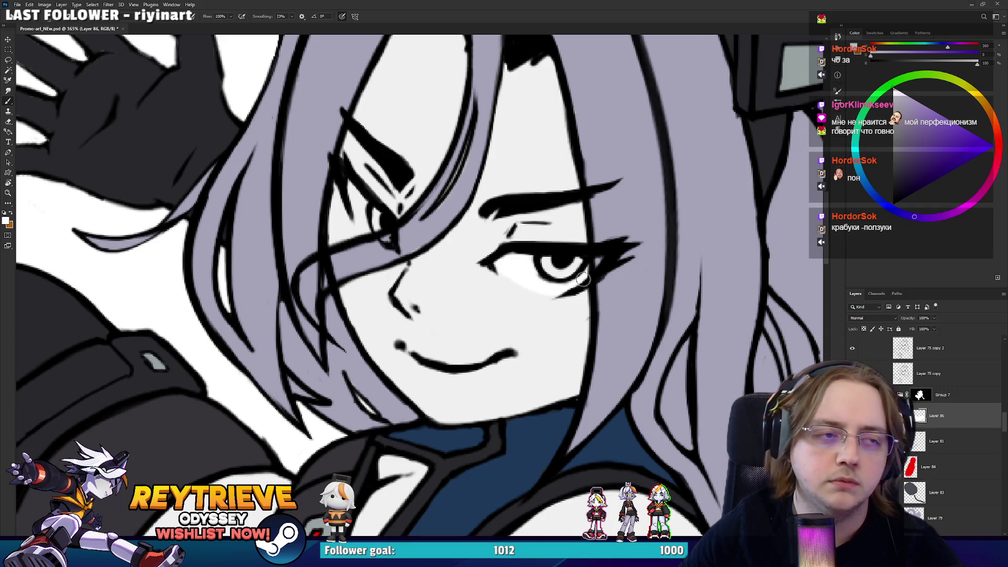
{"action": "mouse_move", "coordinate": [414, 269]}
{"action": "left_mouse_down"}
{"action": "mouse_move", "coordinate": [449, 354]}
{"action": "mouse_move", "coordinate": [472, 358]}
{"action": "left_mouse_up"}
{"action": "key", "text": "ctrl+z"}
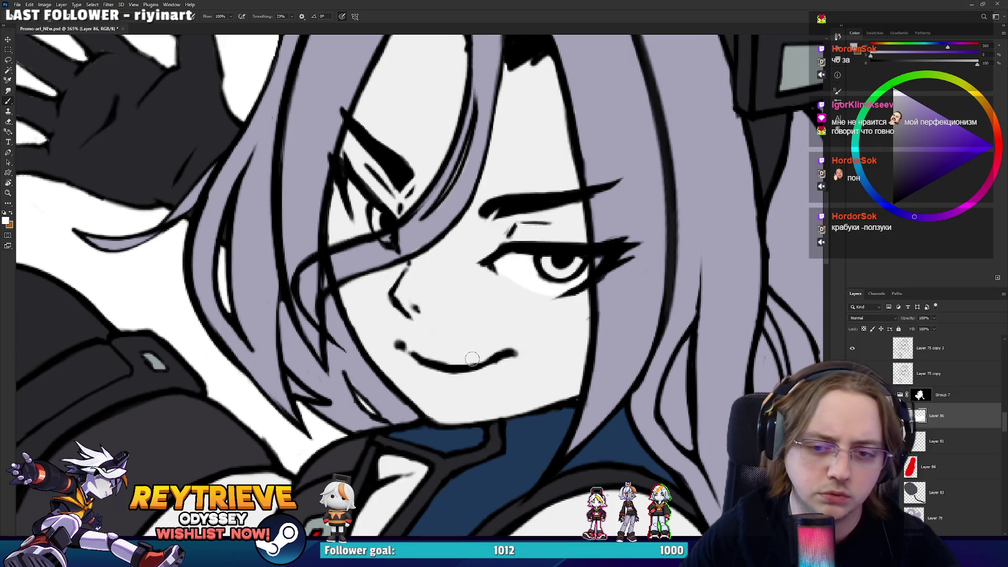
Add a layer above Layer 75 copy, test a small white highlight, then undo it
{"action": "left_click", "coordinate": [944, 373]}
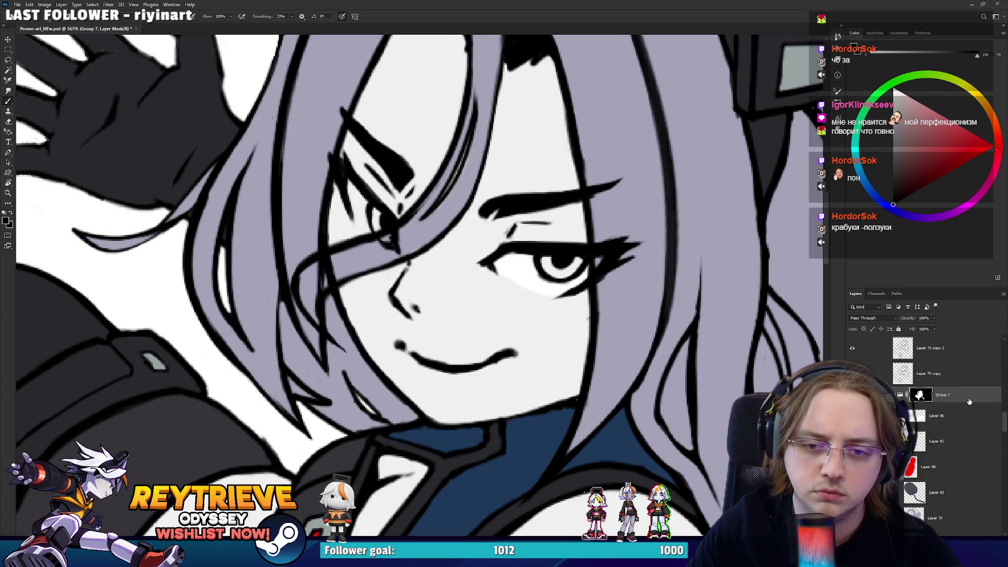
{"action": "key", "text": "ctrl+shift+alt+n"}
{"action": "left_click_drag", "start_coordinate": [340, 361], "coordinate": [362, 351]}
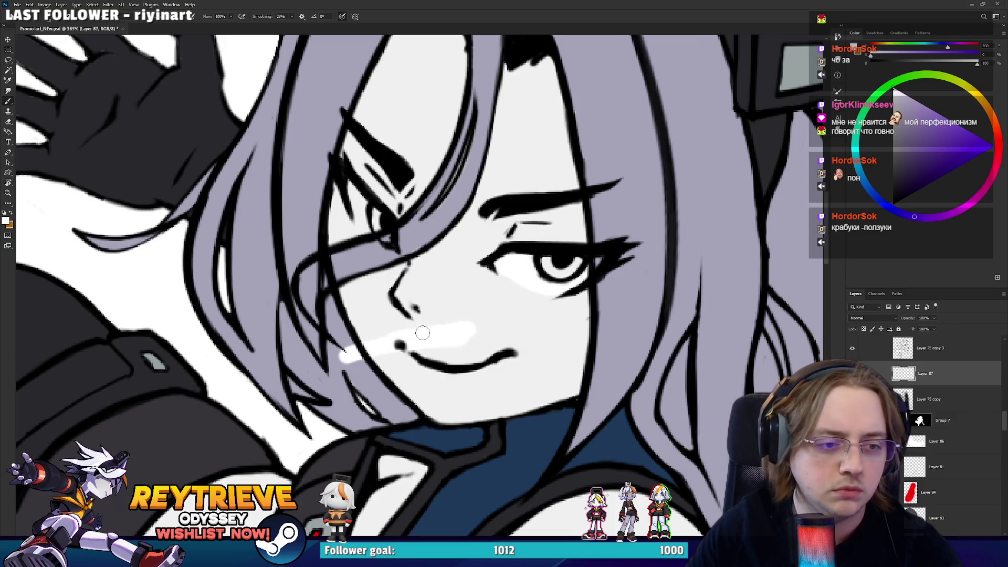
{"action": "key", "text": "ctrl+z"}
{"action": "key", "text": "ctrl+z"}
{"action": "scroll", "coordinate": [905, 419], "scroll_direction": "up", "scroll_amount": 3}
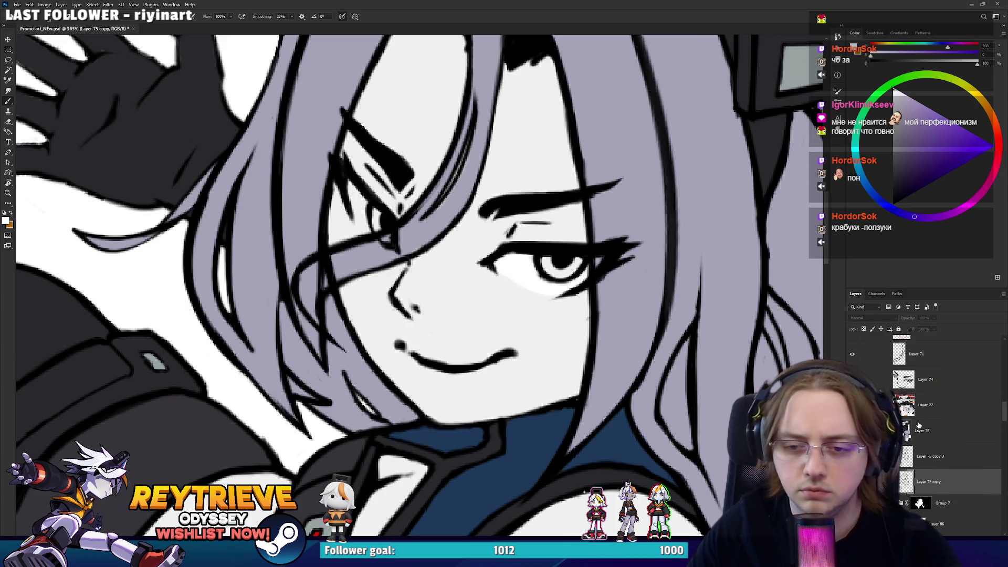
{"action": "left_click", "coordinate": [391, 319]}
{"action": "key", "text": "Return"}
{"action": "left_click", "coordinate": [391, 320]}
{"action": "key", "text": "Return"}
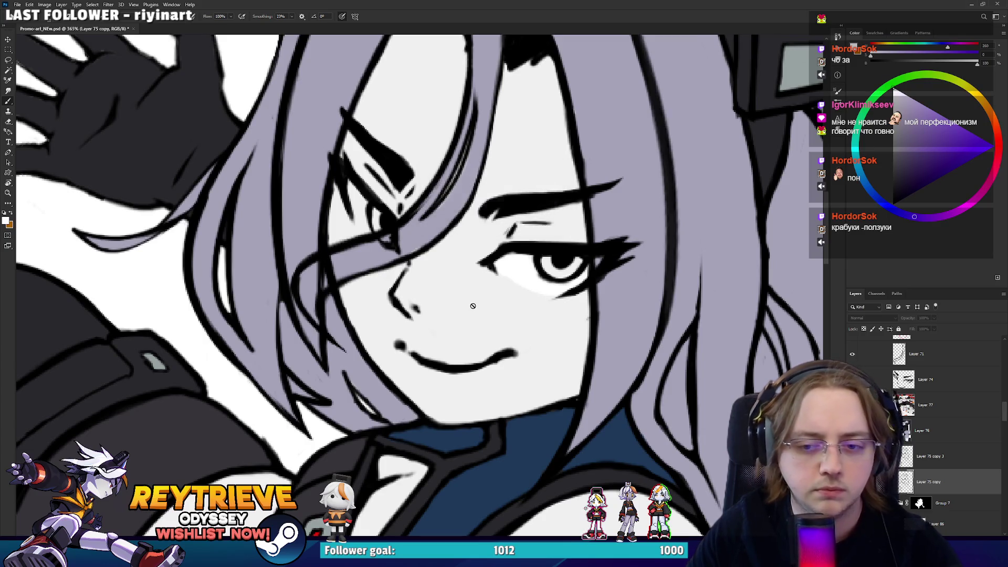
Try faint white cheek strokes on another new layer, then delete them
{"action": "key", "text": "ctrl+shift+alt+n"}
{"action": "left_click_drag", "start_coordinate": [542, 304], "coordinate": [477, 320]}
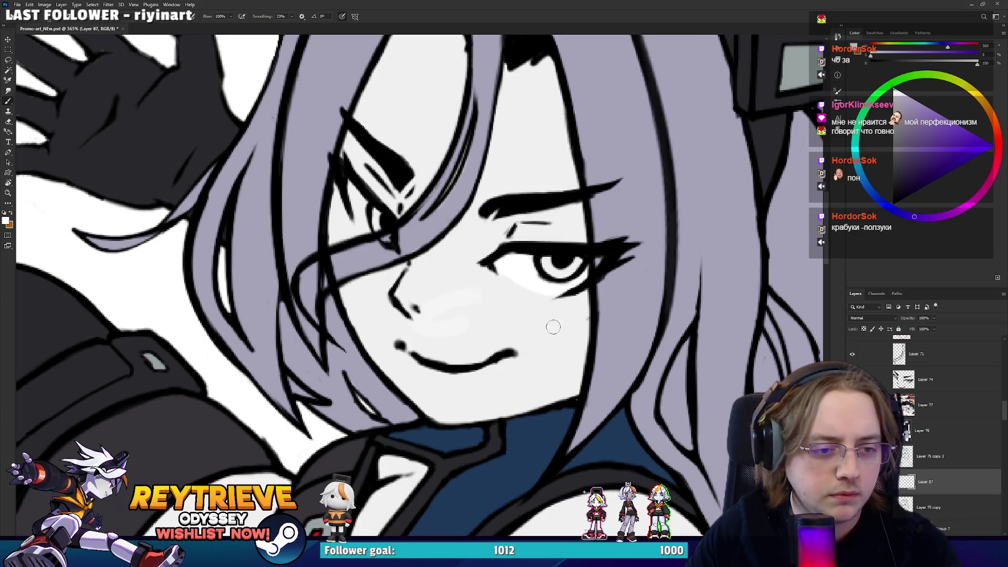
{"action": "left_click", "coordinate": [500, 323], "text": "alt"}
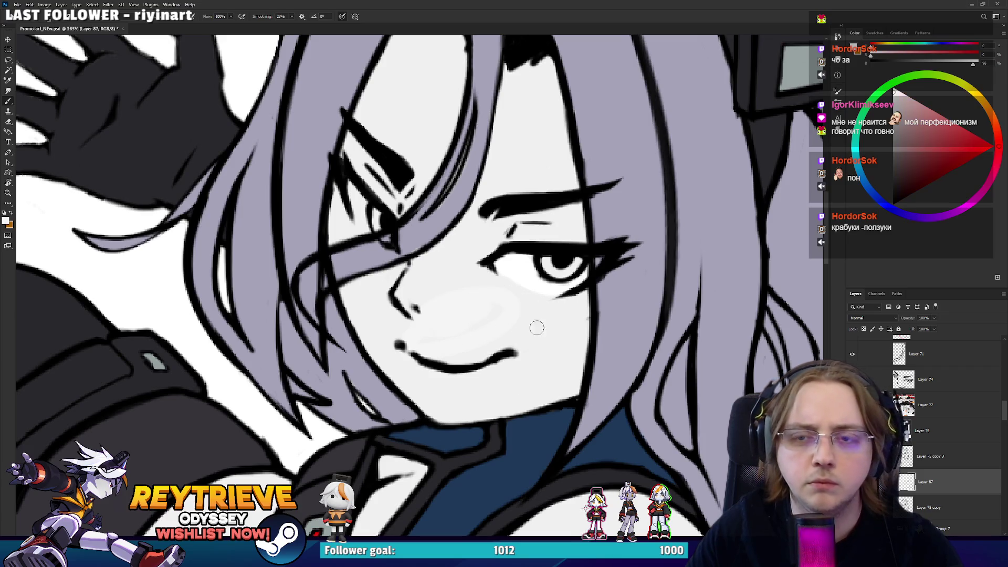
{"action": "key", "text": "Delete"}
{"action": "scroll", "coordinate": [958, 427], "scroll_direction": "up", "scroll_amount": 5}
{"action": "scroll", "coordinate": [957, 427], "scroll_direction": "up", "scroll_amount": 5}
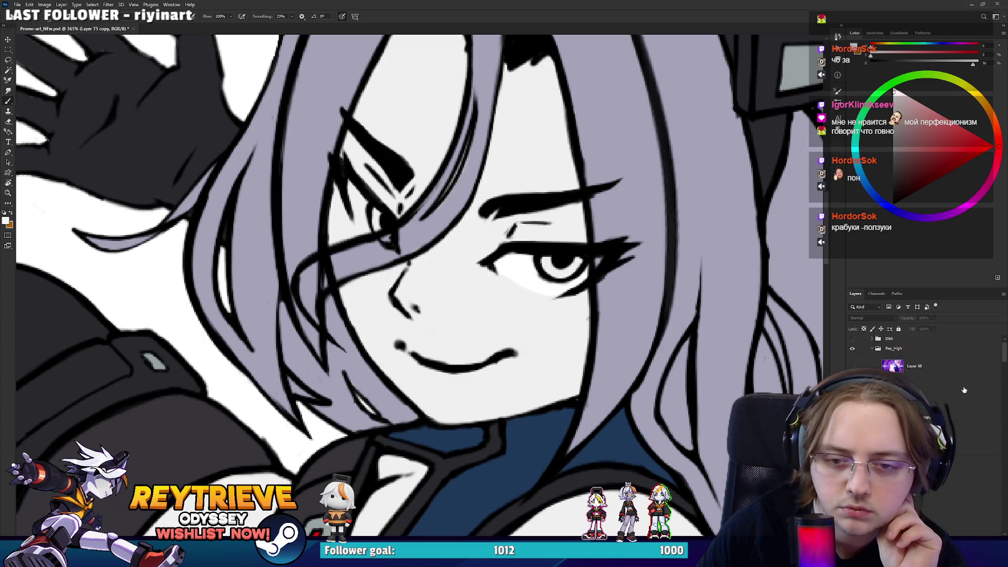
Restore Layer 87, test a white face patch, then delete Layer 87 and fit the view
{"action": "key", "text": "ctrl+z"}
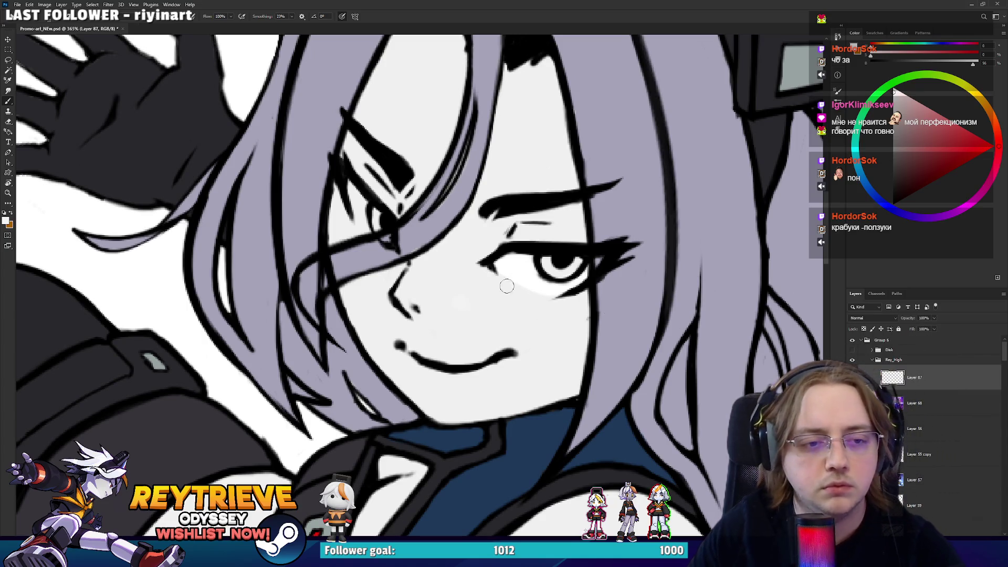
{"action": "scroll", "coordinate": [744, 211], "scroll_direction": "down", "scroll_amount": 5}
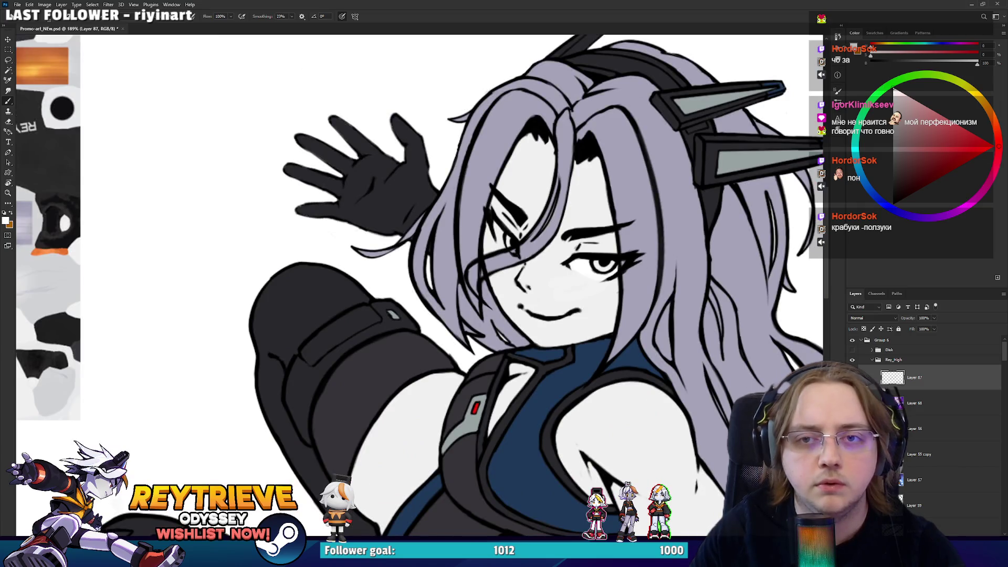
{"action": "left_click", "coordinate": [491, 286], "text": "alt"}
{"action": "mouse_move", "coordinate": [619, 293]}
{"action": "left_mouse_down"}
{"action": "mouse_move", "coordinate": [593, 260]}
{"action": "mouse_move", "coordinate": [619, 273]}
{"action": "left_mouse_up"}
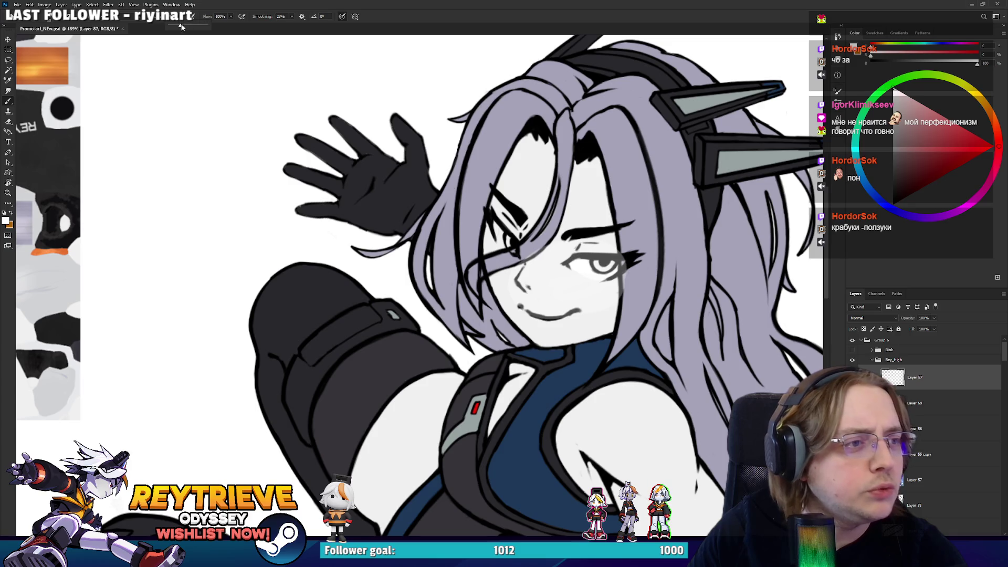
{"action": "mouse_move", "coordinate": [556, 231]}
{"action": "left_mouse_down"}
{"action": "mouse_move", "coordinate": [541, 273]}
{"action": "mouse_move", "coordinate": [601, 262]}
{"action": "left_mouse_up"}
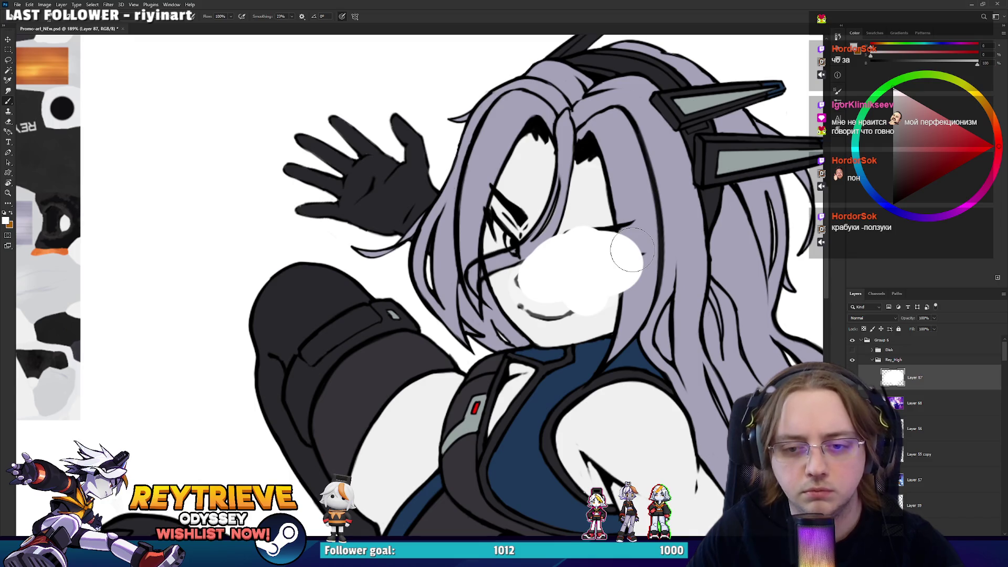
{"action": "key", "text": "Delete"}
{"action": "key", "text": "ctrl+0"}
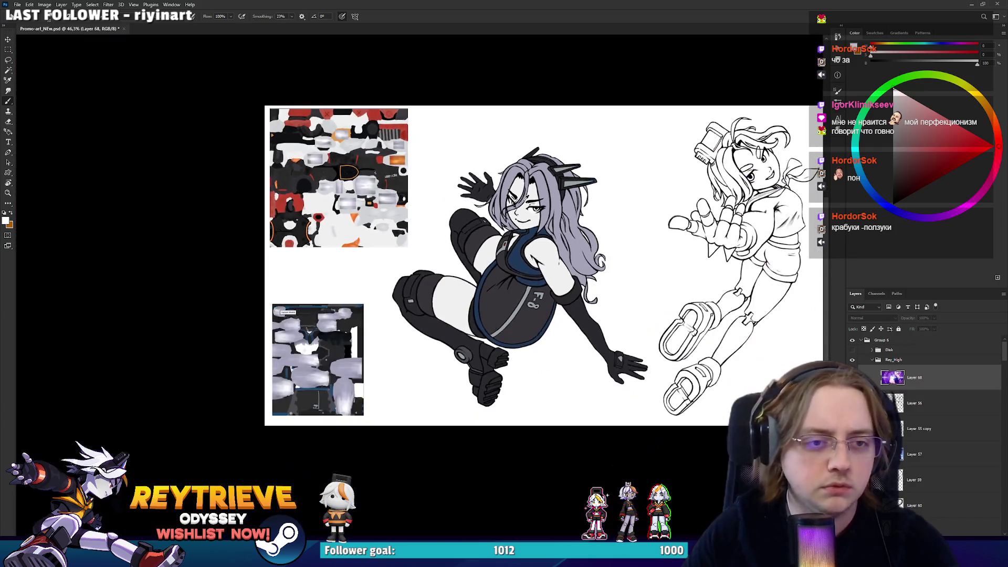
{"action": "scroll", "coordinate": [517, 196], "scroll_direction": "up", "scroll_amount": 3}
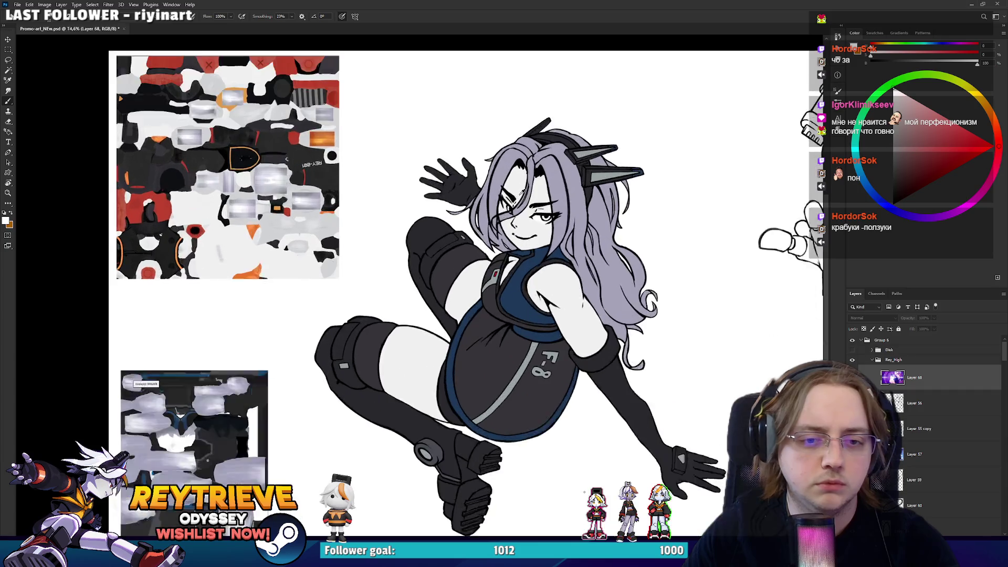
{"action": "left_click_drag", "start_coordinate": [530, 234], "coordinate": [511, 205]}
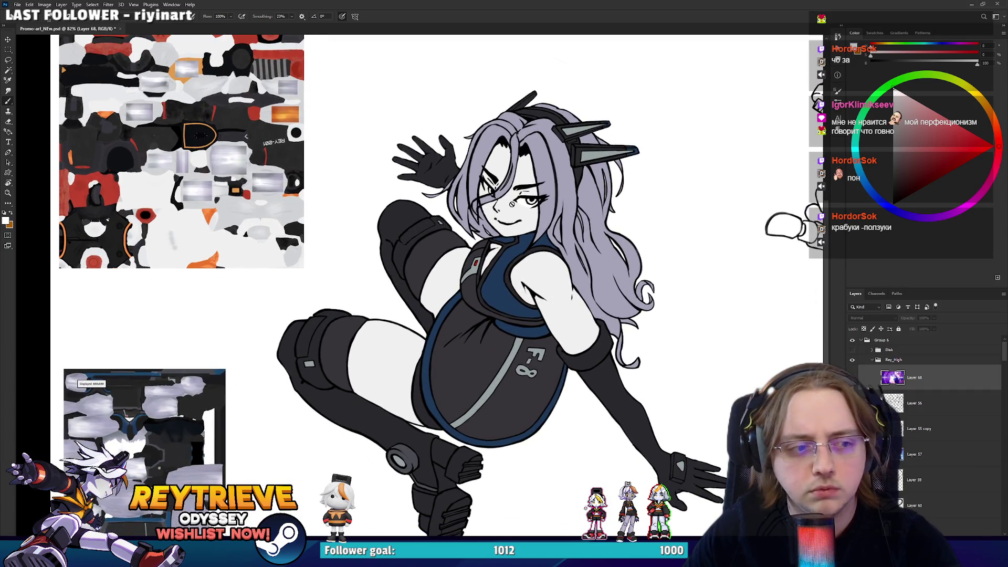
{"action": "key", "text": "v"}
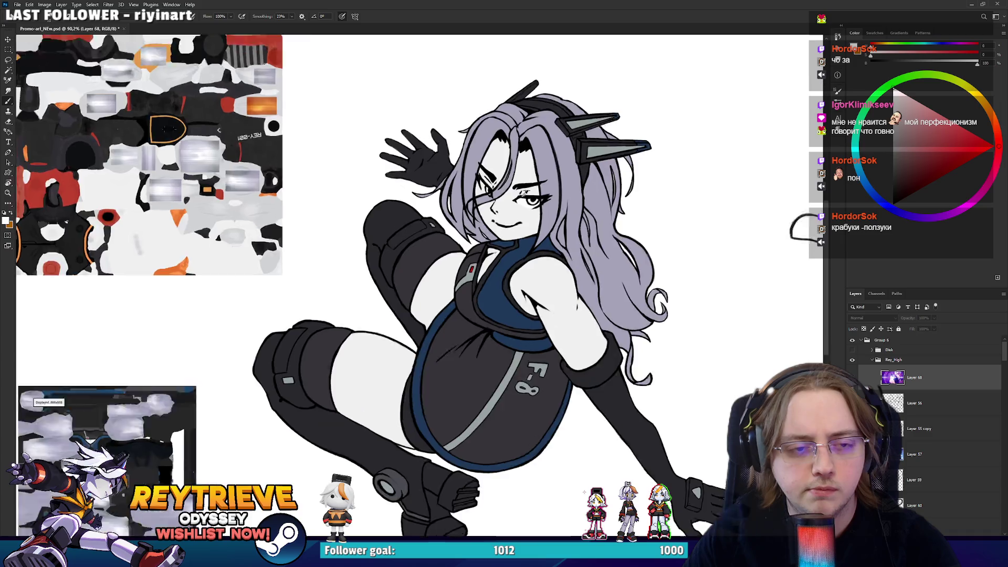
{"action": "scroll", "coordinate": [517, 210], "scroll_direction": "up", "scroll_amount": 5}
{"action": "key", "text": "b"}
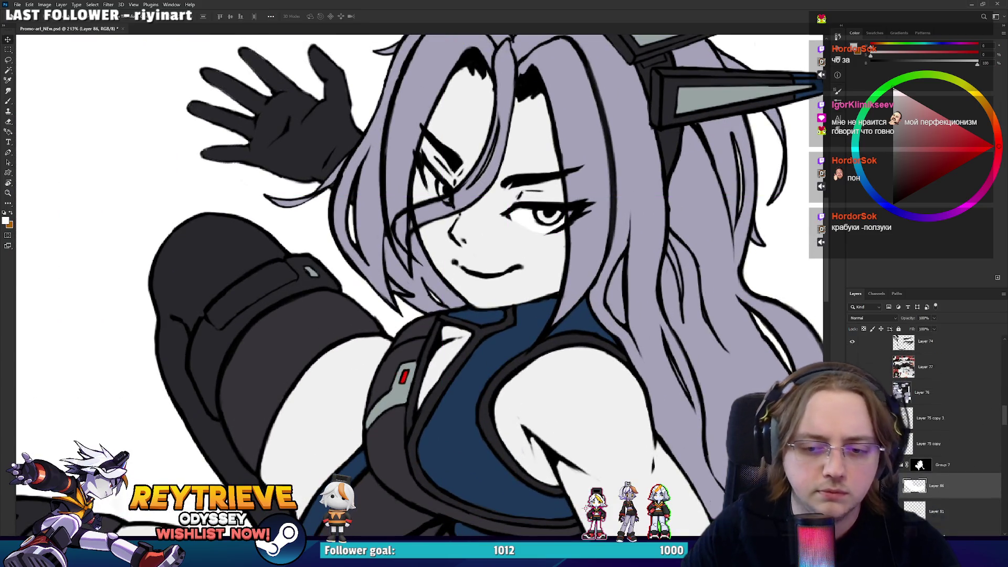
{"action": "scroll", "coordinate": [520, 220], "scroll_direction": "up", "scroll_amount": 4}
{"action": "key", "text": "["}
{"action": "key", "text": "["}
{"action": "key", "text": "["}
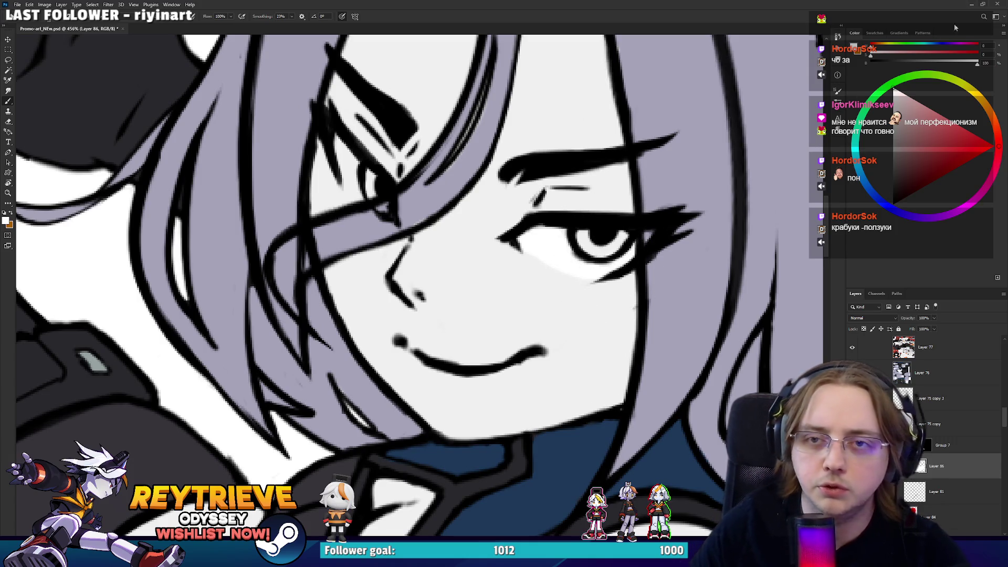
{"action": "mouse_move", "coordinate": [751, 4]}
{"action": "left_mouse_down"}
{"action": "mouse_move", "coordinate": [578, 27]}
{"action": "mouse_move", "coordinate": [761, 58]}
{"action": "mouse_move", "coordinate": [987, 50]}
{"action": "mouse_move", "coordinate": [716, 47]}
{"action": "mouse_move", "coordinate": [339, 101]}
{"action": "mouse_move", "coordinate": [368, 1]}
{"action": "left_mouse_up"}
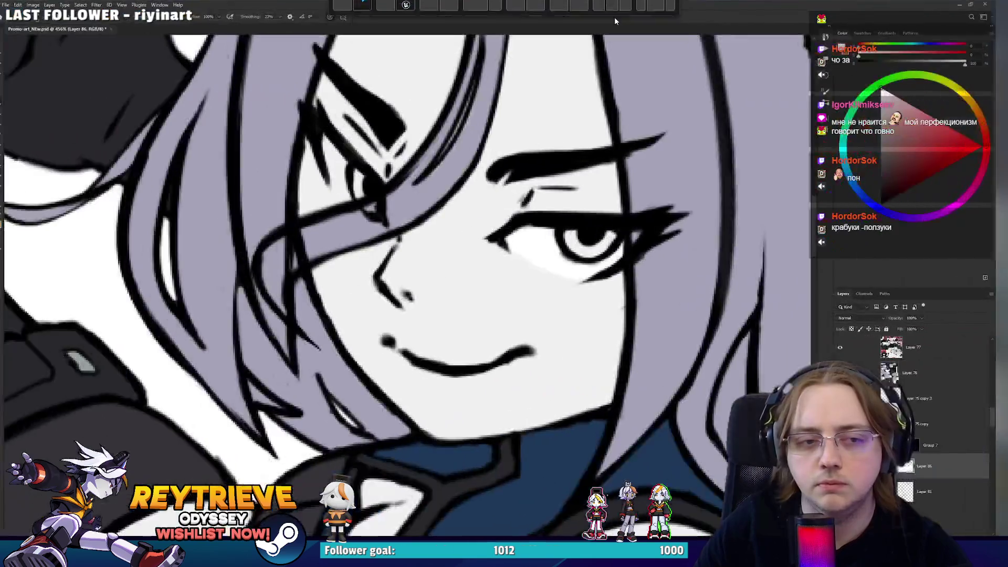
{"action": "key", "text": "r"}
{"action": "left_click_drag", "start_coordinate": [559, 247], "coordinate": [531, 353]}
{"action": "scroll", "coordinate": [520, 310], "scroll_direction": "up", "scroll_amount": 3}
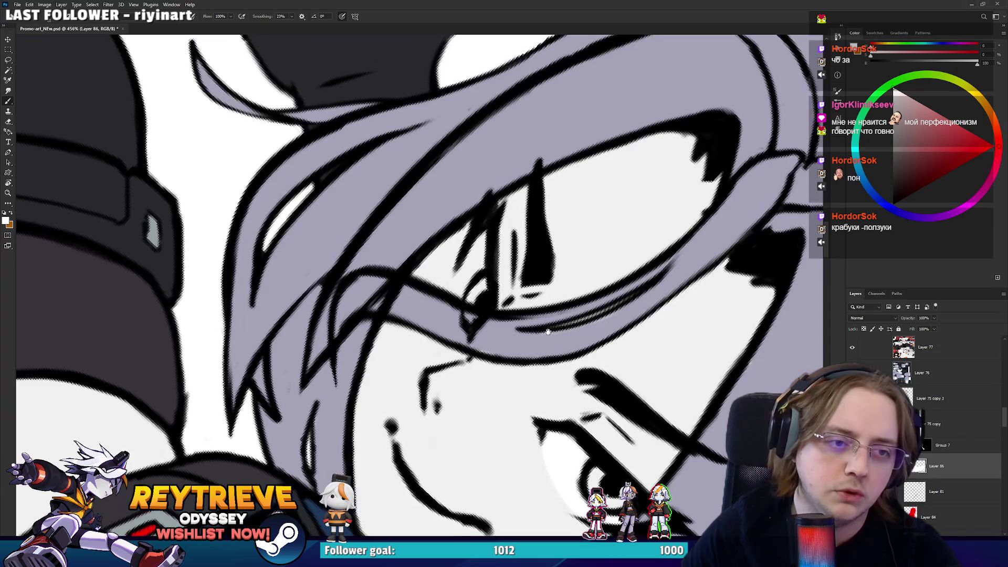
{"action": "left_click_drag", "start_coordinate": [470, 299], "coordinate": [482, 281]}
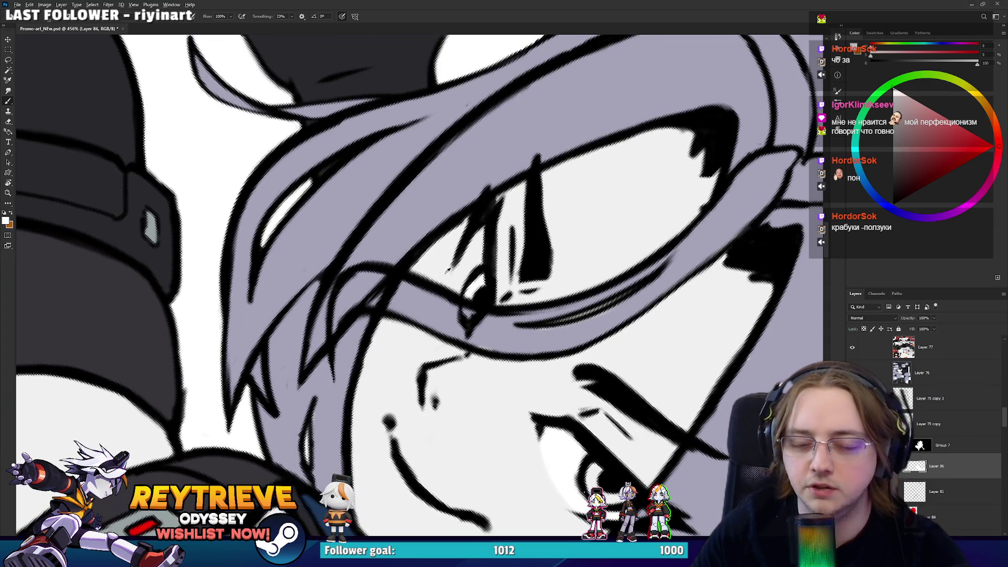
{"action": "key", "text": "ctrl+0"}
{"action": "key", "text": "r"}
{"action": "key", "text": "Escape"}
{"action": "scroll", "coordinate": [503, 280], "scroll_direction": "up", "scroll_amount": 4}
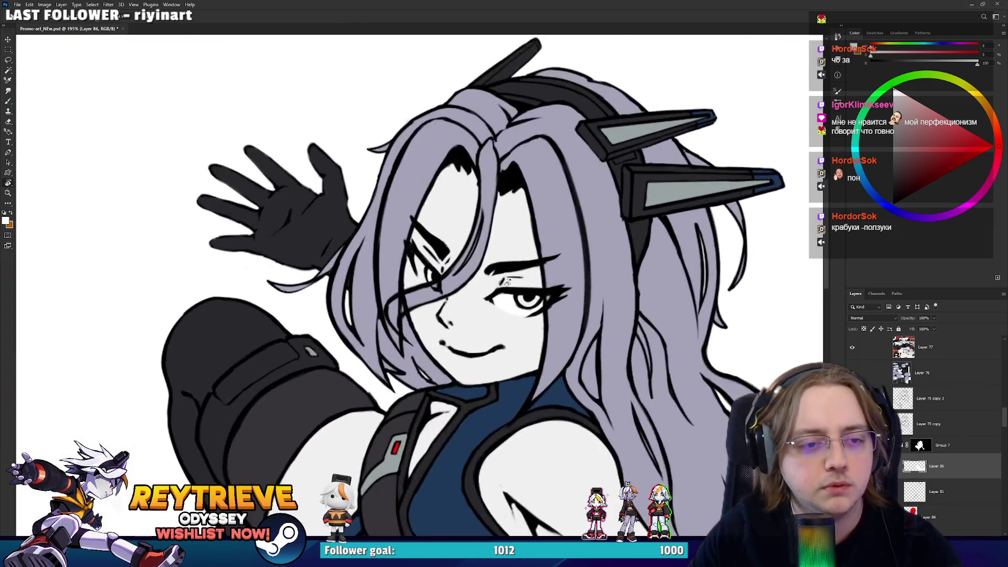
{"action": "scroll", "coordinate": [502, 279], "scroll_direction": "up", "scroll_amount": 3}
{"action": "key", "text": "alt+bracketleft"}
{"action": "key", "text": "alt+bracketleft"}
{"action": "key", "text": "alt+bracketleft"}
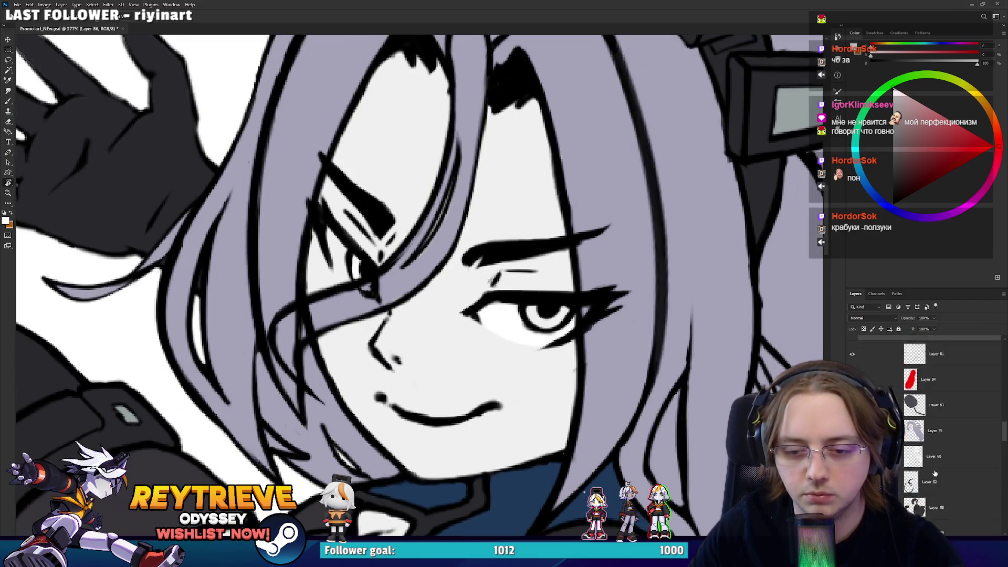
{"action": "key", "text": "ctrl+i"}
{"action": "key", "text": "ctrl+z"}
{"action": "key", "text": "ctrl+u"}
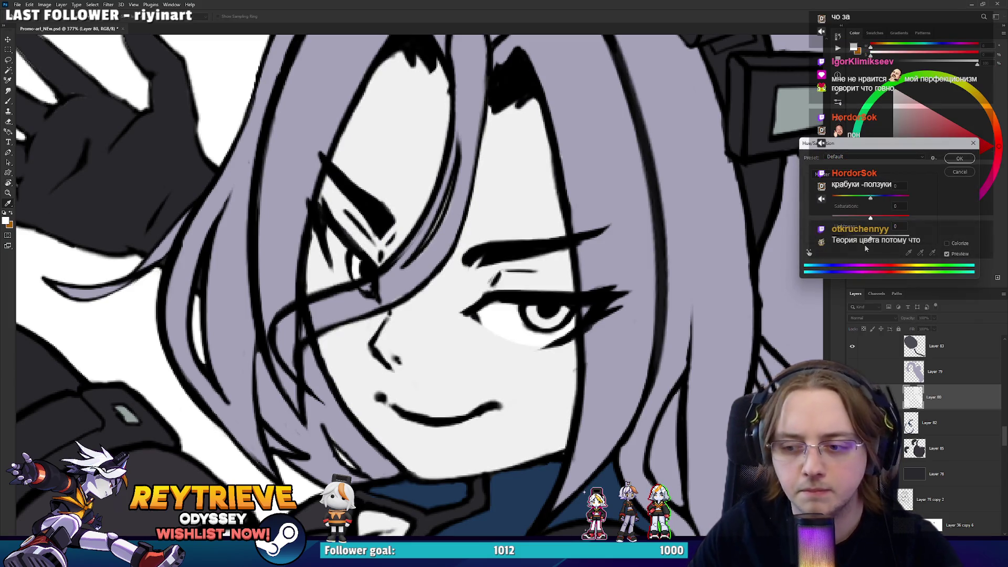
Colorize the skin fill with Hue 253, Saturation 16 and Lightness -6
{"action": "left_click_drag", "start_coordinate": [869, 239], "coordinate": [864, 240]}
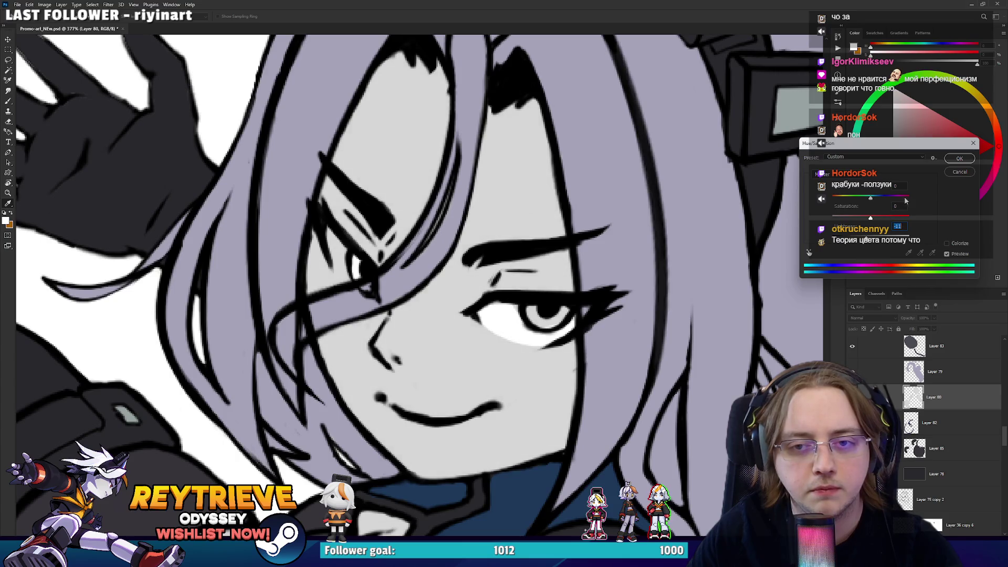
{"action": "mouse_move", "coordinate": [870, 201]}
{"action": "left_mouse_down"}
{"action": "mouse_move", "coordinate": [917, 222]}
{"action": "mouse_move", "coordinate": [864, 218]}
{"action": "mouse_move", "coordinate": [896, 202]}
{"action": "left_mouse_up"}
{"action": "left_click", "coordinate": [951, 244]}
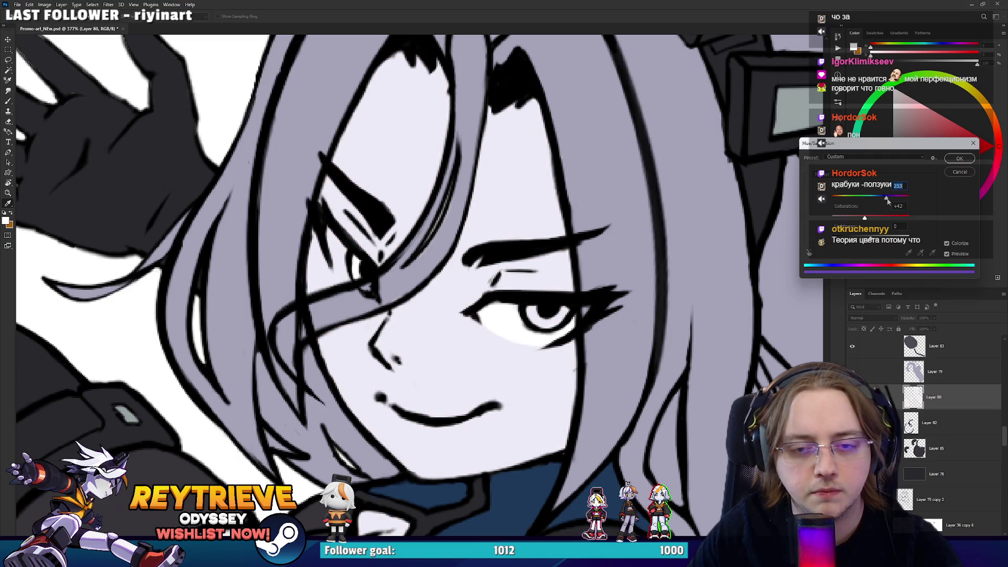
{"action": "mouse_move", "coordinate": [870, 239]}
{"action": "left_mouse_down"}
{"action": "mouse_move", "coordinate": [858, 220]}
{"action": "mouse_move", "coordinate": [832, 224]}
{"action": "mouse_move", "coordinate": [846, 224]}
{"action": "left_mouse_up"}
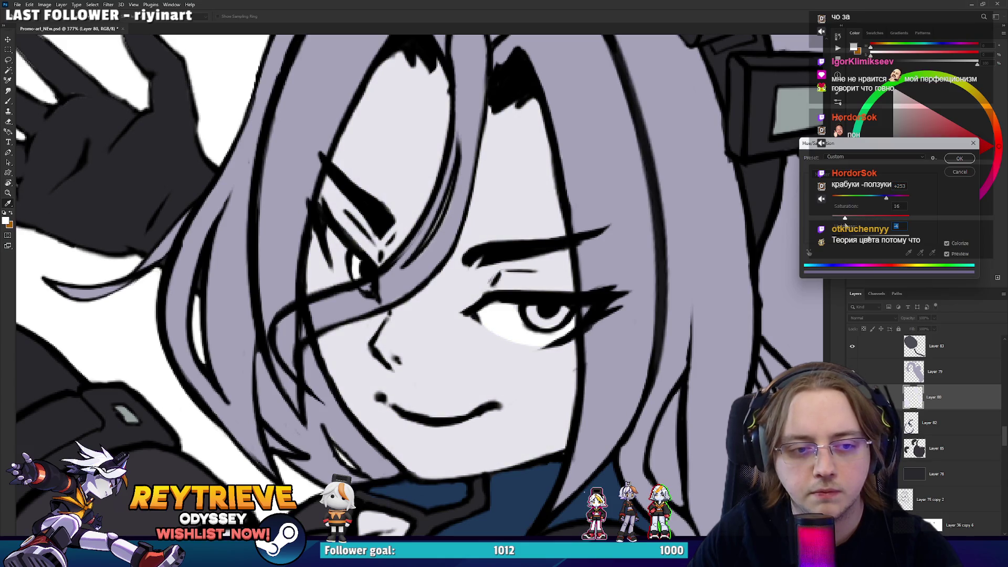
{"action": "left_click", "coordinate": [959, 158]}
{"action": "scroll", "coordinate": [532, 267], "scroll_direction": "down", "scroll_amount": 5}
Add a new empty layer above Layer 86 for the eye colour
{"action": "scroll", "coordinate": [531, 267], "scroll_direction": "up", "scroll_amount": 4}
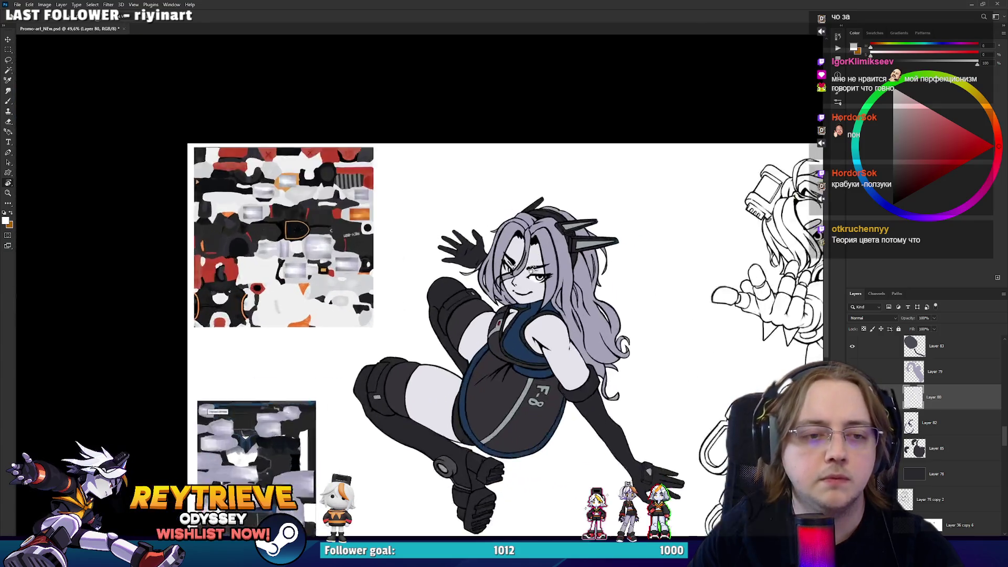
{"action": "scroll", "coordinate": [532, 267], "scroll_direction": "up", "scroll_amount": 3}
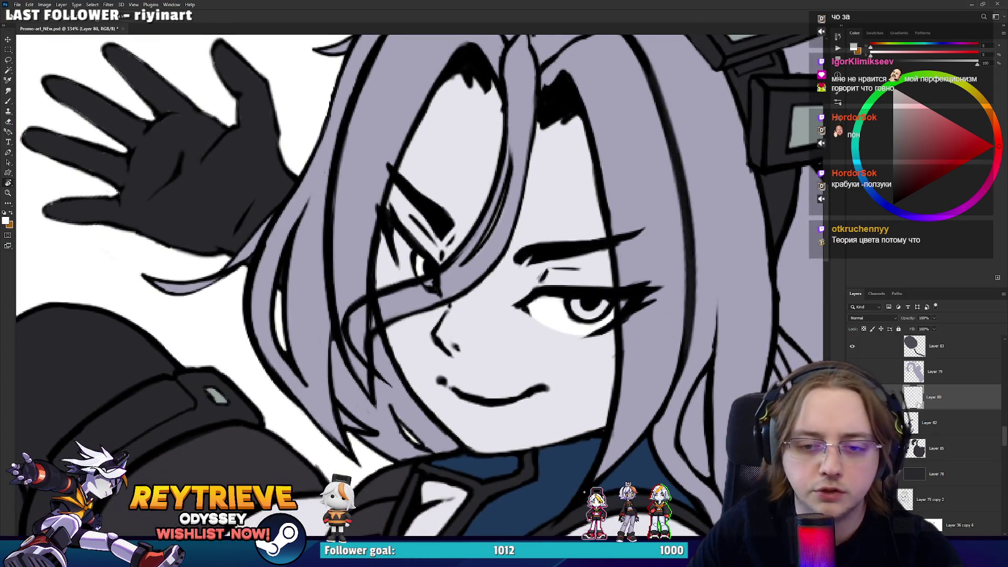
{"action": "scroll", "coordinate": [948, 399], "scroll_direction": "up", "scroll_amount": 3}
{"action": "left_click", "coordinate": [943, 432]}
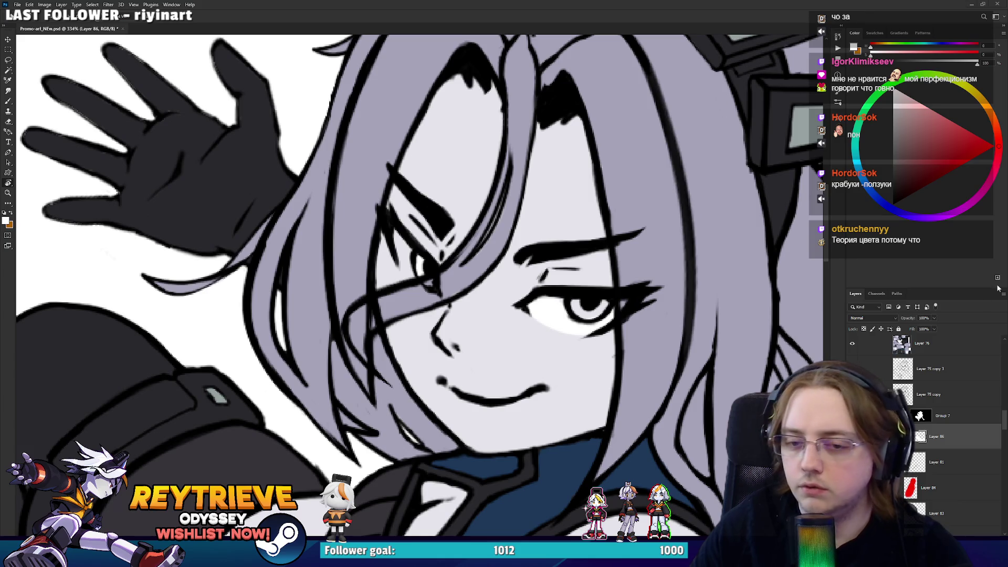
{"action": "key", "text": "ctrl+shift+alt+n"}
{"action": "key", "text": "b"}
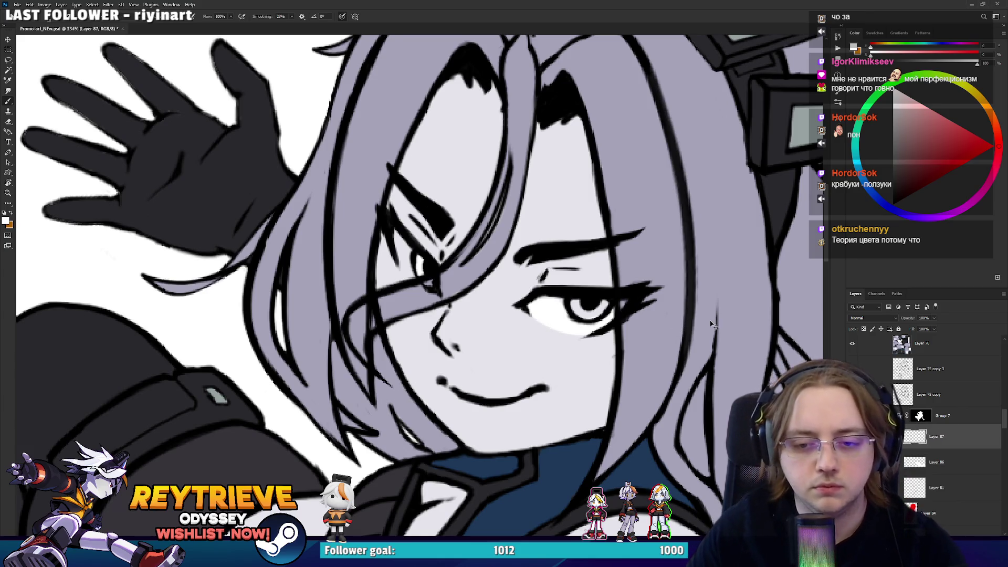
Paint both irises pure red, removing stray strokes below the iris
{"action": "left_click", "coordinate": [994, 147]}
{"action": "scroll", "coordinate": [587, 326], "scroll_direction": "up", "scroll_amount": 5}
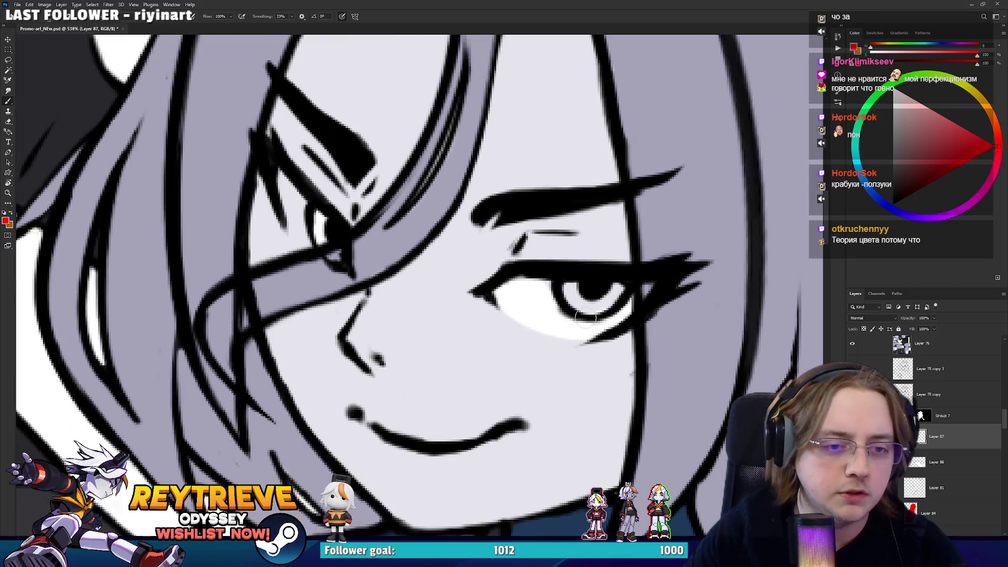
{"action": "mouse_move", "coordinate": [593, 302]}
{"action": "left_mouse_down"}
{"action": "mouse_move", "coordinate": [591, 288]}
{"action": "mouse_move", "coordinate": [613, 292]}
{"action": "mouse_move", "coordinate": [595, 302]}
{"action": "mouse_move", "coordinate": [614, 283]}
{"action": "left_mouse_up"}
{"action": "mouse_move", "coordinate": [321, 231]}
{"action": "left_mouse_down"}
{"action": "mouse_move", "coordinate": [328, 226]}
{"action": "mouse_move", "coordinate": [338, 254]}
{"action": "mouse_move", "coordinate": [322, 226]}
{"action": "left_mouse_up"}
{"action": "key", "text": "ctrl+z"}
{"action": "key", "text": "ctrl+z"}
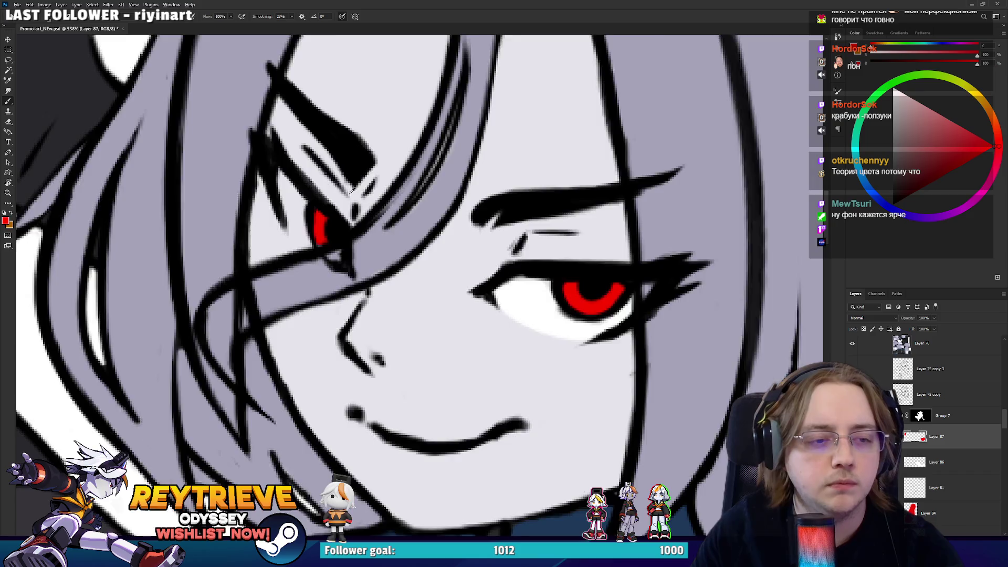
{"action": "scroll", "coordinate": [348, 185], "scroll_direction": "down", "scroll_amount": 10}
{"action": "scroll", "coordinate": [449, 207], "scroll_direction": "down", "scroll_amount": 1}
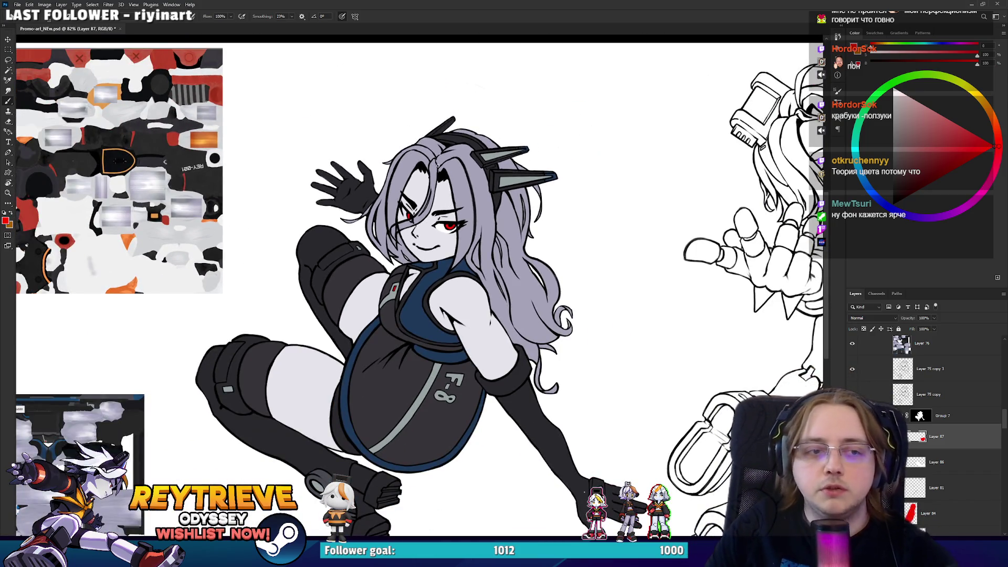
Return to the face layer, Layer 86, and sample the white of the eye as the colour
{"action": "scroll", "coordinate": [408, 83], "scroll_direction": "up", "scroll_amount": 1}
{"action": "scroll", "coordinate": [437, 190], "scroll_direction": "down", "scroll_amount": 4}
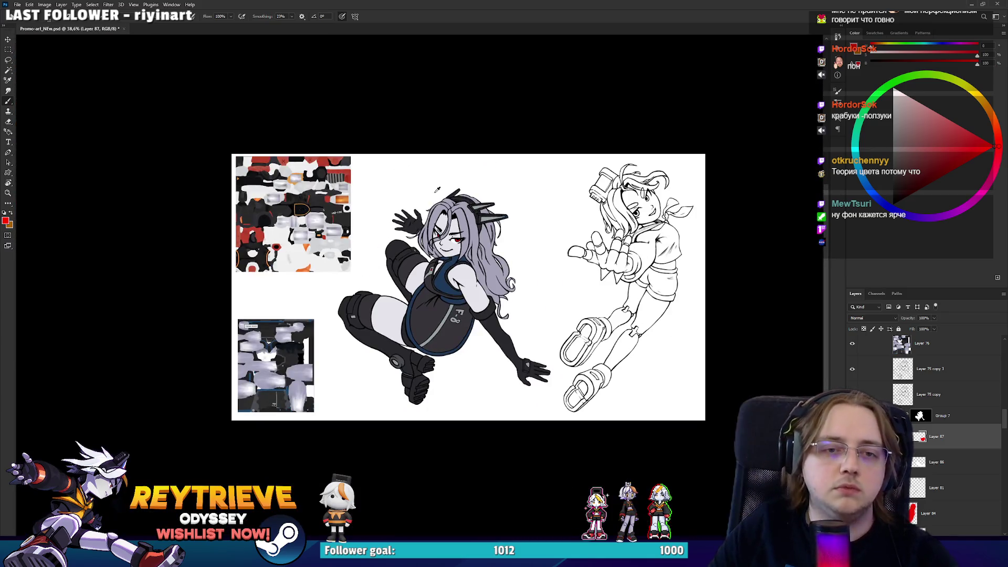
{"action": "scroll", "coordinate": [435, 195], "scroll_direction": "up", "scroll_amount": 5}
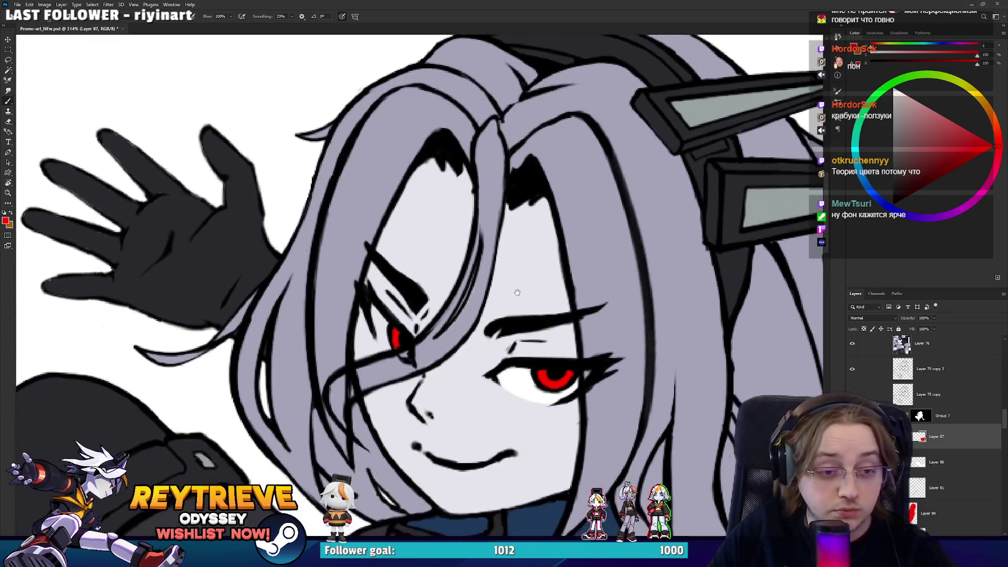
{"action": "scroll", "coordinate": [520, 298], "scroll_direction": "up", "scroll_amount": 3}
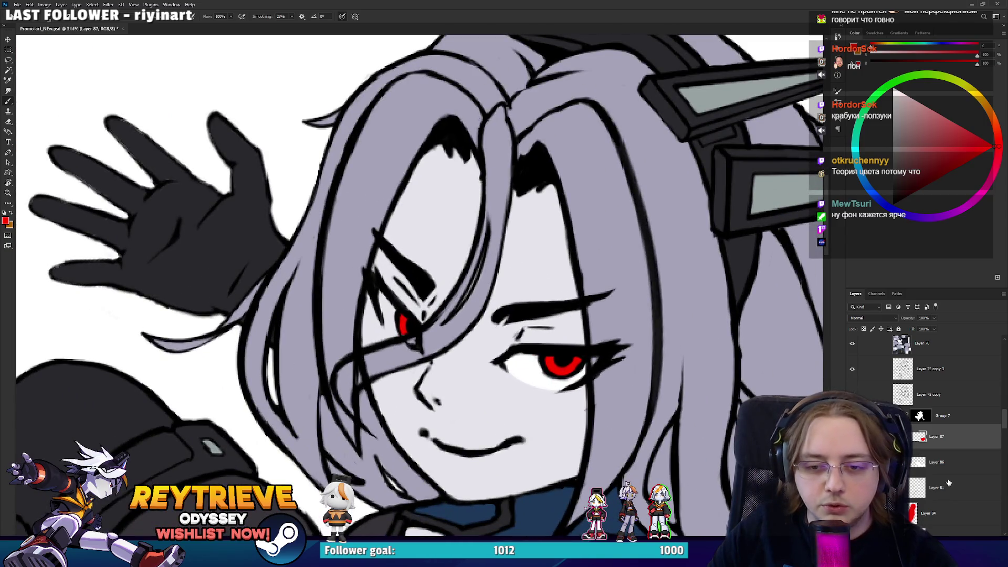
{"action": "left_click", "coordinate": [940, 462]}
{"action": "left_click", "coordinate": [520, 373], "text": "alt"}
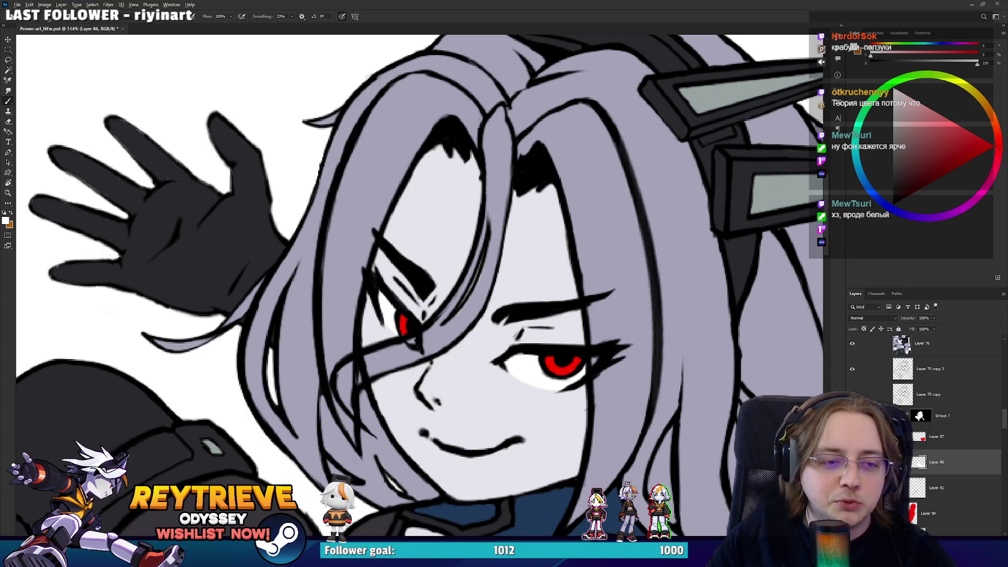
Group Layer 75 copy 3 into Group 8, add a white mask, and target that mask
{"action": "scroll", "coordinate": [427, 299], "scroll_direction": "down", "scroll_amount": 5}
{"action": "scroll", "coordinate": [433, 295], "scroll_direction": "up", "scroll_amount": 5}
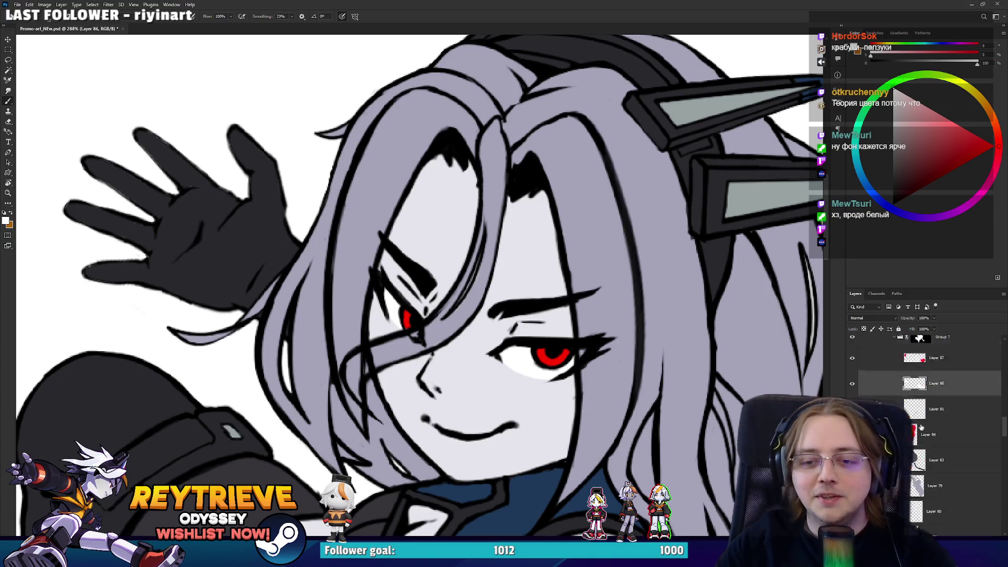
{"action": "scroll", "coordinate": [940, 406], "scroll_direction": "up", "scroll_amount": 1}
{"action": "left_click", "coordinate": [930, 397]}
{"action": "key", "text": "ctrl+g"}
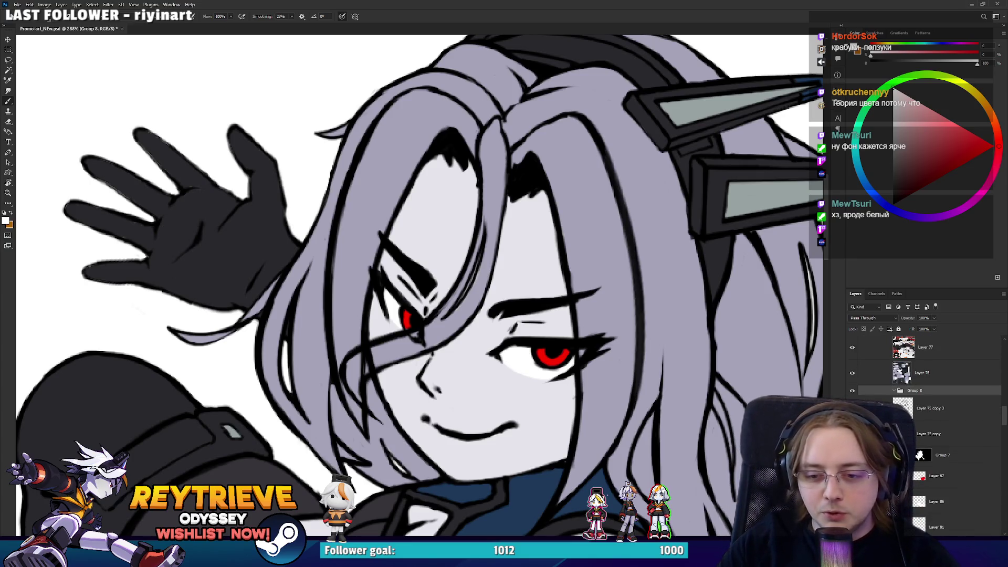
{"action": "left_click", "coordinate": [952, 533]}
{"action": "left_click", "coordinate": [922, 397]}
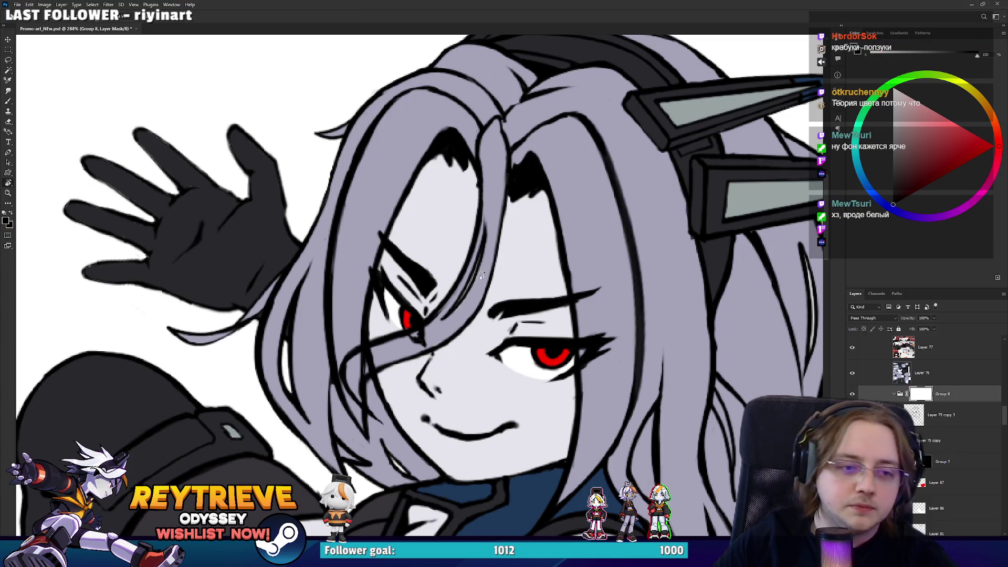
Rotate the canvas view counter-clockwise, pick the Eraser, and target Layer 74's mask
{"action": "key", "text": "r"}
{"action": "left_click_drag", "start_coordinate": [525, 367], "coordinate": [425, 388]}
{"action": "key", "text": "e"}
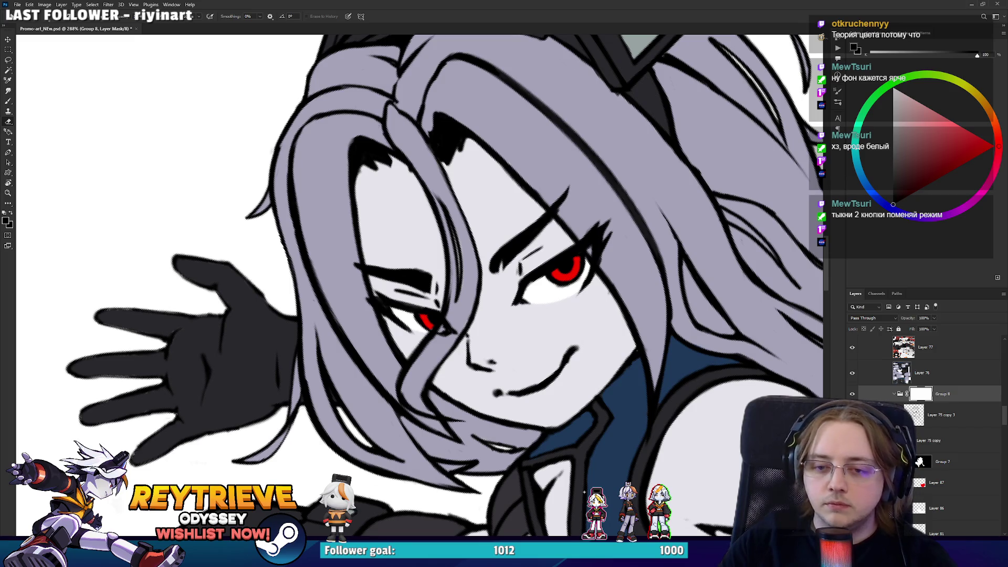
{"action": "left_click", "coordinate": [939, 415]}
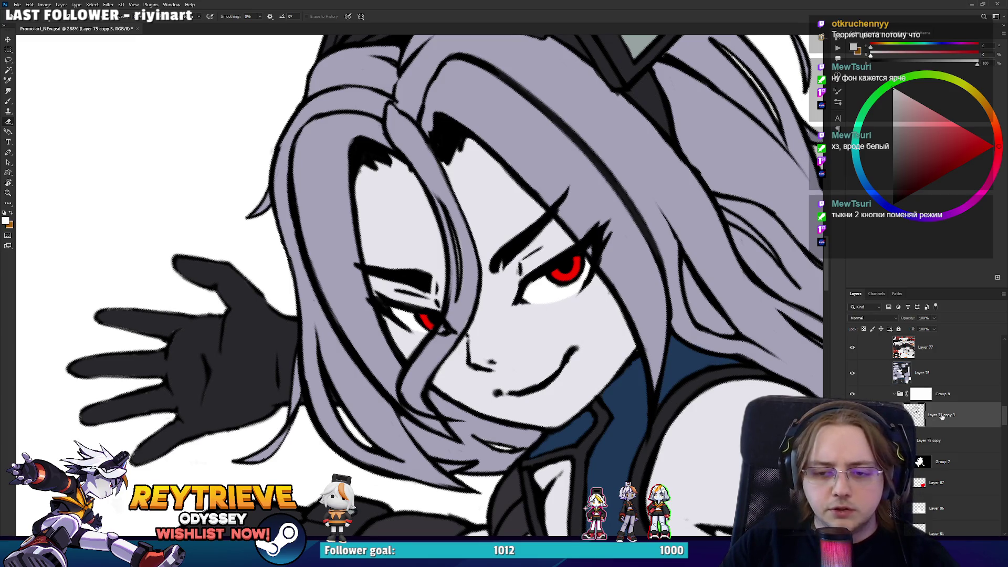
{"action": "scroll", "coordinate": [934, 430], "scroll_direction": "down", "scroll_amount": 3}
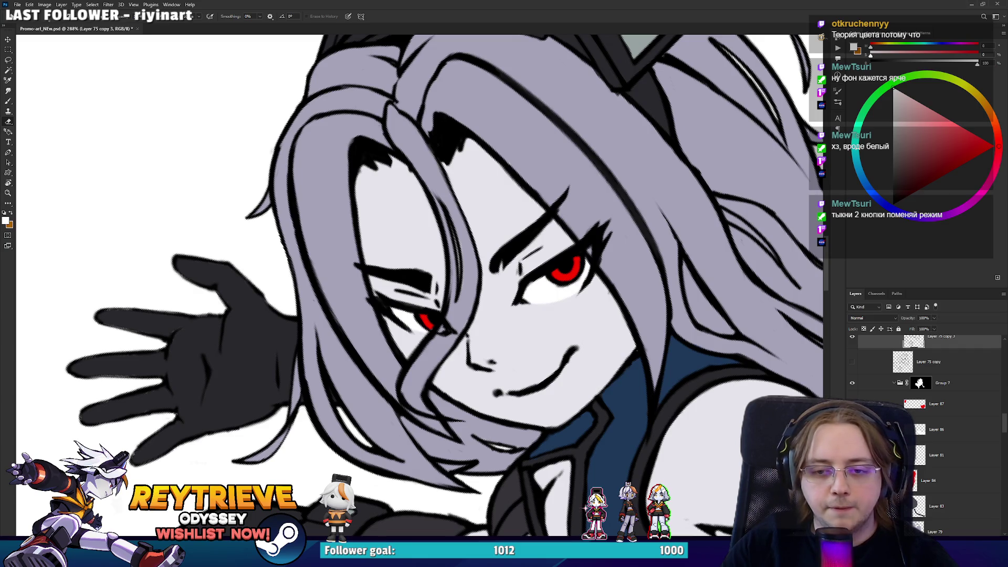
{"action": "scroll", "coordinate": [920, 454], "scroll_direction": "down", "scroll_amount": 3}
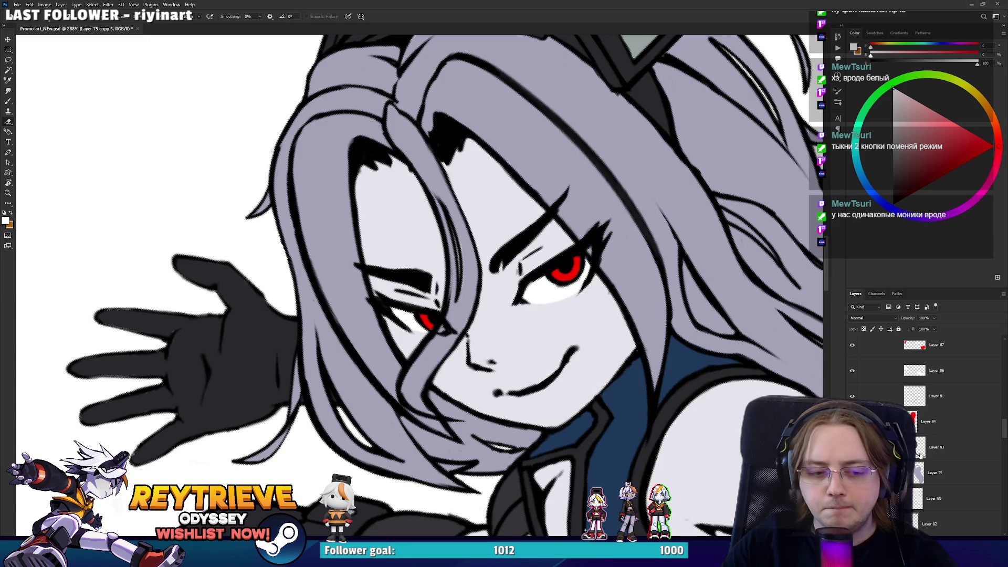
{"action": "scroll", "coordinate": [920, 453], "scroll_direction": "down", "scroll_amount": 2}
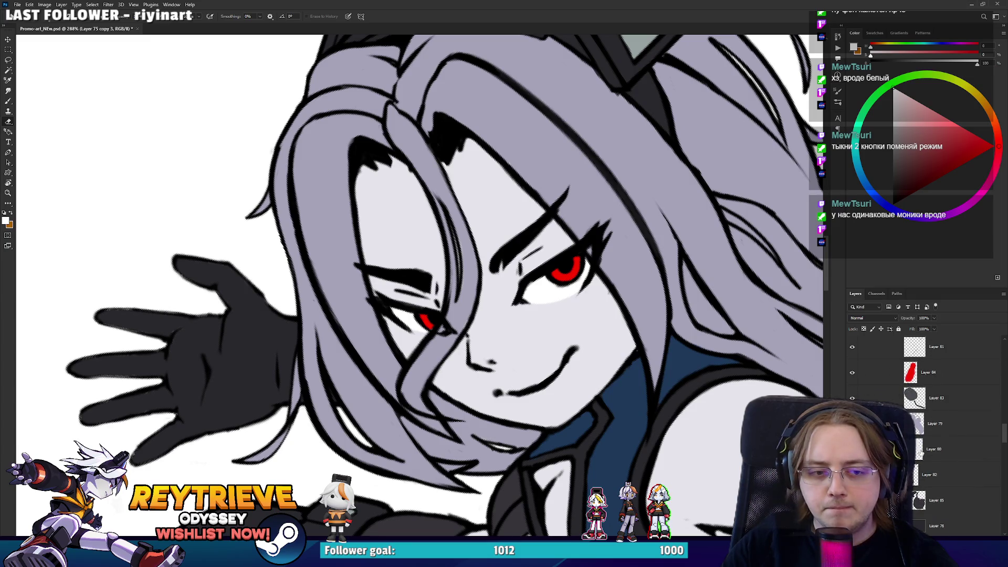
{"action": "scroll", "coordinate": [920, 453], "scroll_direction": "down", "scroll_amount": 10}
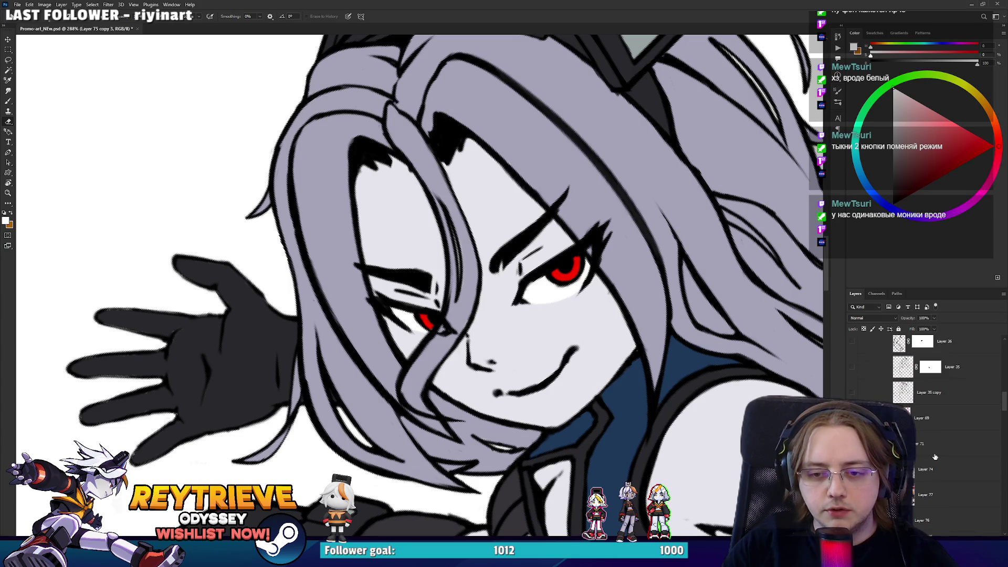
{"action": "left_click", "coordinate": [933, 464]}
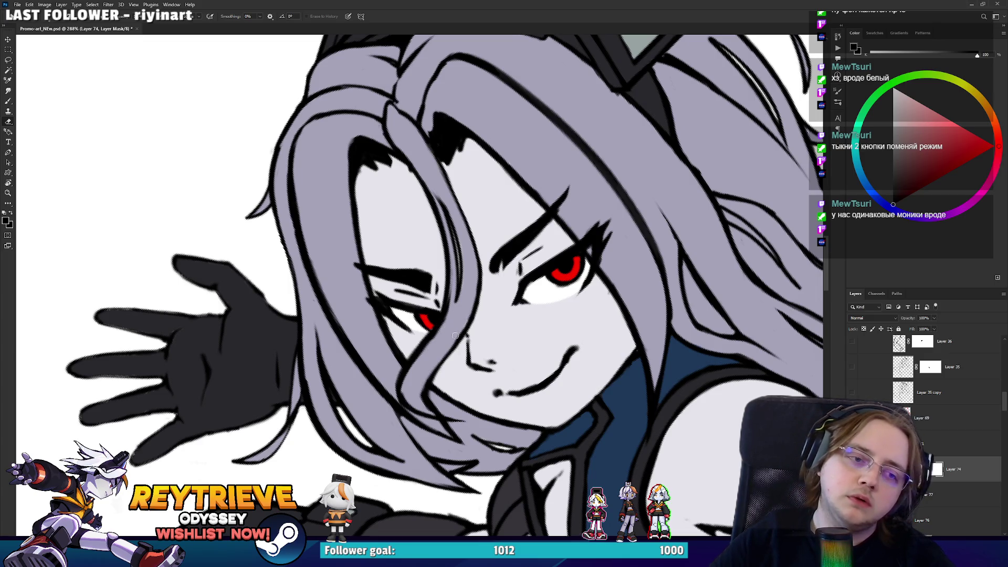
Reset the canvas rotation to upright and switch back to the Eraser
{"action": "scroll", "coordinate": [635, 168], "scroll_direction": "down", "scroll_amount": 6}
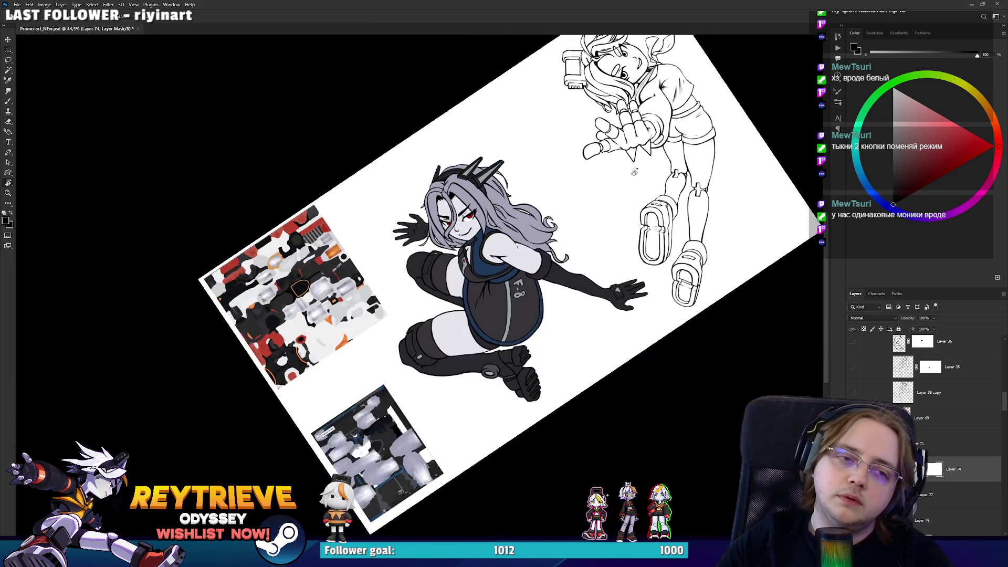
{"action": "key", "text": "r"}
{"action": "key", "text": "Escape"}
{"action": "scroll", "coordinate": [488, 281], "scroll_direction": "up", "scroll_amount": 6}
{"action": "key", "text": "e"}
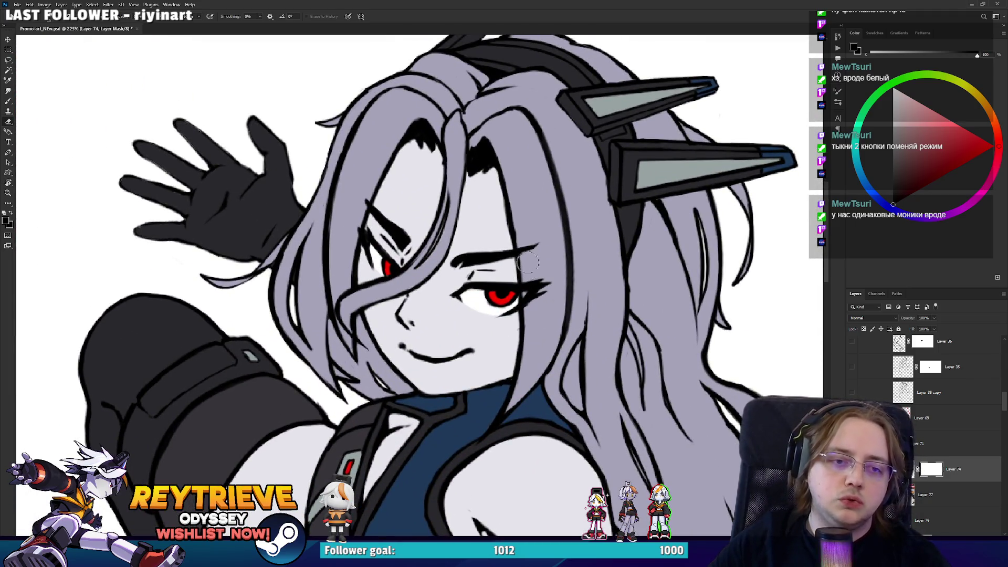
{"action": "scroll", "coordinate": [528, 265], "scroll_direction": "down", "scroll_amount": 2}
{"action": "scroll", "coordinate": [513, 269], "scroll_direction": "down", "scroll_amount": 2}
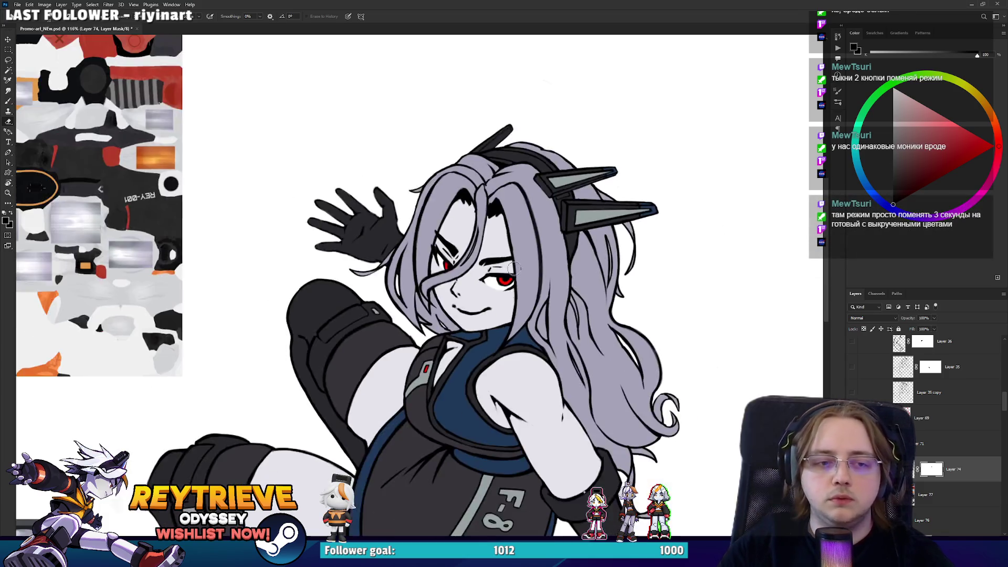
{"action": "scroll", "coordinate": [514, 269], "scroll_direction": "down", "scroll_amount": 2}
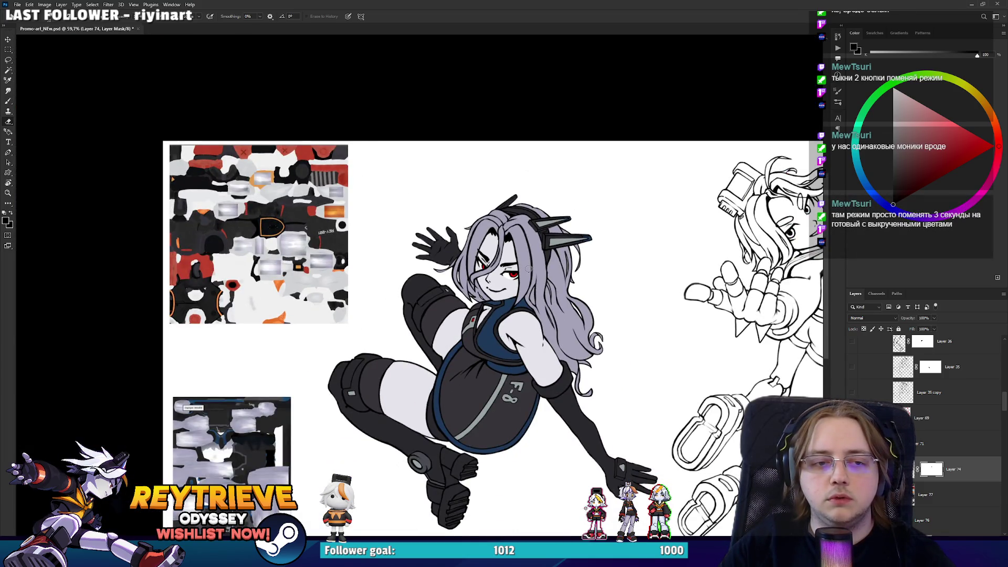
{"action": "scroll", "coordinate": [502, 267], "scroll_direction": "up", "scroll_amount": 3}
{"action": "scroll", "coordinate": [482, 261], "scroll_direction": "up", "scroll_amount": 1}
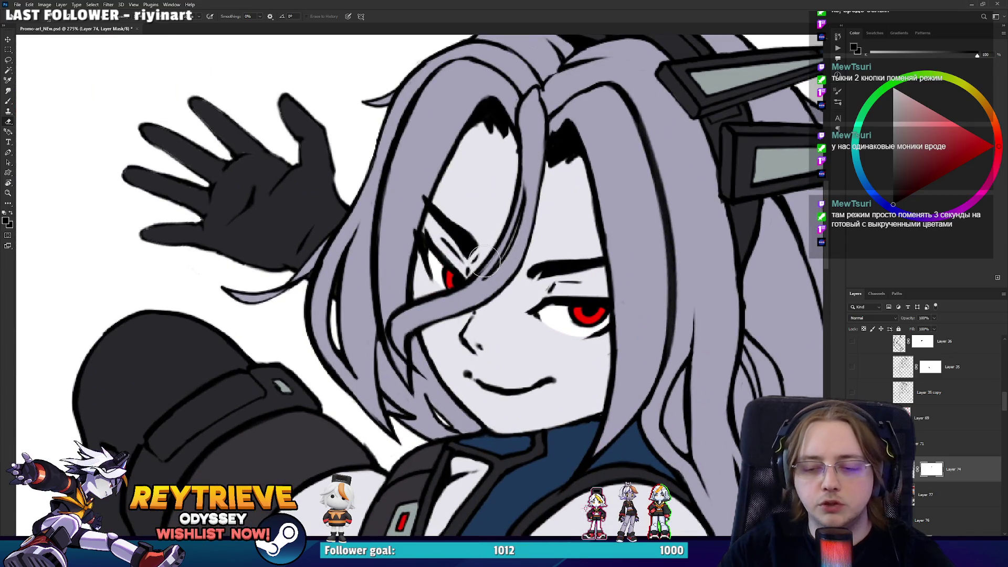
{"action": "scroll", "coordinate": [484, 260], "scroll_direction": "down", "scroll_amount": 1}
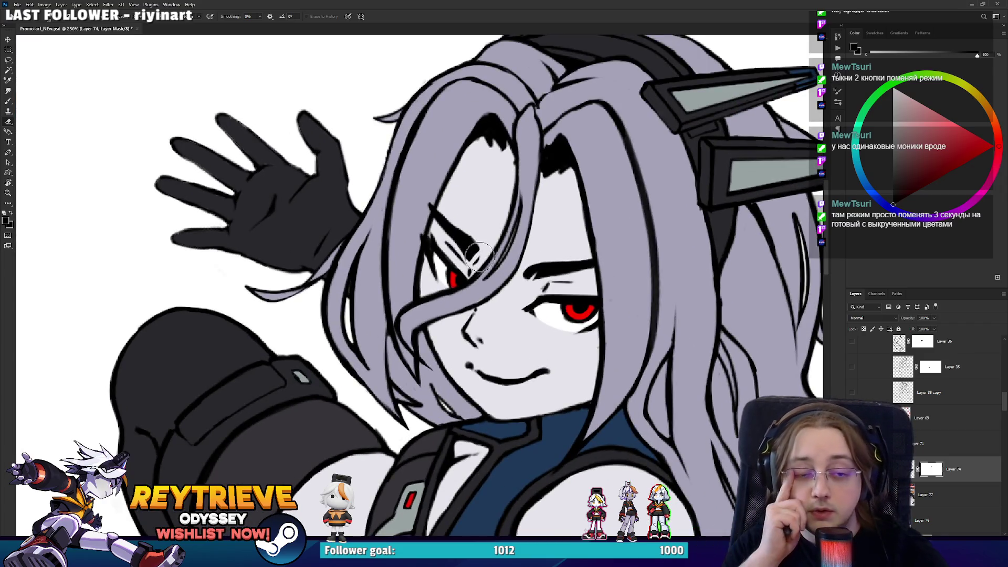
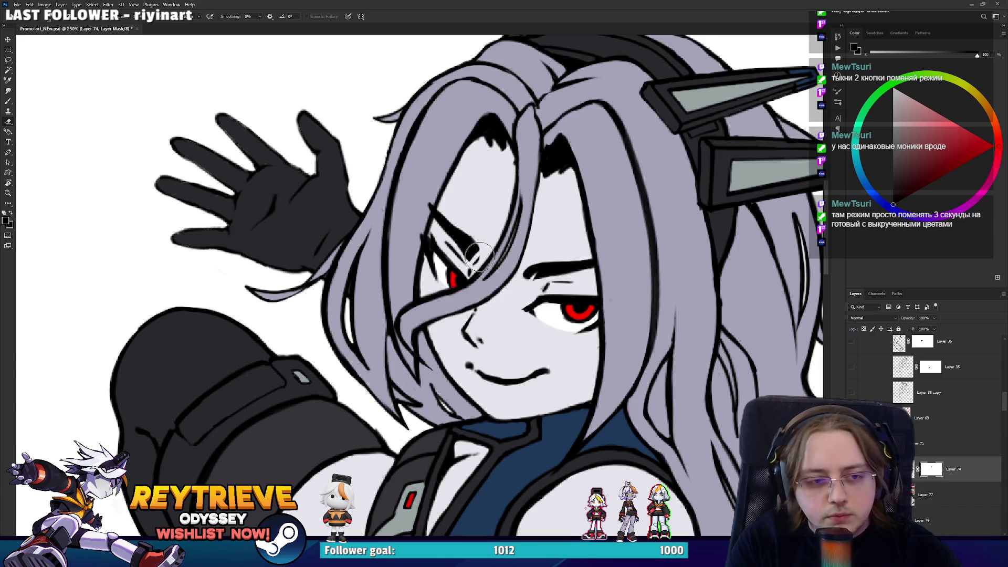
Mask out the hair strands covering the left eyebrow
{"action": "left_click_drag", "start_coordinate": [477, 255], "coordinate": [466, 244]}
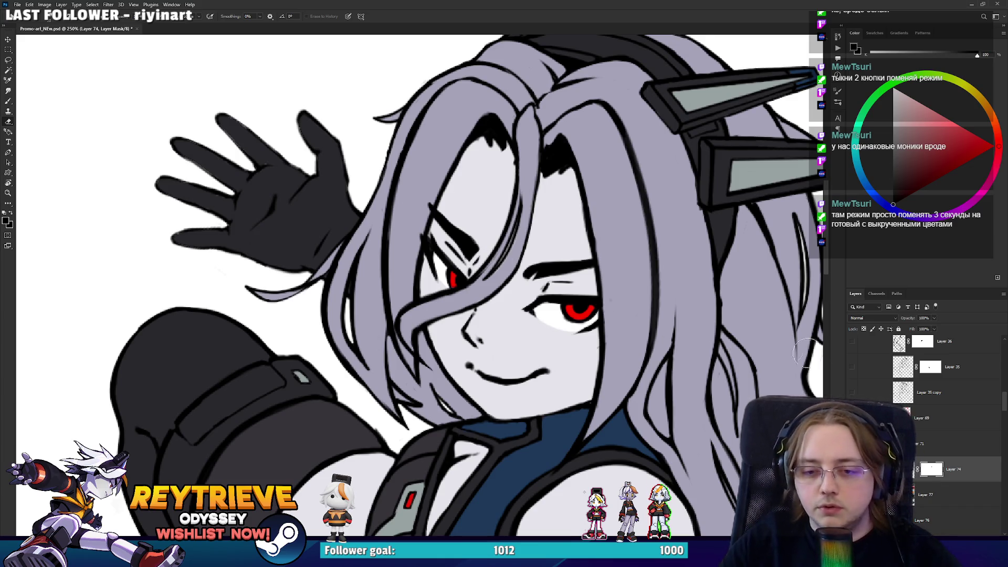
{"action": "scroll", "coordinate": [924, 435], "scroll_direction": "down", "scroll_amount": 3}
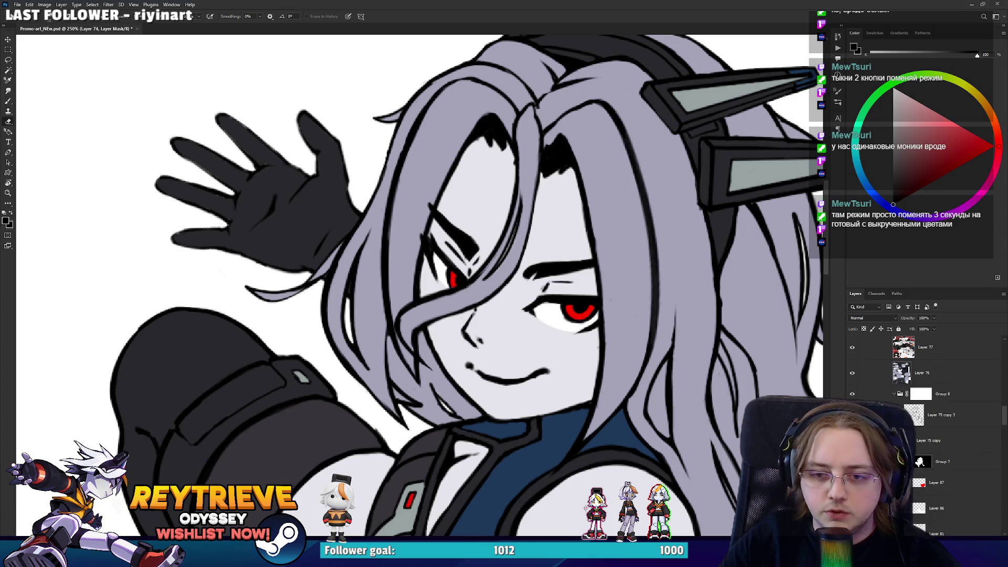
{"action": "scroll", "coordinate": [929, 420], "scroll_direction": "up", "scroll_amount": 4}
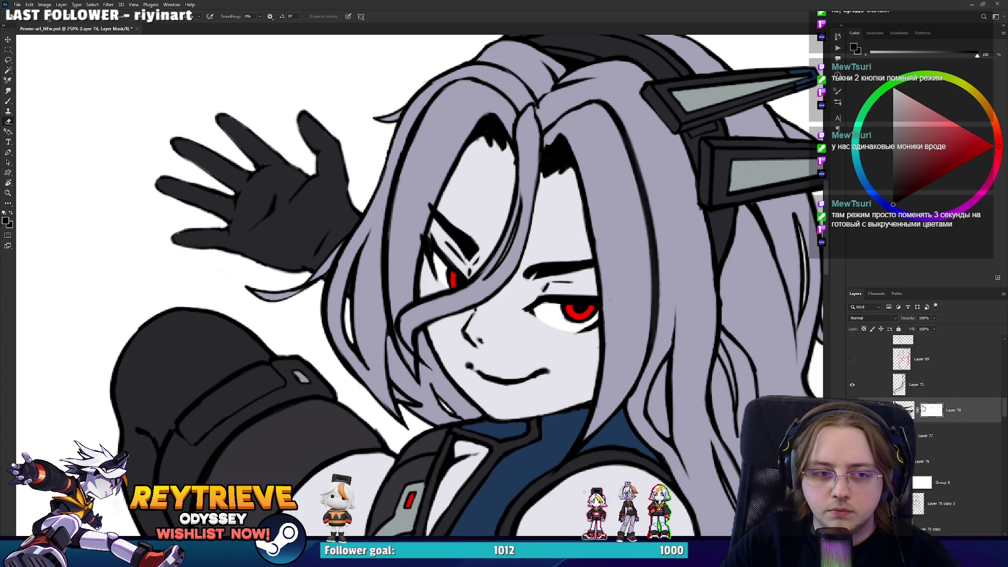
Disable Layer 74's mask to reveal hidden strokes and target the layer itself for editing
{"action": "left_click", "coordinate": [931, 451], "text": "shift"}
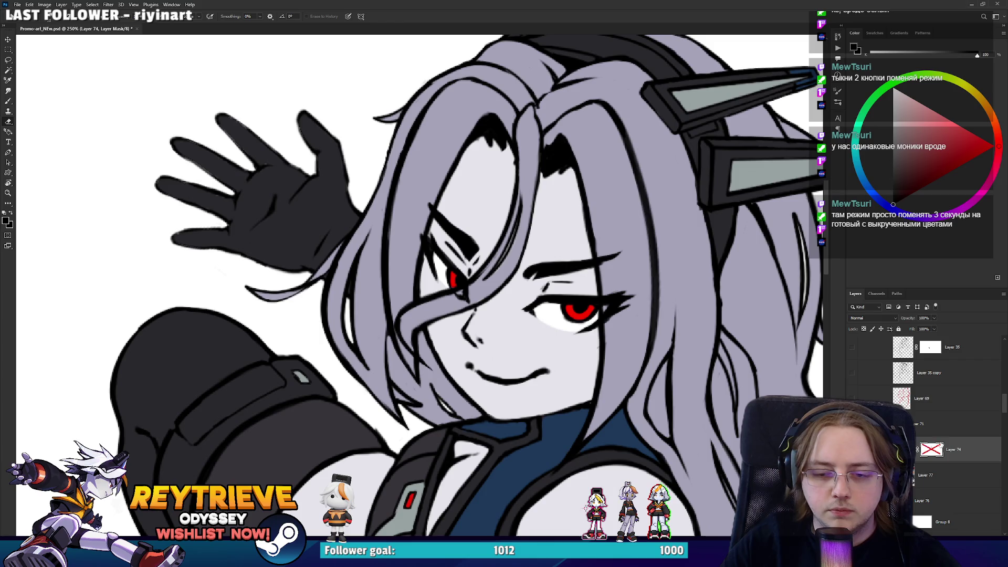
{"action": "scroll", "coordinate": [608, 341], "scroll_direction": "up", "scroll_amount": 4}
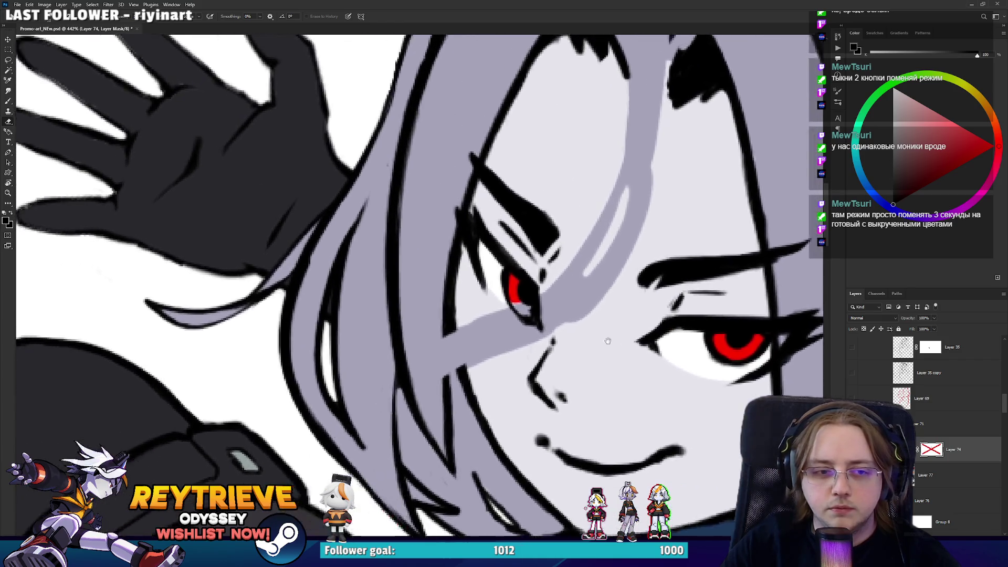
{"action": "mouse_move", "coordinate": [607, 341]}
{"action": "left_mouse_down"}
{"action": "mouse_move", "coordinate": [803, 345]}
{"action": "mouse_move", "coordinate": [49, 286]}
{"action": "mouse_move", "coordinate": [119, 278]}
{"action": "mouse_move", "coordinate": [815, 298]}
{"action": "mouse_move", "coordinate": [356, 227]}
{"action": "mouse_move", "coordinate": [460, 285]}
{"action": "mouse_move", "coordinate": [451, 286]}
{"action": "left_mouse_up"}
{"action": "left_click", "coordinate": [902, 449]}
{"action": "scroll", "coordinate": [929, 377], "scroll_direction": "down", "scroll_amount": 4}
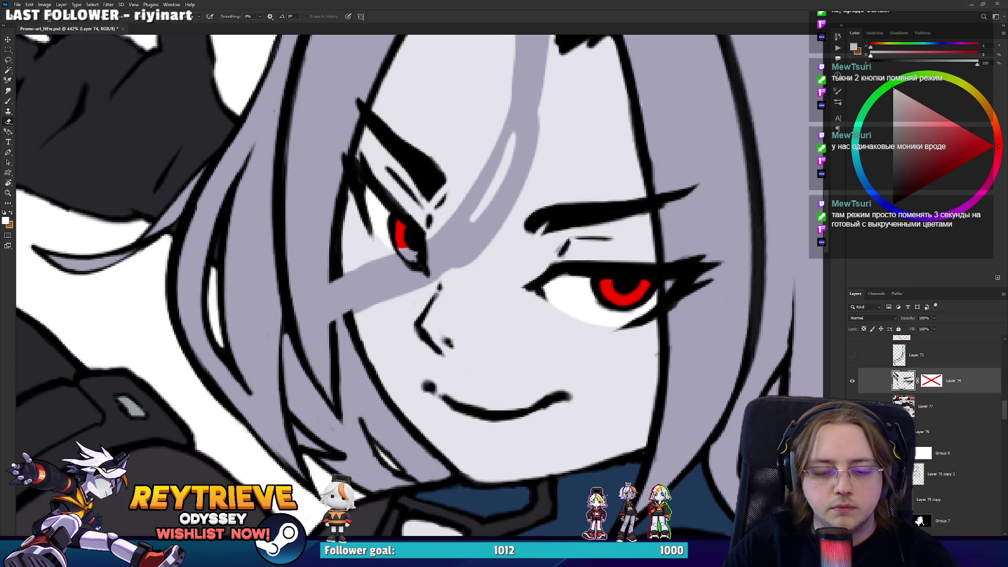
{"action": "scroll", "coordinate": [378, 229], "scroll_direction": "up", "scroll_amount": 2}
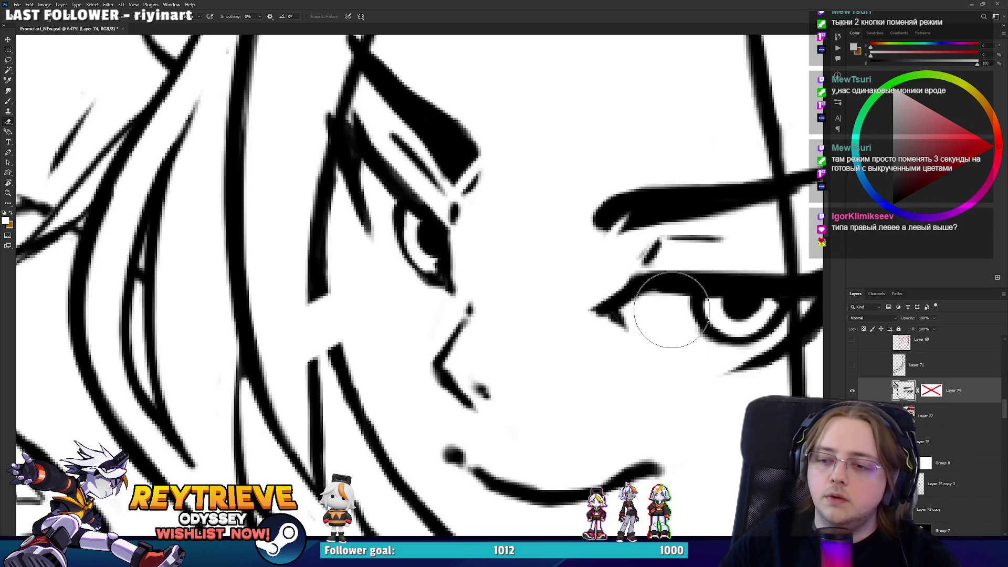
Flip the canvas horizontally to check the face's proportions
{"action": "scroll", "coordinate": [659, 317], "scroll_direction": "down", "scroll_amount": 3}
{"action": "scroll", "coordinate": [576, 279], "scroll_direction": "down", "scroll_amount": 2}
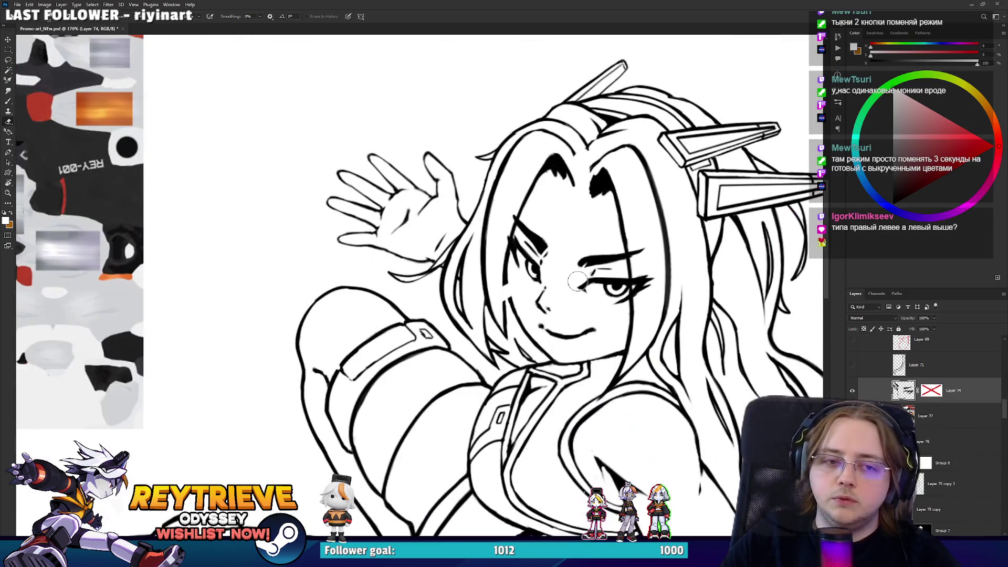
{"action": "key", "text": "v"}
{"action": "key", "text": "shift+h"}
{"action": "key", "text": "shift+h"}
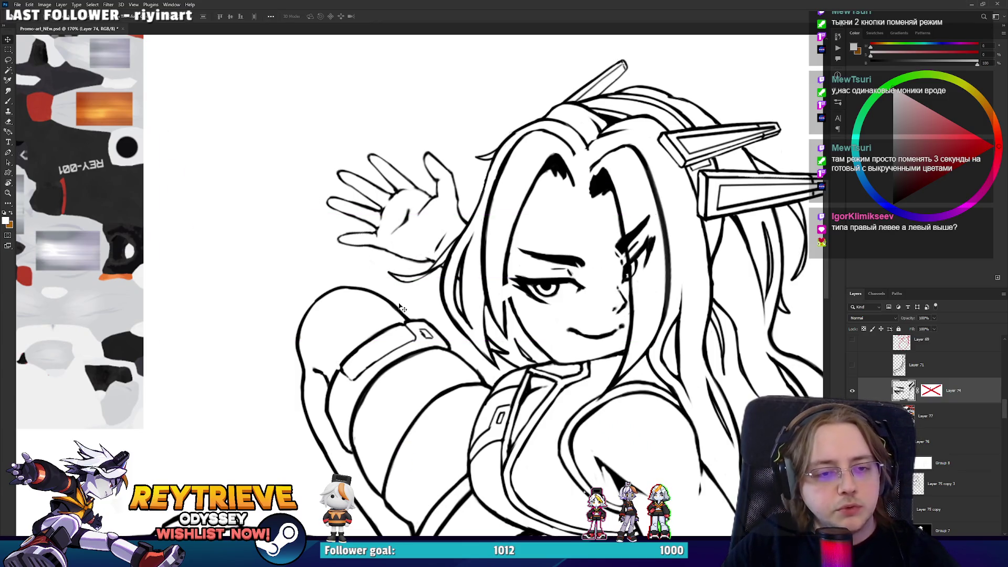
{"action": "scroll", "coordinate": [504, 307], "scroll_direction": "up", "scroll_amount": 5}
Lasso the left eye linework and try shifting it, then undo the move
{"action": "key", "text": "l"}
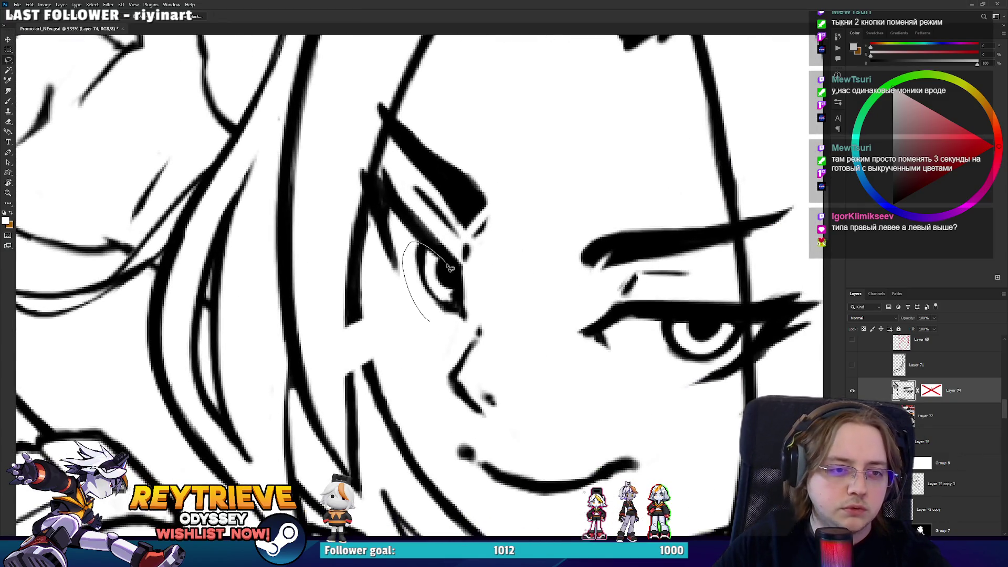
{"action": "left_click_drag", "start_coordinate": [464, 337], "coordinate": [429, 321]}
{"action": "left_click_drag", "start_coordinate": [463, 272], "coordinate": [454, 290]}
{"action": "scroll", "coordinate": [454, 292], "scroll_direction": "down", "scroll_amount": 5}
{"action": "scroll", "coordinate": [483, 284], "scroll_direction": "down", "scroll_amount": 5}
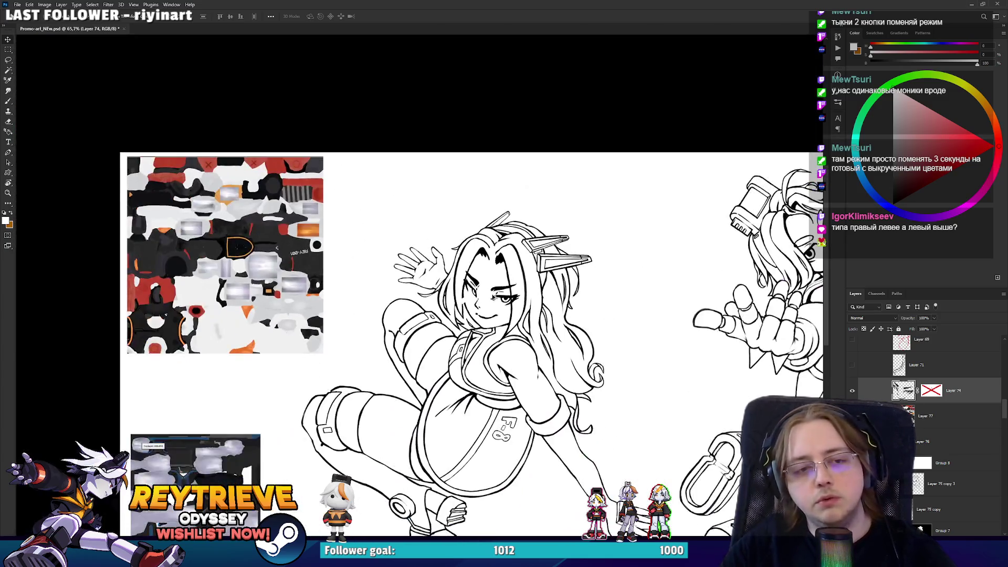
{"action": "scroll", "coordinate": [493, 297], "scroll_direction": "up", "scroll_amount": 5}
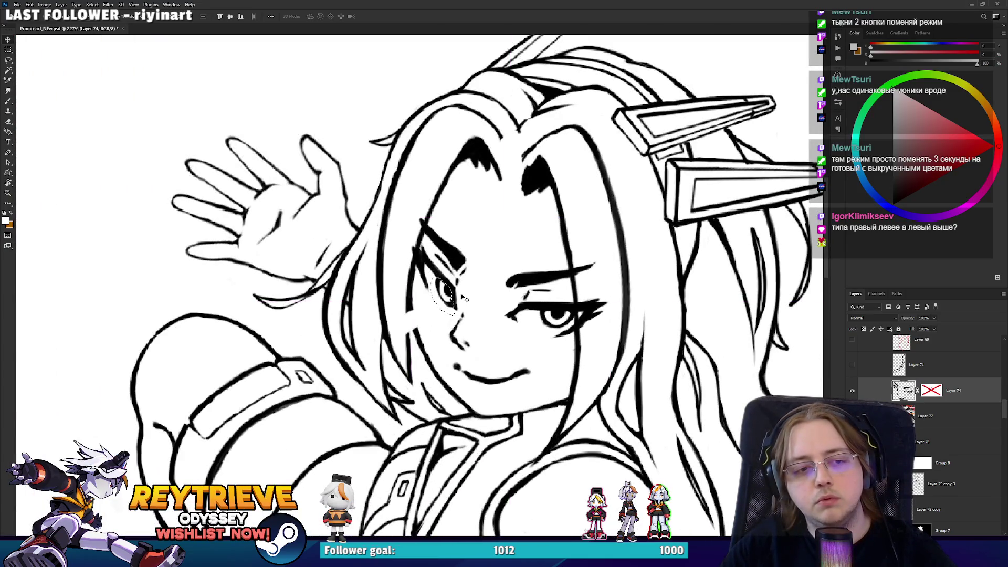
{"action": "scroll", "coordinate": [464, 298], "scroll_direction": "up", "scroll_amount": 3}
{"action": "left_click_drag", "start_coordinate": [501, 279], "coordinate": [502, 280]}
{"action": "key", "text": "ctrl+z"}
{"action": "key", "text": "ctrl+z"}
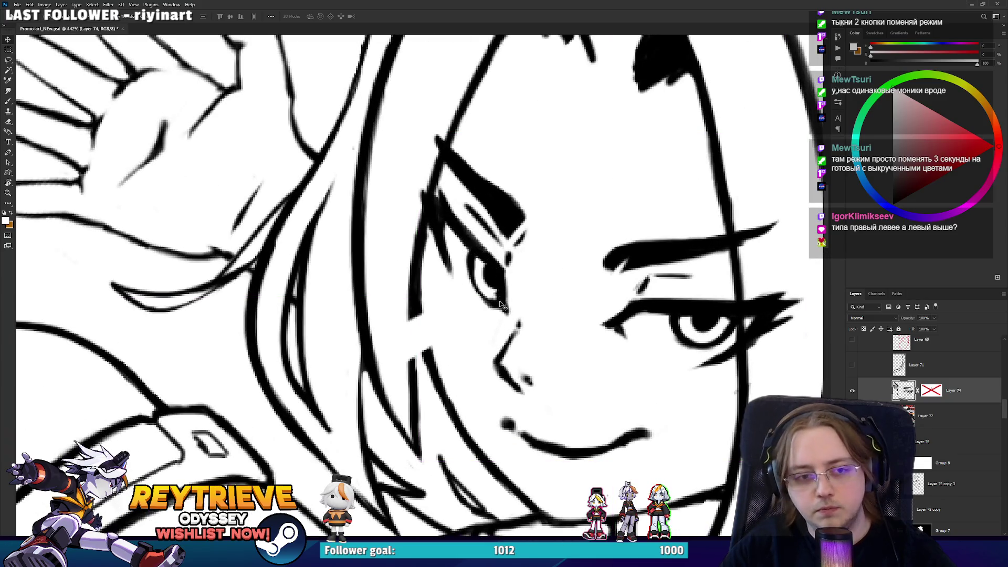
Reselect the left eye and brow, nudge them a pixel or two, and deselect
{"action": "key", "text": "l"}
{"action": "left_click_drag", "start_coordinate": [468, 220], "coordinate": [452, 312]}
{"action": "left_click_drag", "start_coordinate": [520, 313], "coordinate": [521, 310]}
{"action": "key", "text": "v"}
{"action": "left_click_drag", "start_coordinate": [482, 282], "coordinate": [481, 282]}
{"action": "key", "text": "ctrl+d"}
{"action": "scroll", "coordinate": [482, 284], "scroll_direction": "down", "scroll_amount": 5}
{"action": "scroll", "coordinate": [484, 349], "scroll_direction": "up", "scroll_amount": 5}
Pick black for the brush and duplicate Layer 74 as a backup copy
{"action": "key", "text": "b"}
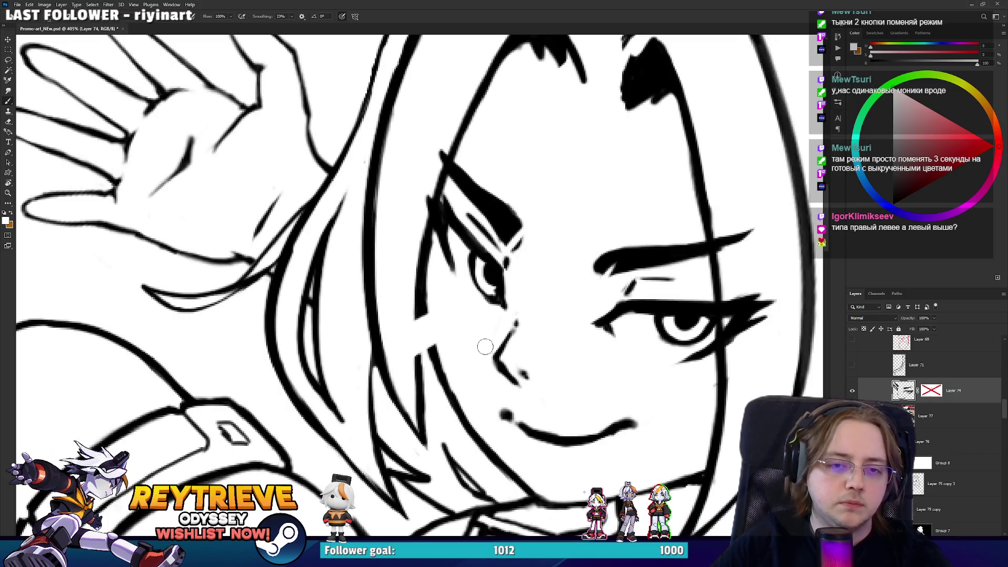
{"action": "left_click", "coordinate": [503, 299], "text": "alt"}
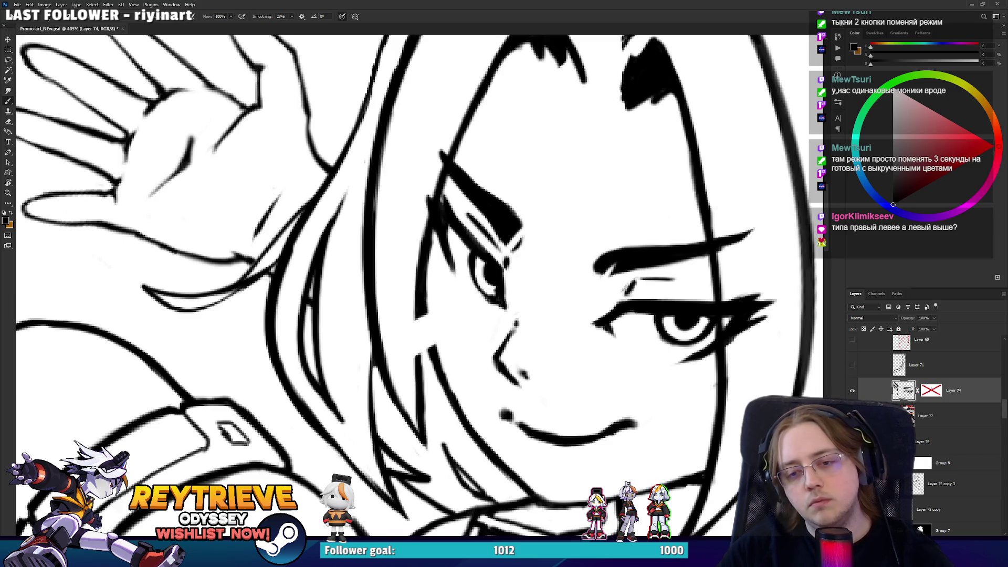
{"action": "key", "text": "ctrl+j"}
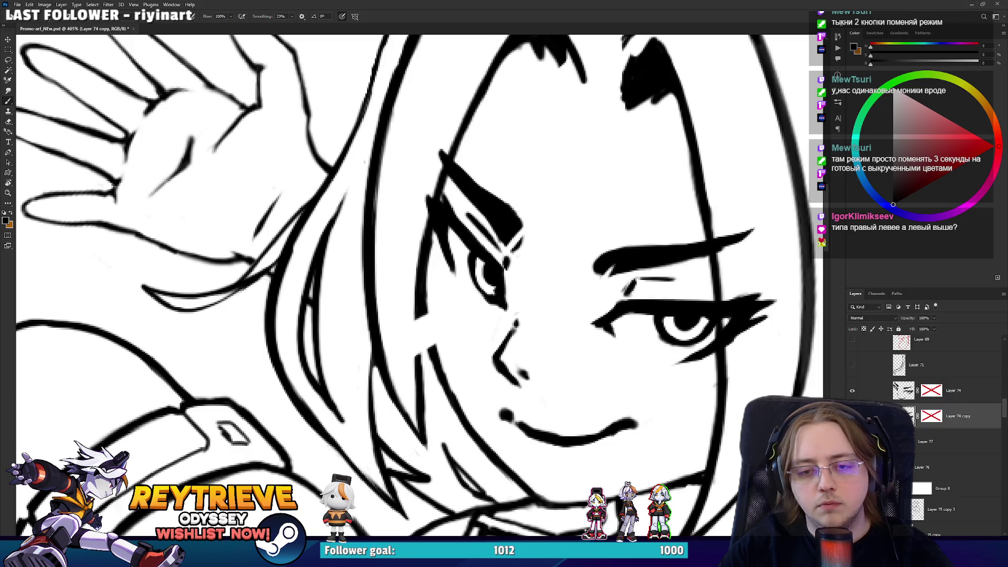
Return to Layer 74 and tilt the view toward the left eye
{"action": "left_click", "coordinate": [895, 386]}
{"action": "key", "text": "e"}
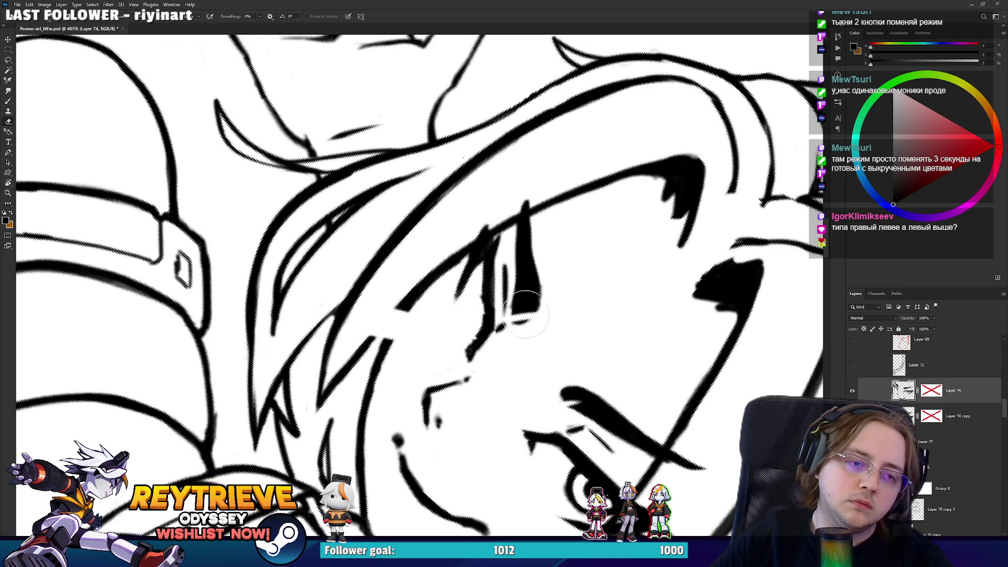
{"action": "key", "text": "Escape"}
{"action": "left_click_drag", "start_coordinate": [480, 187], "coordinate": [387, 230]}
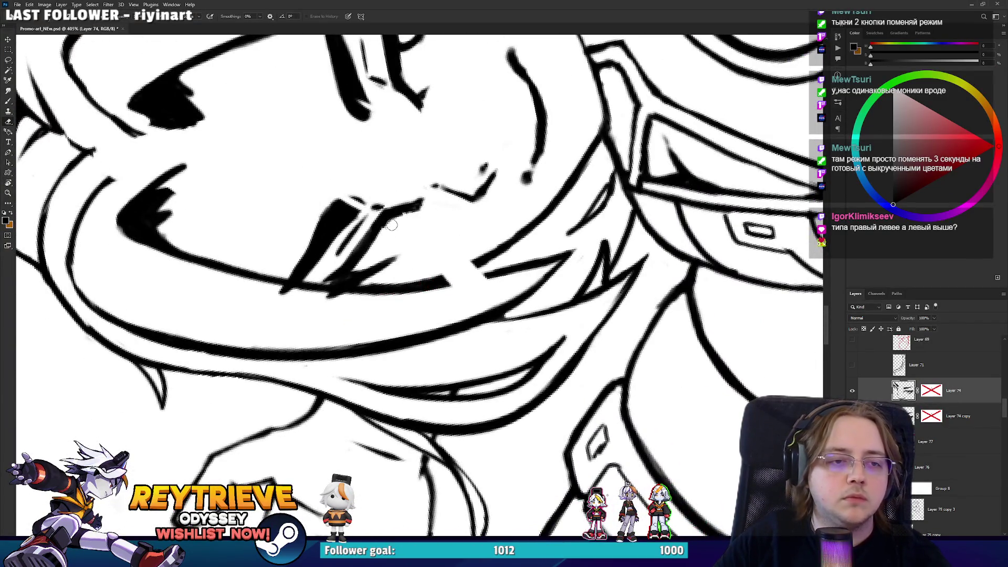
{"action": "key", "text": "b"}
{"action": "key", "text": "Escape"}
{"action": "mouse_move", "coordinate": [518, 273]}
{"action": "left_mouse_down"}
{"action": "mouse_move", "coordinate": [527, 299]}
{"action": "mouse_move", "coordinate": [475, 340]}
{"action": "left_mouse_up"}
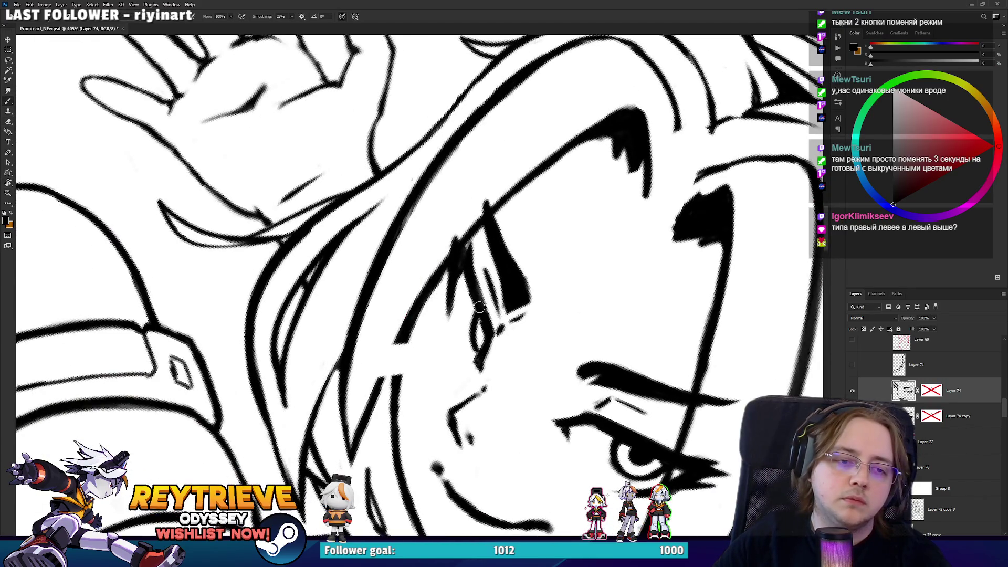
Try redrawing lines and the lower eyelid beside the left eye, undoing each attempt
{"action": "left_click_drag", "start_coordinate": [470, 329], "coordinate": [473, 334]}
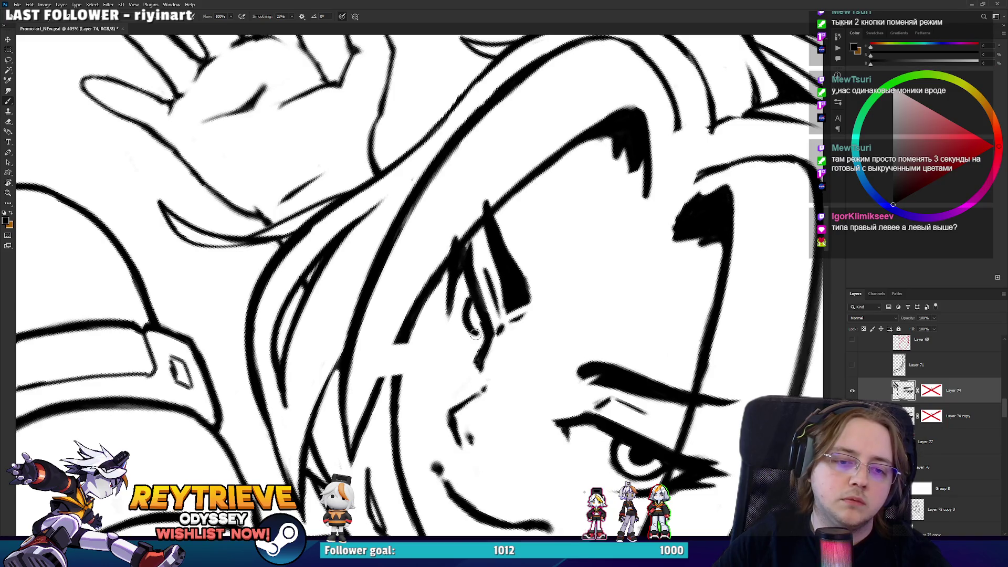
{"action": "key", "text": "ctrl+z"}
{"action": "mouse_move", "coordinate": [487, 331]}
{"action": "left_mouse_down"}
{"action": "mouse_move", "coordinate": [479, 350]}
{"action": "mouse_move", "coordinate": [472, 315]}
{"action": "mouse_move", "coordinate": [479, 351]}
{"action": "mouse_move", "coordinate": [451, 294]}
{"action": "mouse_move", "coordinate": [558, 209]}
{"action": "left_mouse_up"}
{"action": "key", "text": "ctrl+z"}
{"action": "key", "text": "ctrl+z"}
{"action": "left_click_drag", "start_coordinate": [464, 248], "coordinate": [508, 274]}
{"action": "key", "text": "ctrl+z"}
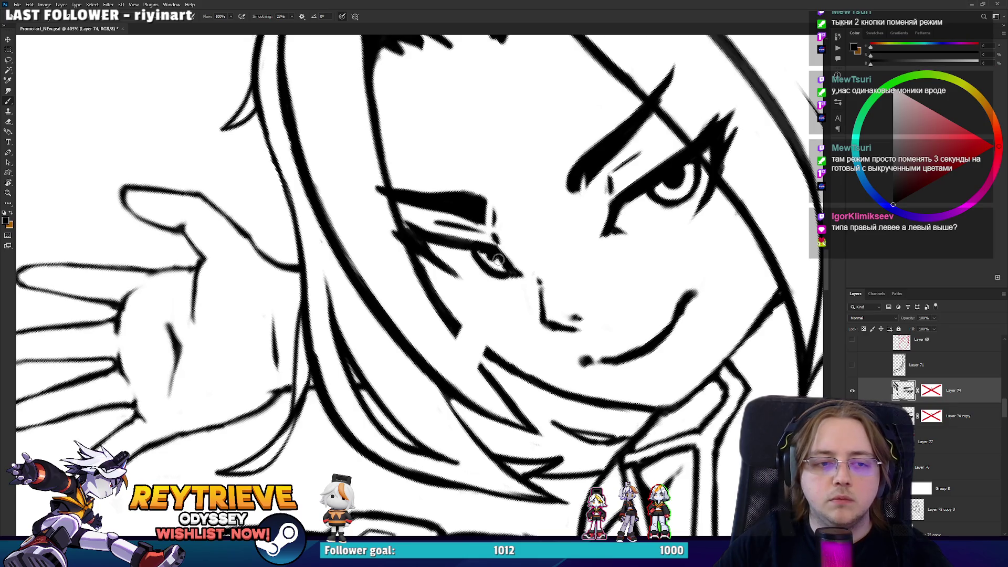
{"action": "left_click_drag", "start_coordinate": [583, 213], "coordinate": [482, 319]}
{"action": "key", "text": "e"}
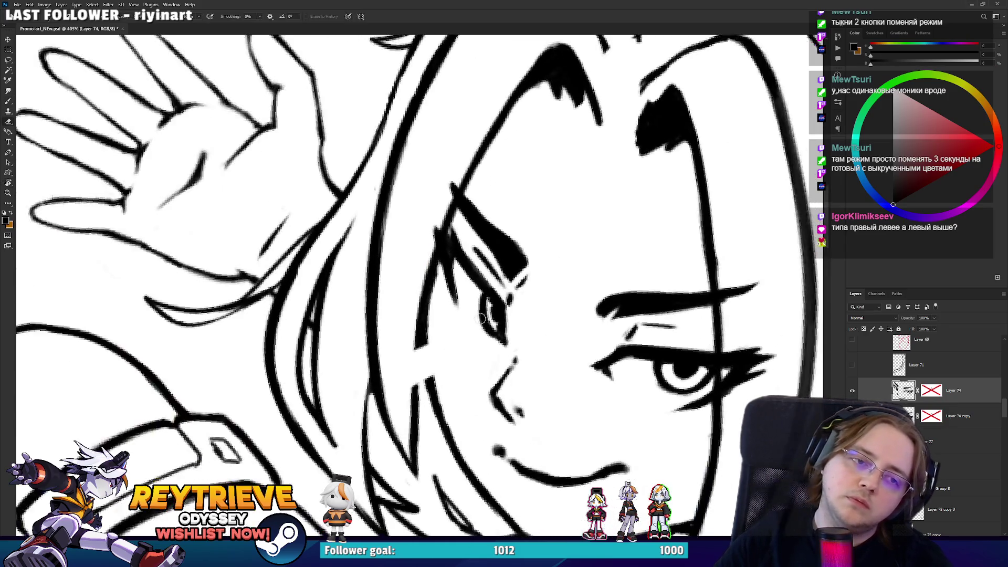
{"action": "key", "text": "b"}
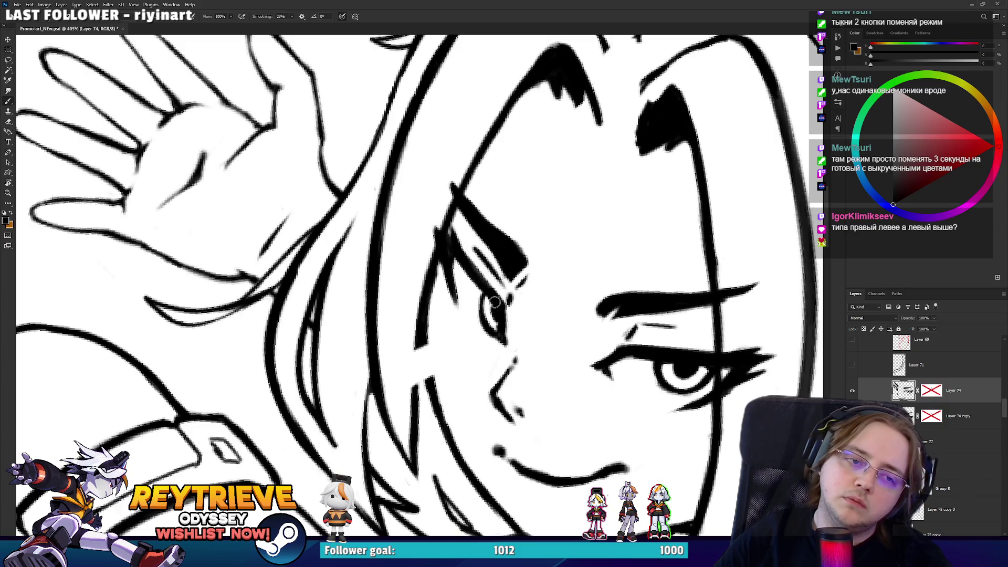
Delete the original Layer 74 and make Layer 74 copy visible
{"action": "scroll", "coordinate": [495, 308], "scroll_direction": "down", "scroll_amount": 3}
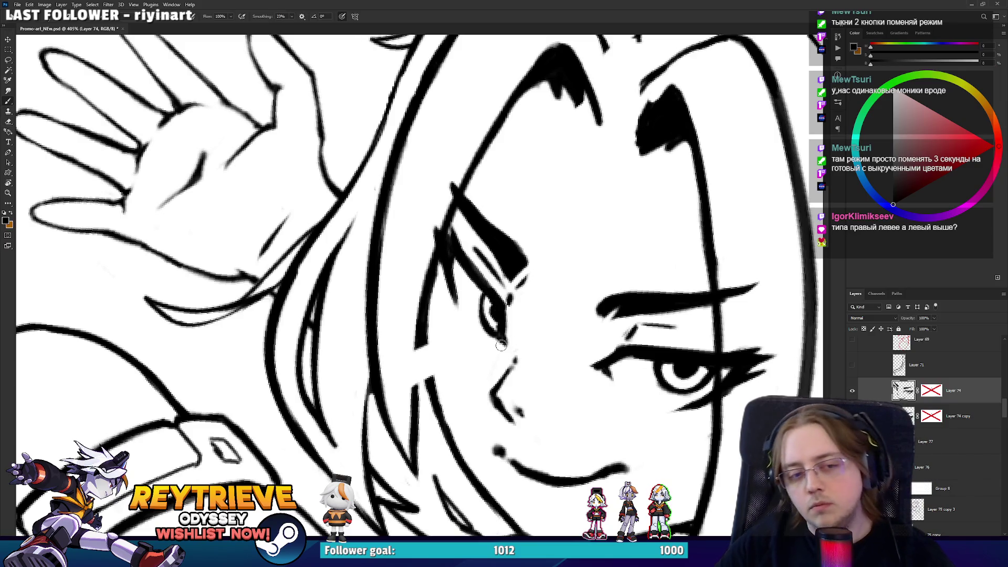
{"action": "scroll", "coordinate": [532, 310], "scroll_direction": "down", "scroll_amount": 2}
{"action": "scroll", "coordinate": [548, 307], "scroll_direction": "up", "scroll_amount": 1}
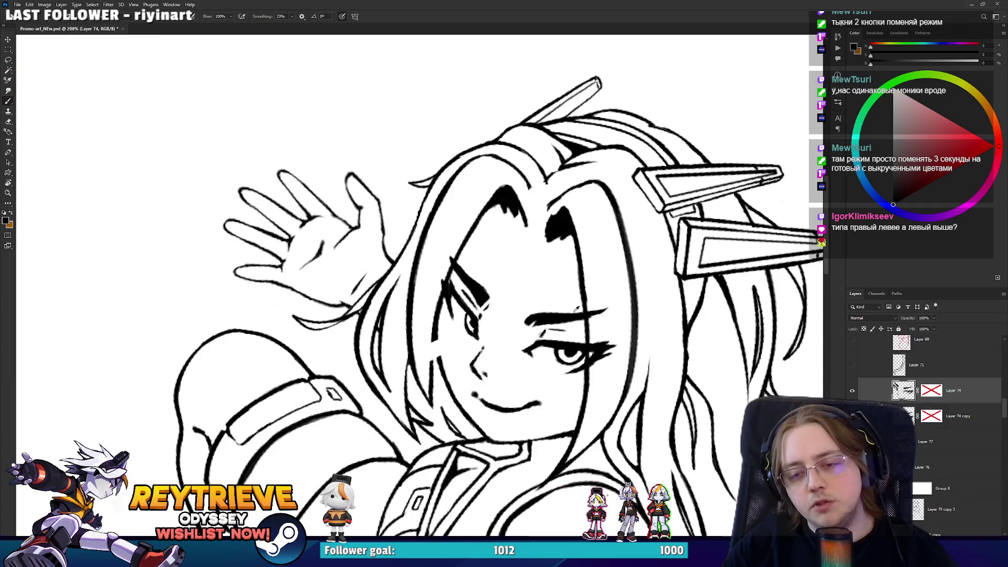
{"action": "key", "text": "Delete"}
{"action": "left_click", "coordinate": [852, 392]}
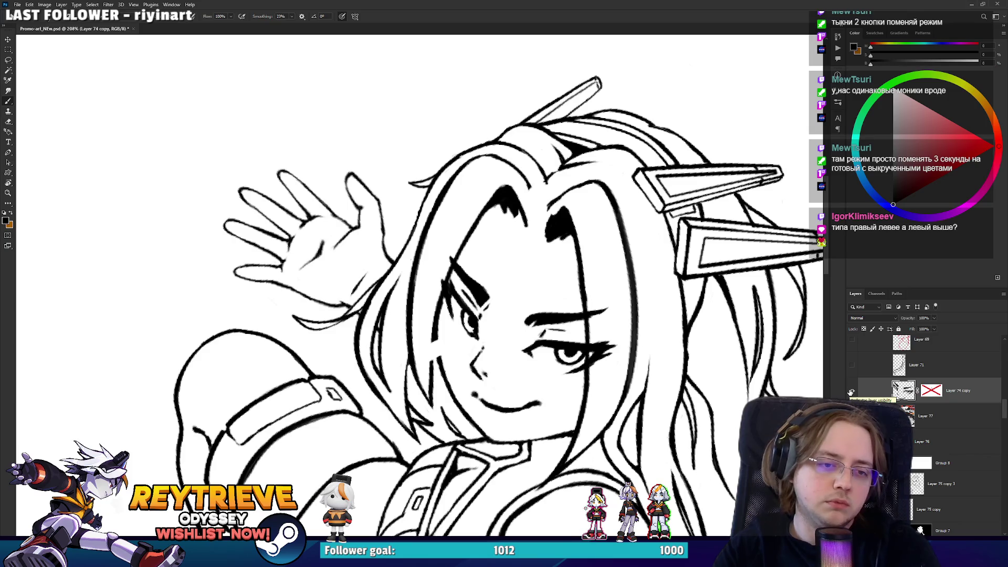
Erase the stray dark pixels near the left eyebrow
{"action": "scroll", "coordinate": [563, 345], "scroll_direction": "up", "scroll_amount": 3}
{"action": "mouse_move", "coordinate": [478, 353]}
{"action": "left_mouse_down"}
{"action": "mouse_move", "coordinate": [502, 358]}
{"action": "mouse_move", "coordinate": [541, 338]}
{"action": "left_mouse_up"}
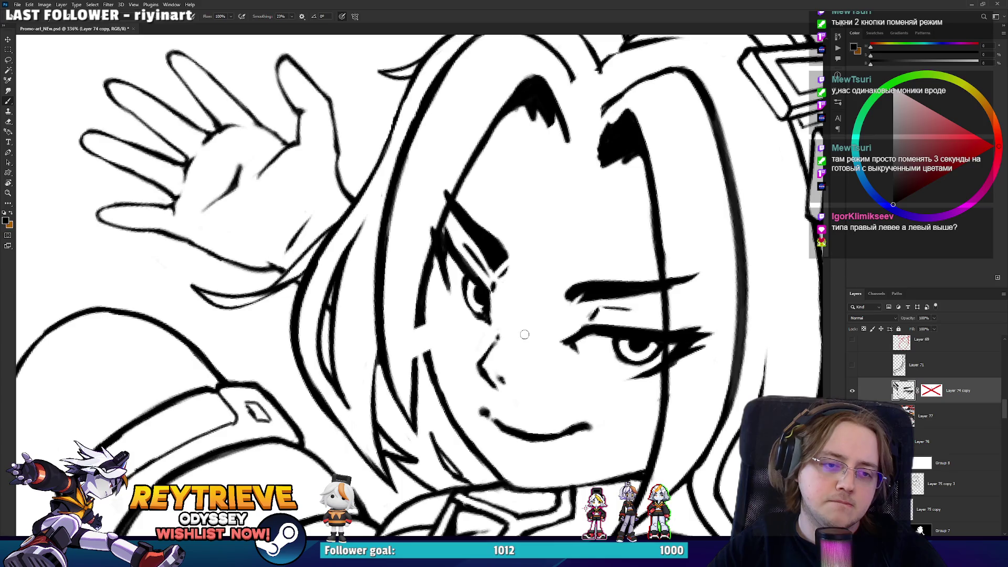
{"action": "scroll", "coordinate": [471, 284], "scroll_direction": "up", "scroll_amount": 1}
{"action": "key", "text": "e"}
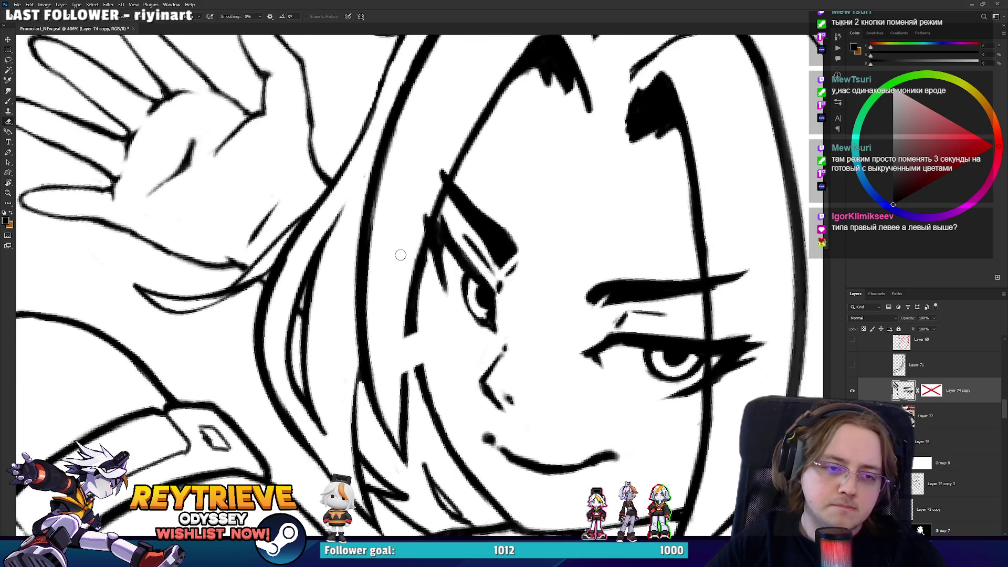
{"action": "mouse_move", "coordinate": [447, 261]}
{"action": "left_mouse_down"}
{"action": "mouse_move", "coordinate": [444, 294]}
{"action": "mouse_move", "coordinate": [442, 279]}
{"action": "mouse_move", "coordinate": [546, 185]}
{"action": "mouse_move", "coordinate": [582, 288]}
{"action": "mouse_move", "coordinate": [506, 325]}
{"action": "left_mouse_up"}
{"action": "key", "text": "b"}
{"action": "key", "text": "e"}
{"action": "key", "text": "r"}
{"action": "key", "text": "b"}
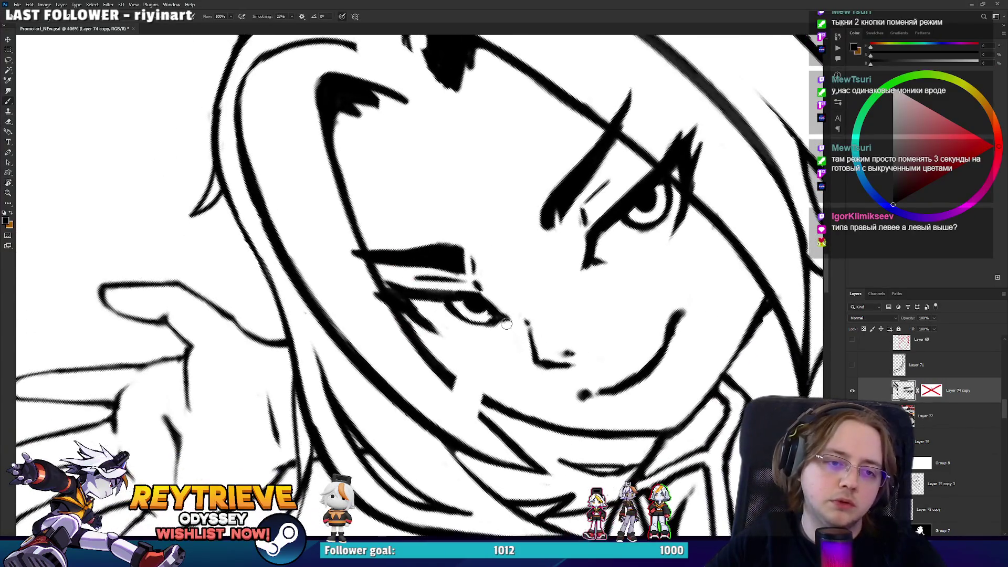
{"action": "scroll", "coordinate": [601, 281], "scroll_direction": "down", "scroll_amount": 8}
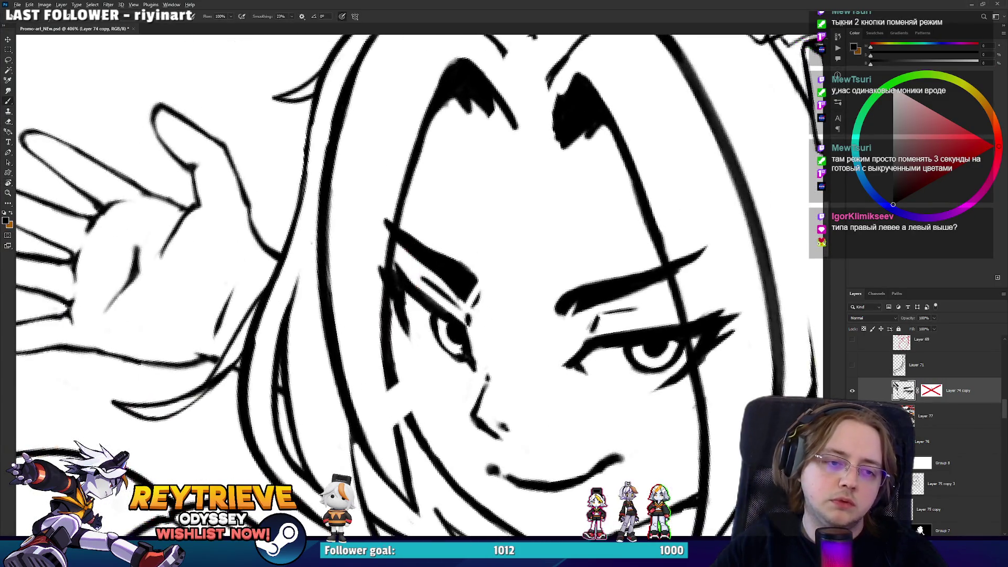
{"action": "key", "text": "Escape"}
{"action": "scroll", "coordinate": [607, 336], "scroll_direction": "up", "scroll_amount": 8}
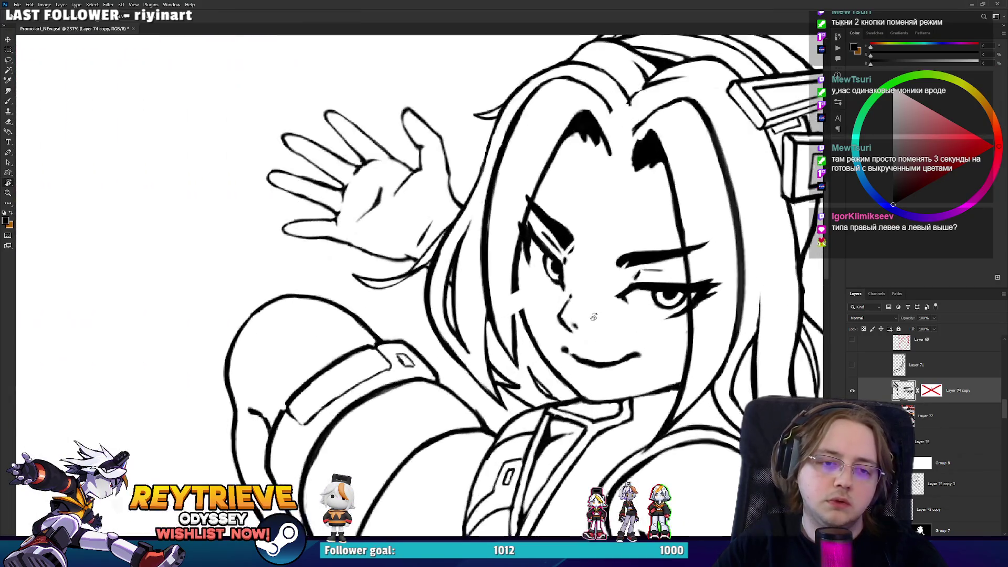
{"action": "mouse_move", "coordinate": [631, 352]}
{"action": "left_mouse_down"}
{"action": "mouse_move", "coordinate": [608, 336]}
{"action": "mouse_move", "coordinate": [569, 349]}
{"action": "left_mouse_up"}
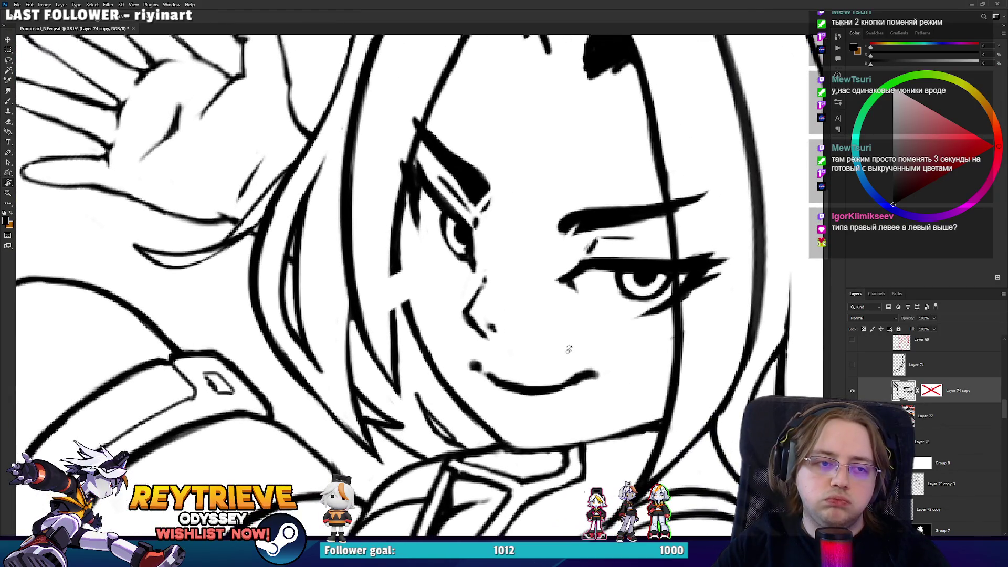
Lasso the left eye, rotate it about six degrees, and shift it slightly left and down
{"action": "key", "text": "l"}
{"action": "mouse_move", "coordinate": [478, 297]}
{"action": "left_mouse_down"}
{"action": "mouse_move", "coordinate": [406, 91]}
{"action": "mouse_move", "coordinate": [472, 286]}
{"action": "left_mouse_up"}
{"action": "key", "text": "ctrl+t"}
{"action": "left_click_drag", "start_coordinate": [562, 229], "coordinate": [567, 217]}
{"action": "left_click_drag", "start_coordinate": [502, 205], "coordinate": [490, 220]}
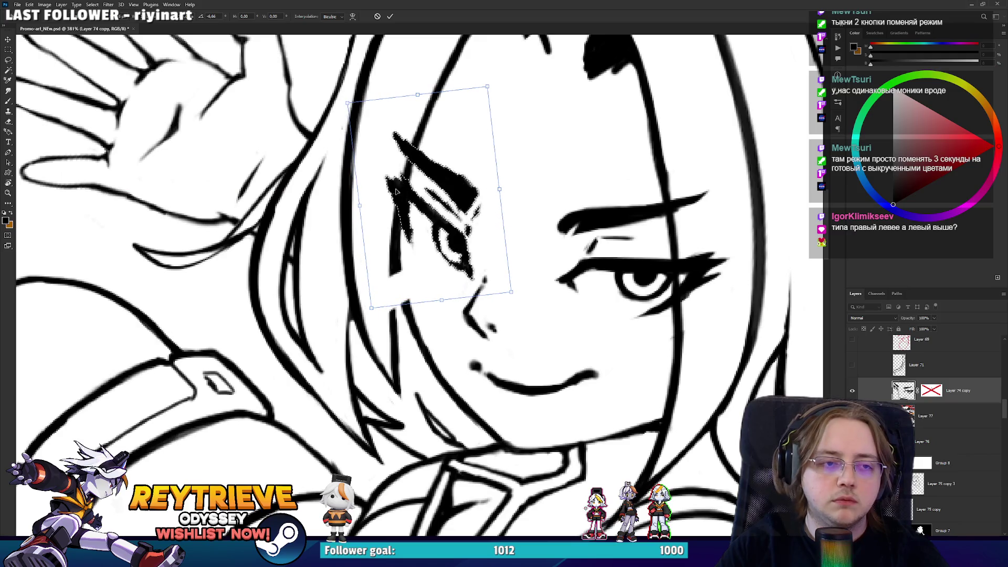
{"action": "key", "text": "Return"}
Transform the left eye again to rotate and nudge it into place, then deselect
{"action": "scroll", "coordinate": [376, 198], "scroll_direction": "down", "scroll_amount": 10}
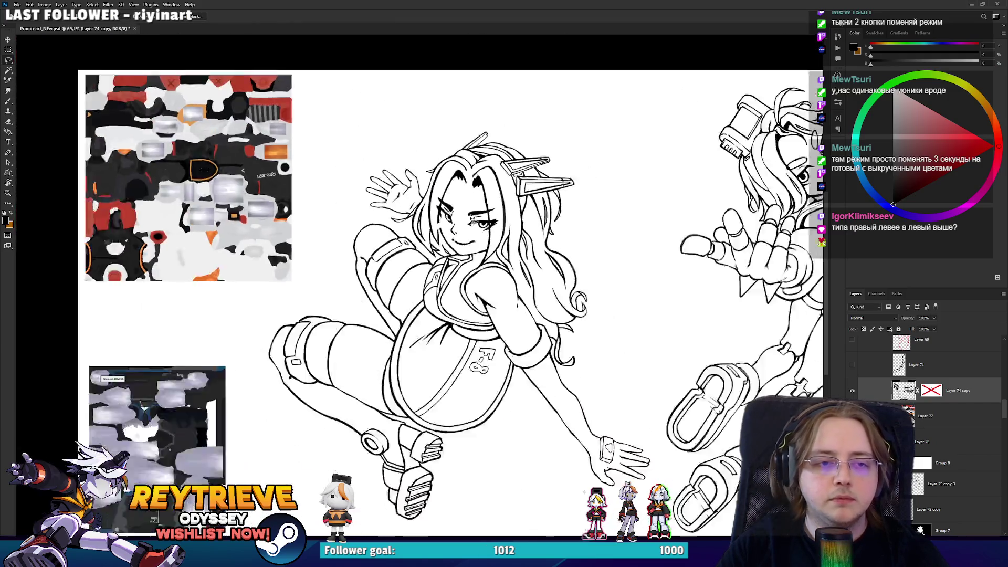
{"action": "scroll", "coordinate": [453, 223], "scroll_direction": "up", "scroll_amount": 7}
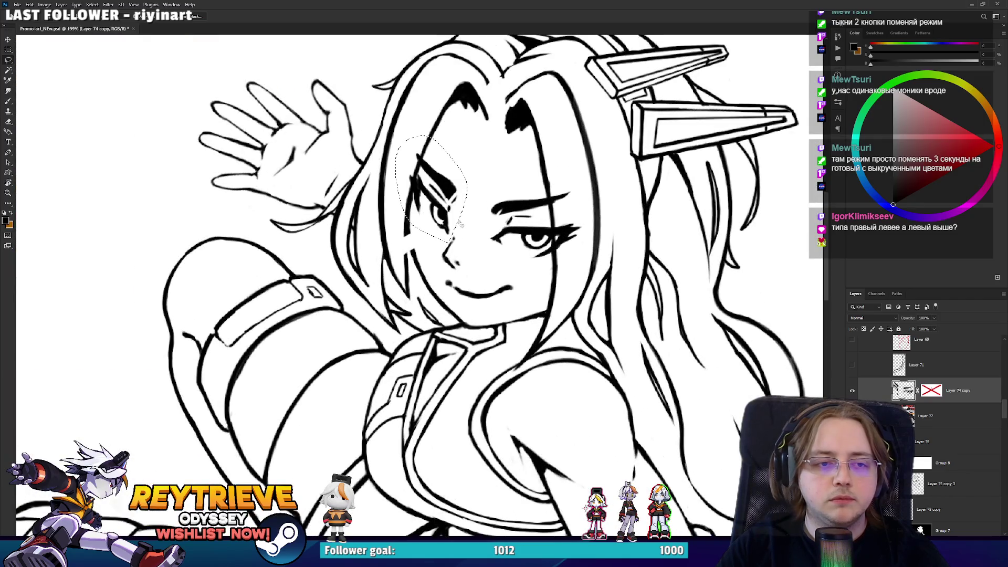
{"action": "scroll", "coordinate": [493, 226], "scroll_direction": "down", "scroll_amount": 5}
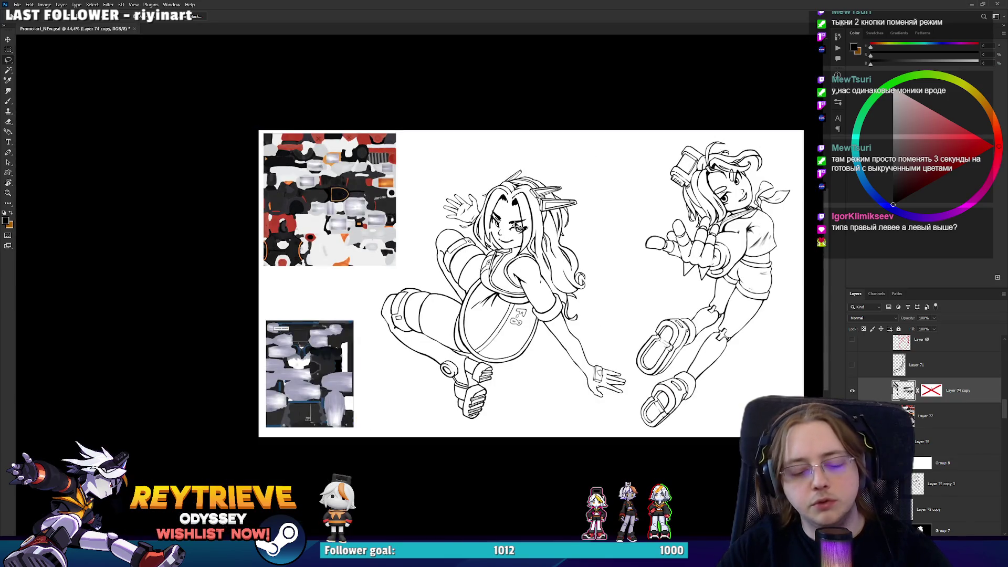
{"action": "scroll", "coordinate": [463, 204], "scroll_direction": "up", "scroll_amount": 9}
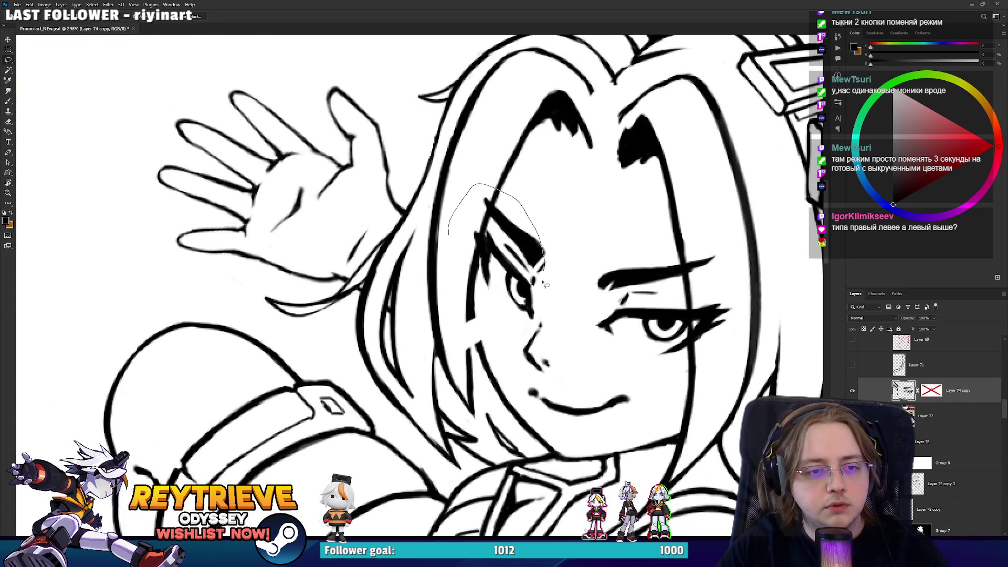
{"action": "key", "text": "ctrl+t"}
{"action": "mouse_move", "coordinate": [619, 228]}
{"action": "left_mouse_down"}
{"action": "mouse_move", "coordinate": [538, 251]}
{"action": "mouse_move", "coordinate": [536, 270]}
{"action": "left_mouse_up"}
{"action": "key", "text": "Return"}
{"action": "key", "text": "ctrl+d"}
{"action": "scroll", "coordinate": [547, 272], "scroll_direction": "down", "scroll_amount": 2}
{"action": "scroll", "coordinate": [547, 271], "scroll_direction": "down", "scroll_amount": 8}
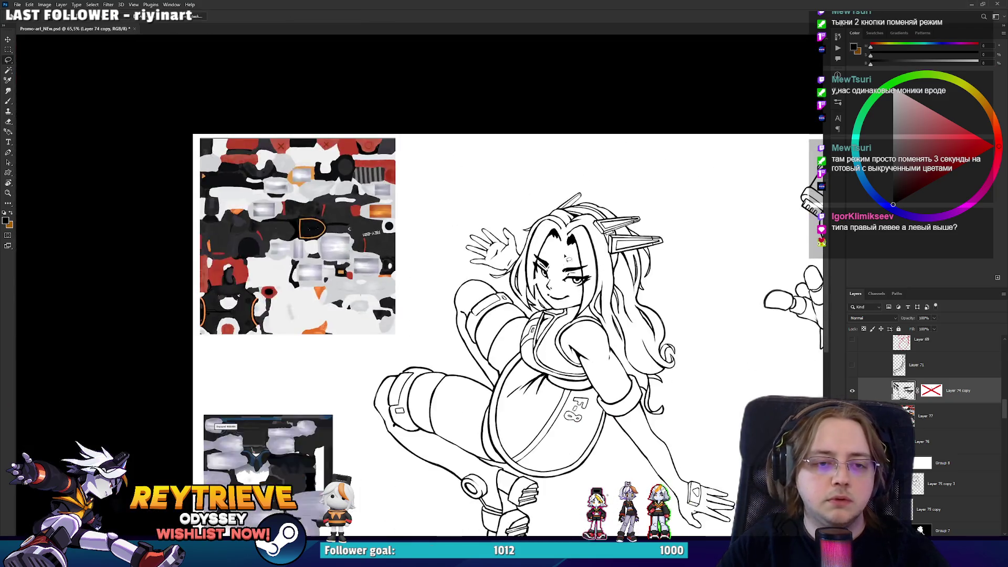
{"action": "scroll", "coordinate": [595, 293], "scroll_direction": "up", "scroll_amount": 8}
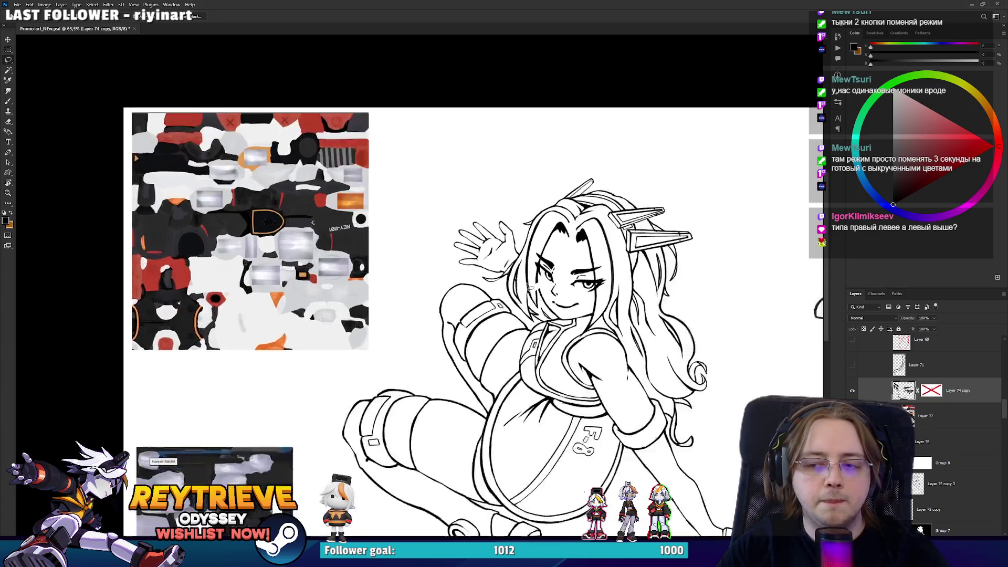
{"action": "scroll", "coordinate": [595, 293], "scroll_direction": "up", "scroll_amount": 2}
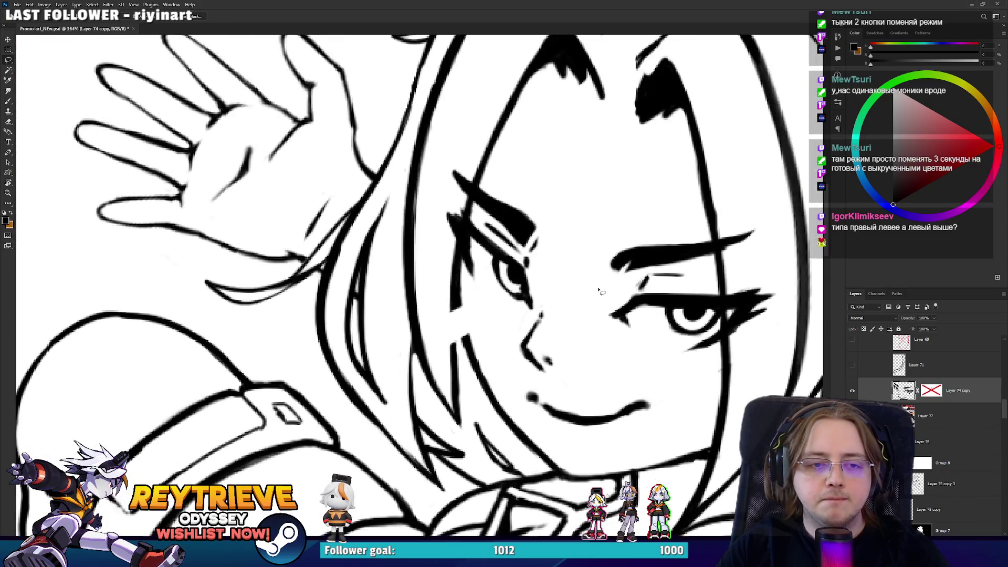
{"action": "scroll", "coordinate": [598, 291], "scroll_direction": "up", "scroll_amount": 1}
Check the face at a tilted angle, then select and nudge the nose area
{"action": "key", "text": "r"}
{"action": "left_click_drag", "start_coordinate": [598, 291], "coordinate": [485, 344]}
{"action": "key", "text": "b"}
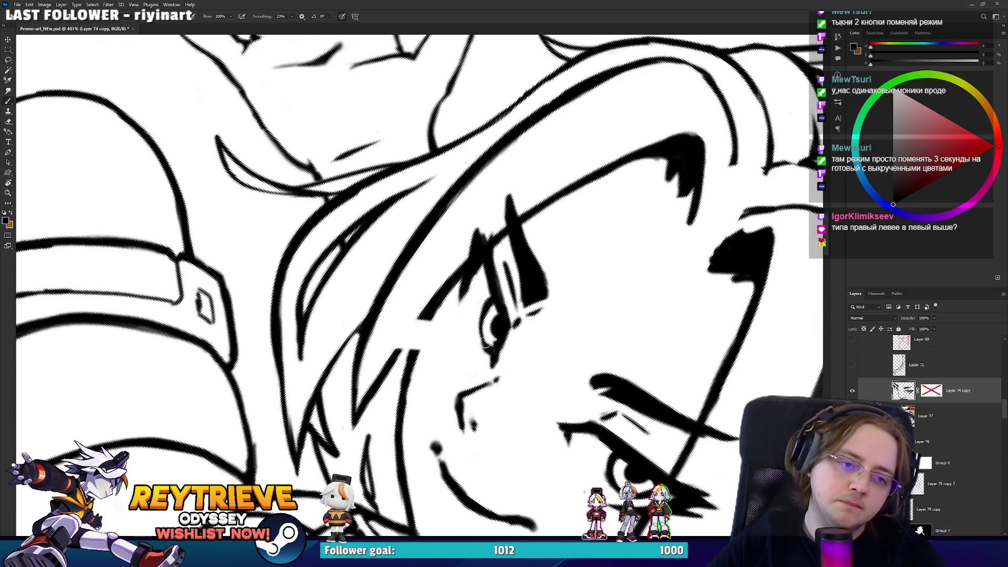
{"action": "key", "text": "r"}
{"action": "mouse_move", "coordinate": [500, 294]}
{"action": "left_mouse_down"}
{"action": "mouse_move", "coordinate": [588, 189]}
{"action": "mouse_move", "coordinate": [643, 239]}
{"action": "left_mouse_up"}
{"action": "key", "text": "b"}
{"action": "scroll", "coordinate": [643, 239], "scroll_direction": "down", "scroll_amount": 2}
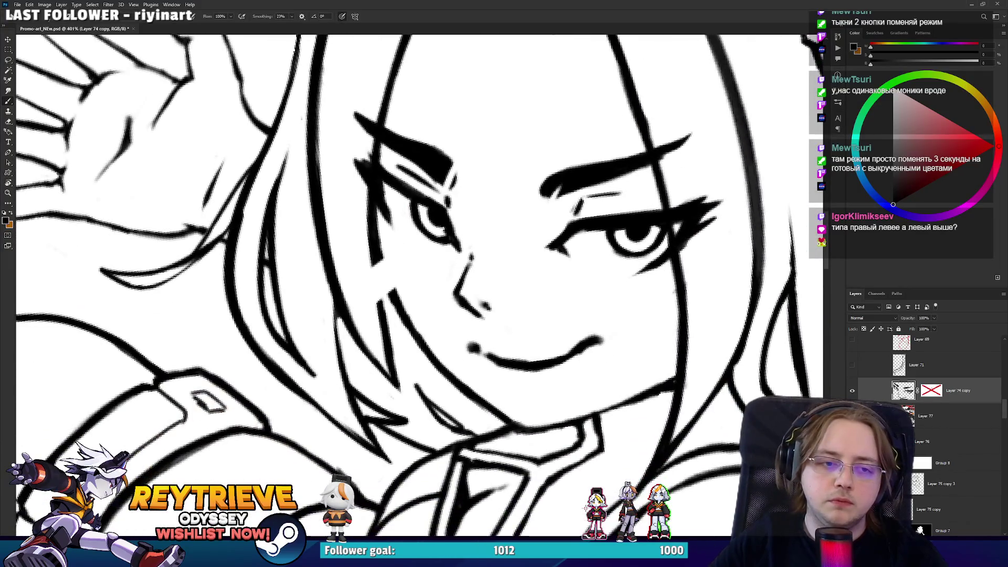
{"action": "key", "text": "l"}
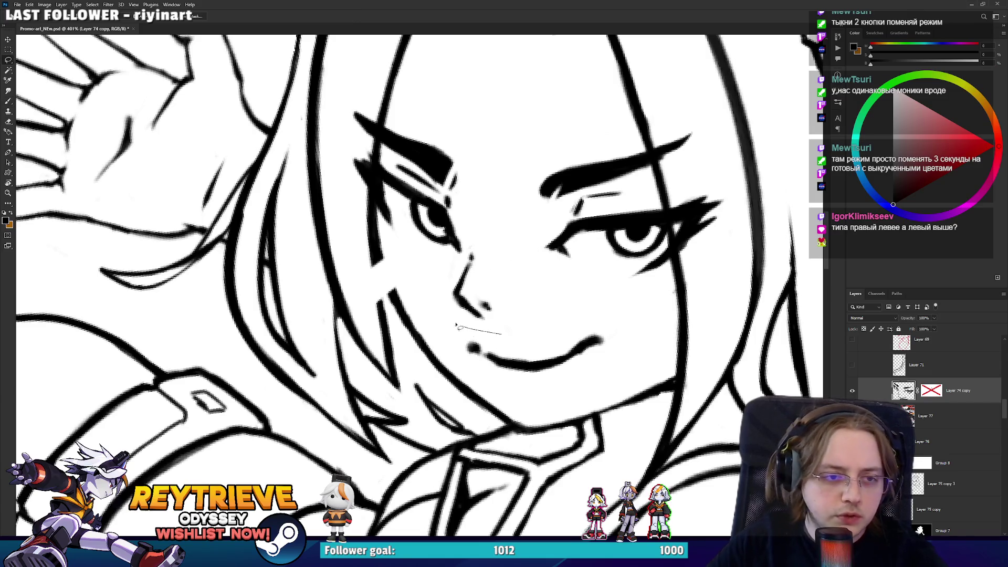
{"action": "key", "text": "v"}
{"action": "left_click_drag", "start_coordinate": [489, 251], "coordinate": [486, 300]}
Level the view and show the hair line layer over the face
{"action": "scroll", "coordinate": [486, 300], "scroll_direction": "down", "scroll_amount": 10}
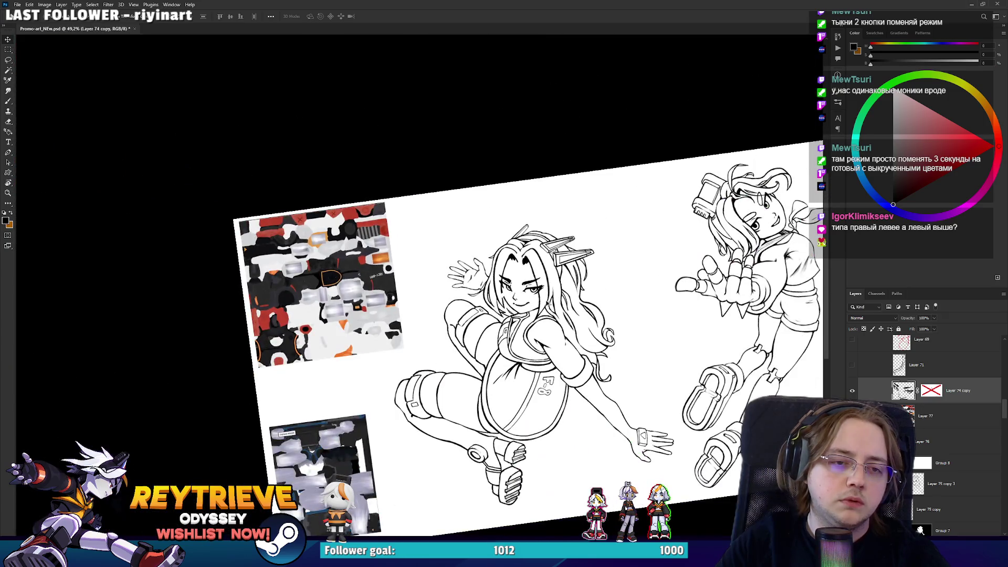
{"action": "scroll", "coordinate": [547, 303], "scroll_direction": "up", "scroll_amount": 3}
{"action": "scroll", "coordinate": [548, 303], "scroll_direction": "down", "scroll_amount": 4}
{"action": "key", "text": "r"}
{"action": "left_click_drag", "start_coordinate": [547, 303], "coordinate": [597, 314]}
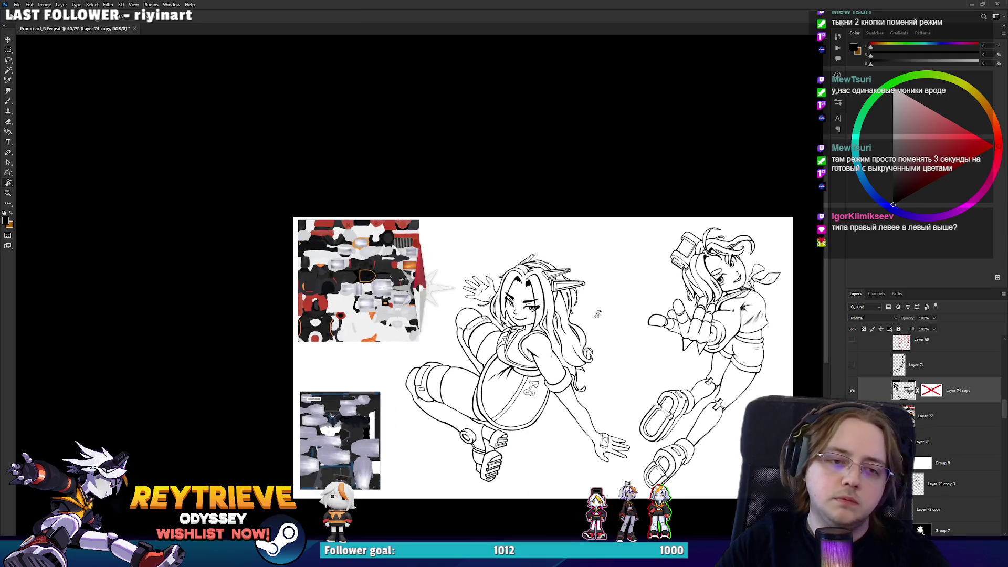
{"action": "scroll", "coordinate": [597, 313], "scroll_direction": "up", "scroll_amount": 2}
{"action": "scroll", "coordinate": [473, 257], "scroll_direction": "up", "scroll_amount": 5}
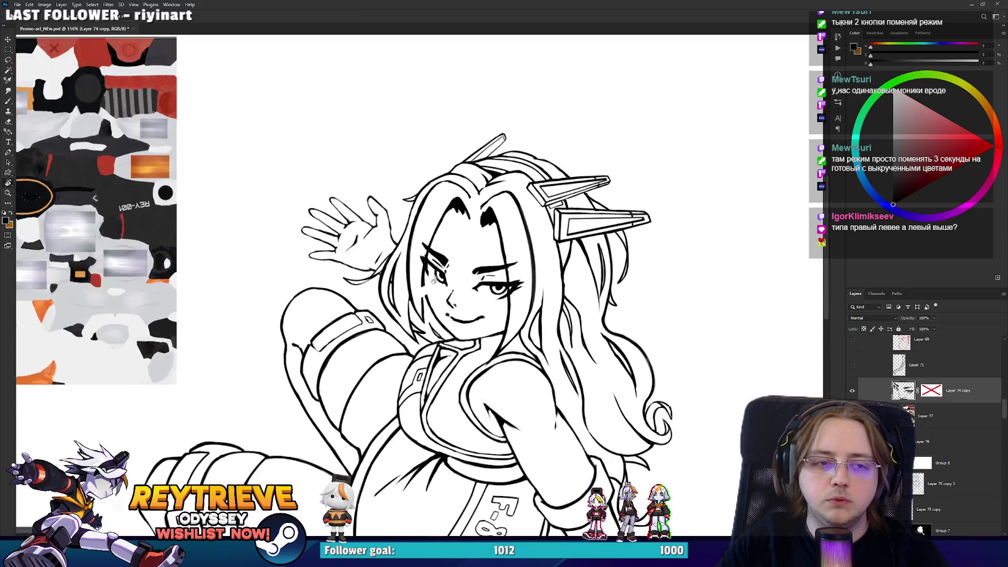
{"action": "left_click", "coordinate": [853, 365]}
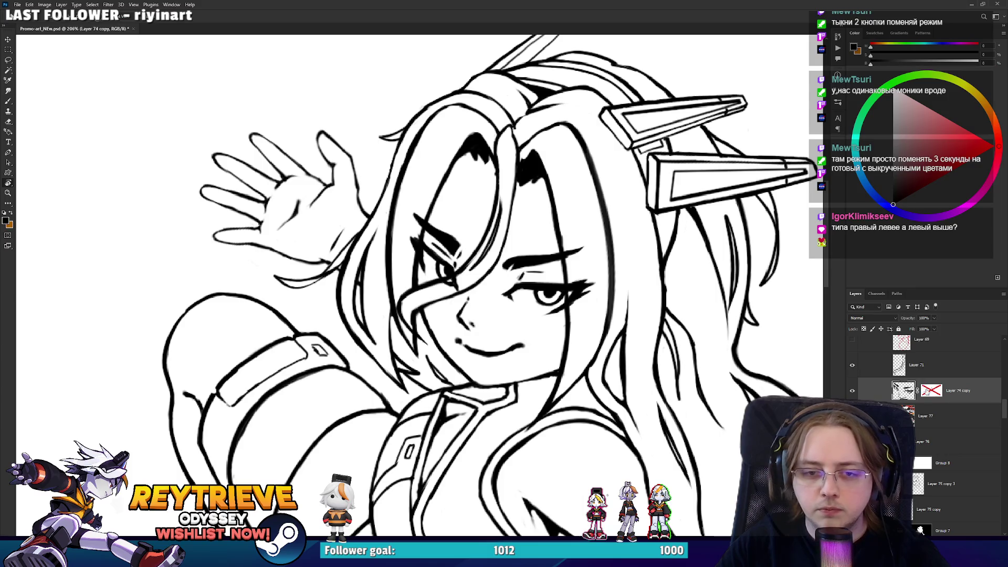
Toggle the copied layer's mask off and on to compare the eye, leaving it enabled
{"action": "left_click", "coordinate": [927, 391], "text": "shift"}
{"action": "left_click", "coordinate": [927, 391], "text": "shift"}
{"action": "left_click", "coordinate": [928, 391], "text": "shift"}
{"action": "left_click", "coordinate": [927, 391], "text": "shift"}
{"action": "left_click", "coordinate": [927, 391], "text": "shift"}
Zoom out over both characters and turn the colour fill layers back on
{"action": "scroll", "coordinate": [369, 296], "scroll_direction": "down", "scroll_amount": 4}
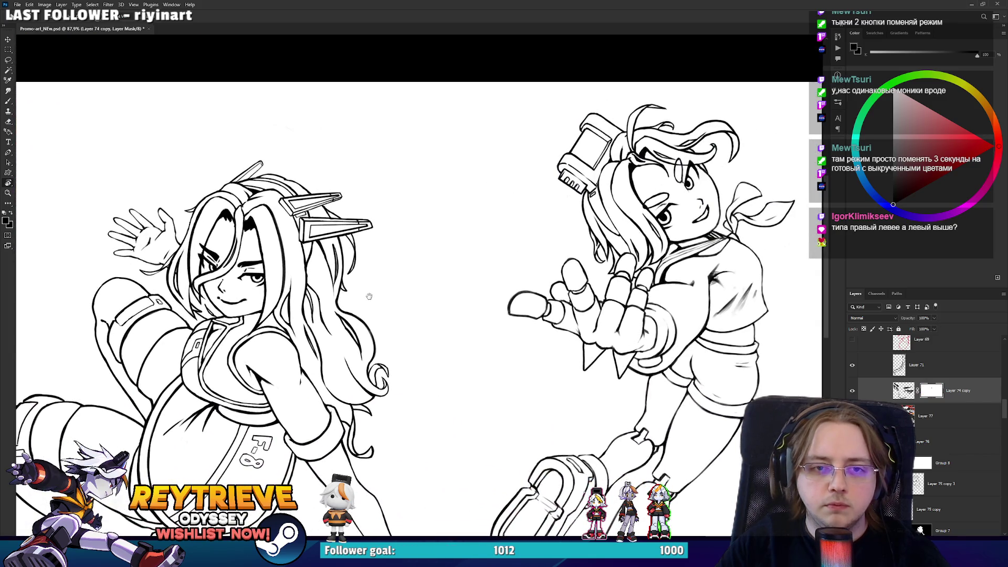
{"action": "left_click_drag", "start_coordinate": [385, 304], "coordinate": [566, 292]}
{"action": "scroll", "coordinate": [405, 306], "scroll_direction": "down", "scroll_amount": 2}
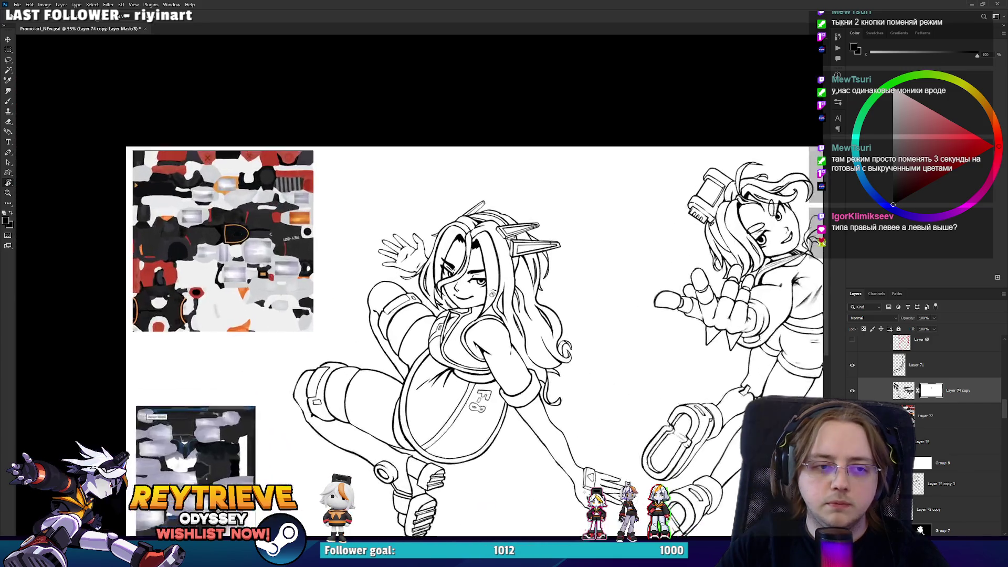
{"action": "left_click_drag", "start_coordinate": [491, 293], "coordinate": [492, 261]}
{"action": "scroll", "coordinate": [525, 294], "scroll_direction": "down", "scroll_amount": 2}
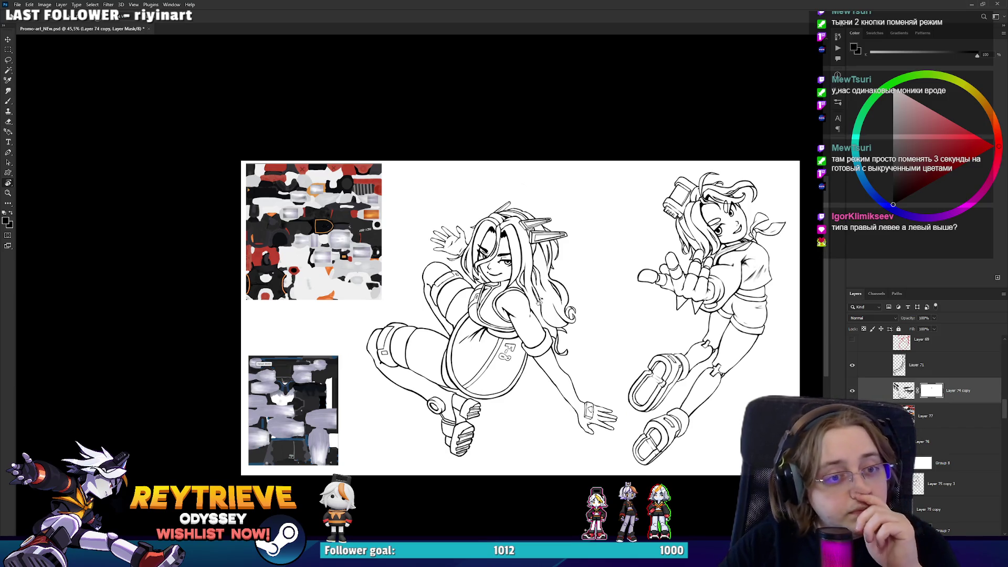
{"action": "scroll", "coordinate": [491, 251], "scroll_direction": "up", "scroll_amount": 10}
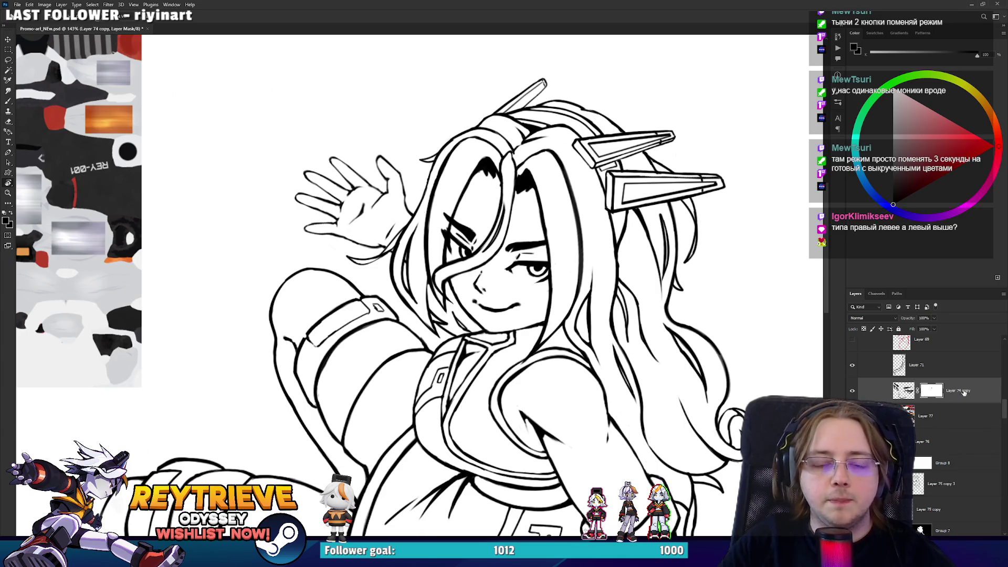
{"action": "scroll", "coordinate": [963, 391], "scroll_direction": "down", "scroll_amount": 3}
{"action": "left_click", "coordinate": [852, 403]}
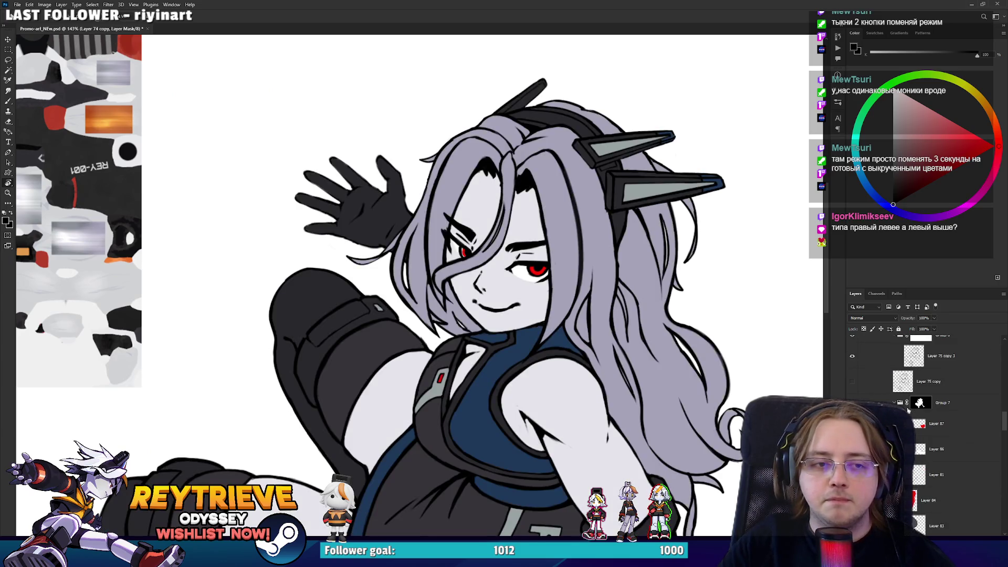
Sample the eye white and paint it into the left eye on Layer 86
{"action": "left_click", "coordinate": [919, 426]}
{"action": "scroll", "coordinate": [467, 284], "scroll_direction": "up", "scroll_amount": 10}
{"action": "key", "text": "b"}
{"action": "left_click", "coordinate": [681, 244], "text": "alt"}
{"action": "left_click", "coordinate": [641, 241], "text": "alt"}
{"action": "key", "text": "alt+bracketleft"}
{"action": "left_click_drag", "start_coordinate": [419, 159], "coordinate": [427, 174]}
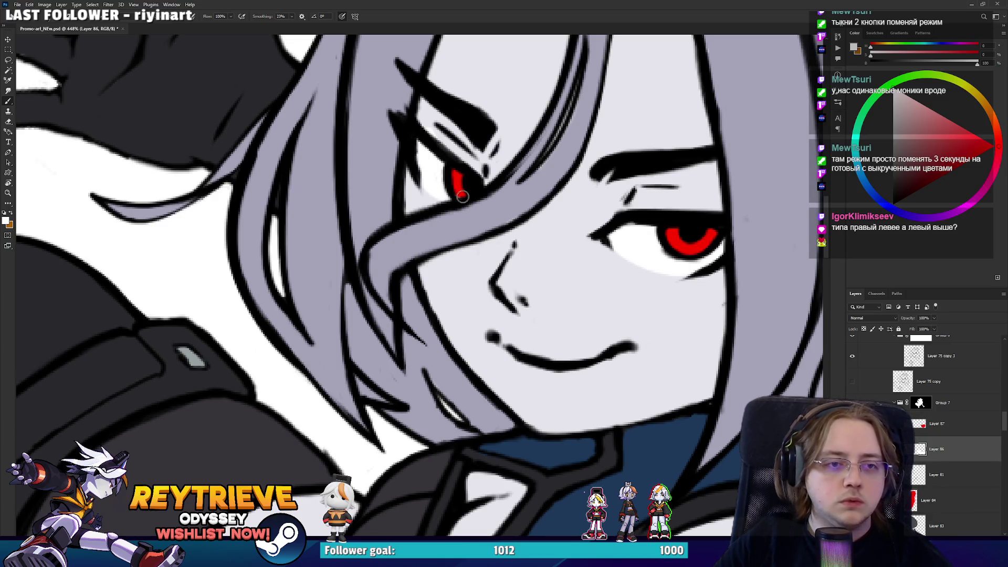
Zoom out to the texture sheet and sample the suit blue
{"action": "key", "text": "r"}
{"action": "left_click_drag", "start_coordinate": [508, 216], "coordinate": [677, 373]}
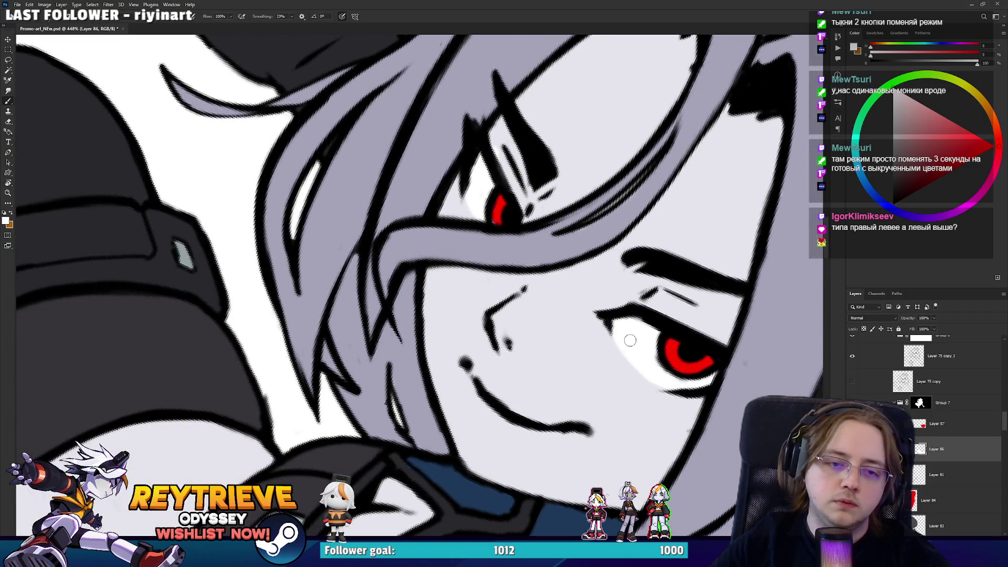
{"action": "key", "text": "ctrl+0"}
{"action": "key", "text": "r"}
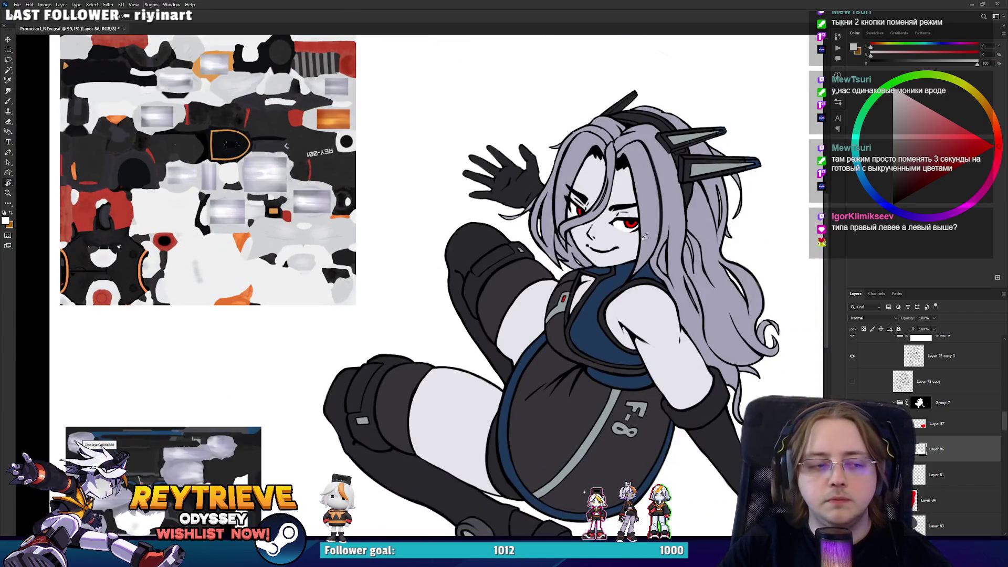
{"action": "scroll", "coordinate": [546, 208], "scroll_direction": "up", "scroll_amount": 3}
{"action": "scroll", "coordinate": [544, 229], "scroll_direction": "up", "scroll_amount": 5}
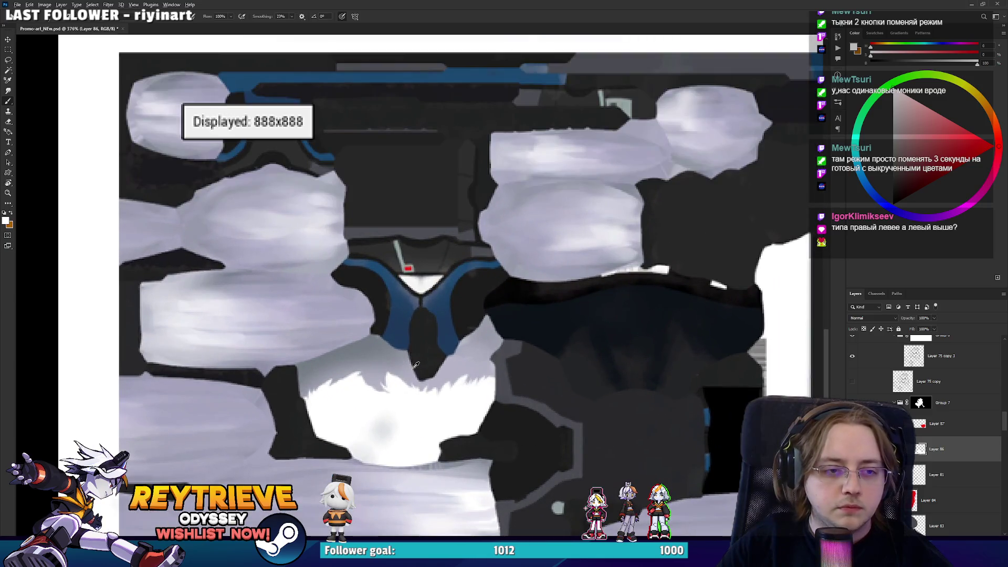
{"action": "scroll", "coordinate": [532, 406], "scroll_direction": "down", "scroll_amount": 3}
{"action": "left_click_drag", "start_coordinate": [532, 407], "coordinate": [509, 114]}
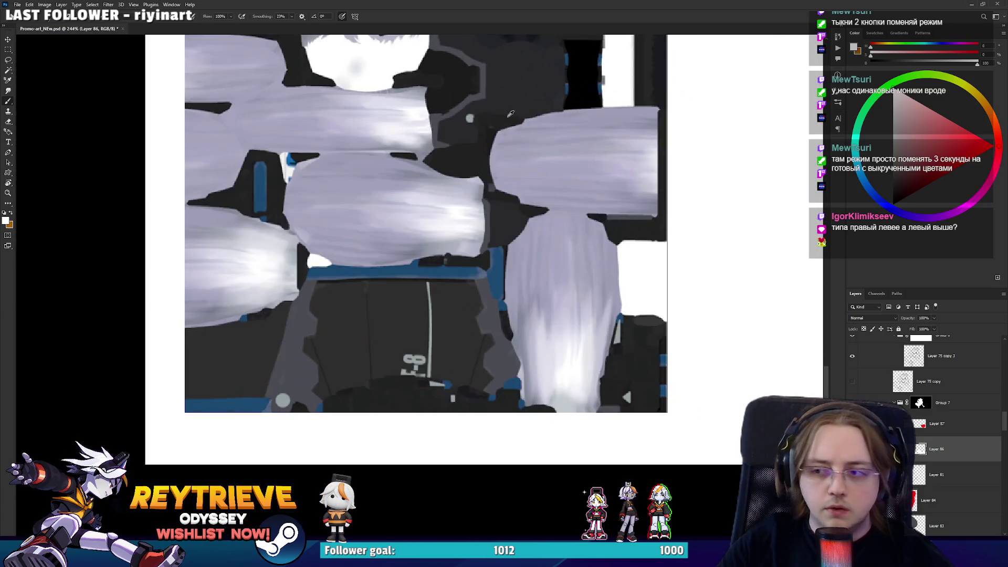
{"action": "scroll", "coordinate": [511, 114], "scroll_direction": "up", "scroll_amount": 1}
{"action": "left_click_drag", "start_coordinate": [652, 75], "coordinate": [641, 106]}
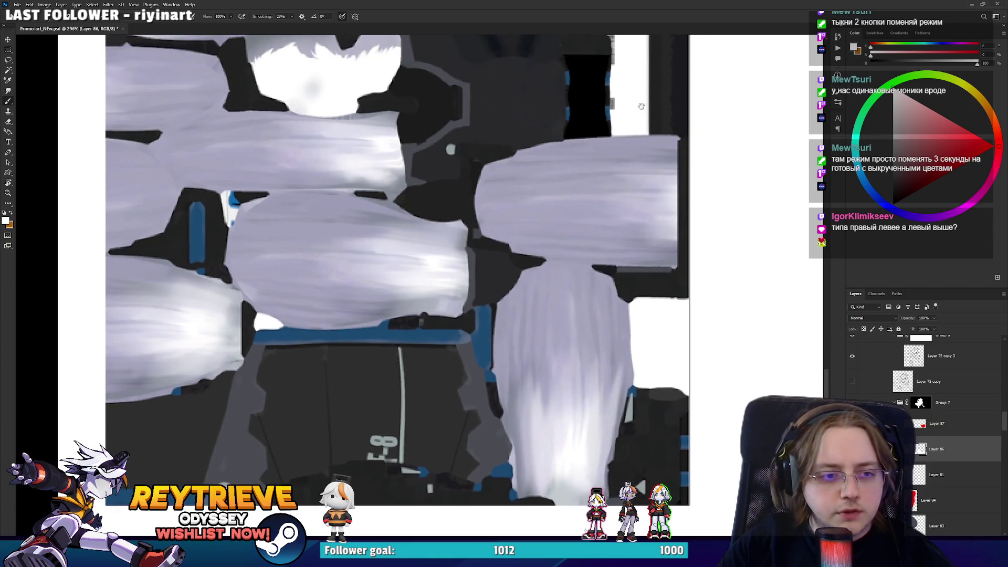
{"action": "left_click", "coordinate": [385, 321], "text": "alt"}
Bring the face back into view and move Layer 88 beneath Layer 86
{"action": "mouse_move", "coordinate": [385, 320]}
{"action": "left_mouse_down"}
{"action": "mouse_move", "coordinate": [543, 204]}
{"action": "mouse_move", "coordinate": [310, 285]}
{"action": "mouse_move", "coordinate": [497, 201]}
{"action": "mouse_move", "coordinate": [346, 346]}
{"action": "left_mouse_up"}
{"action": "scroll", "coordinate": [472, 294], "scroll_direction": "up", "scroll_amount": 2}
{"action": "key", "text": "ctrl+bracketleft"}
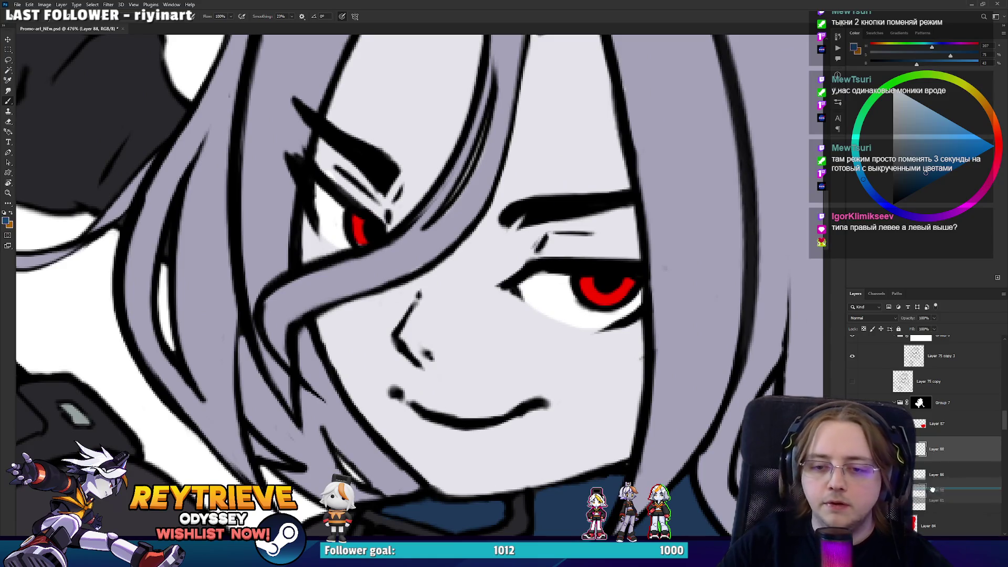
Tilt the canvas and paint blue eyeshadow along the uncovered eye, erasing its edge clean
{"action": "key", "text": "r"}
{"action": "mouse_move", "coordinate": [546, 283]}
{"action": "left_mouse_down"}
{"action": "mouse_move", "coordinate": [506, 190]}
{"action": "mouse_move", "coordinate": [525, 123]}
{"action": "mouse_move", "coordinate": [477, 189]}
{"action": "mouse_move", "coordinate": [540, 115]}
{"action": "mouse_move", "coordinate": [562, 170]}
{"action": "mouse_move", "coordinate": [562, 147]}
{"action": "left_mouse_up"}
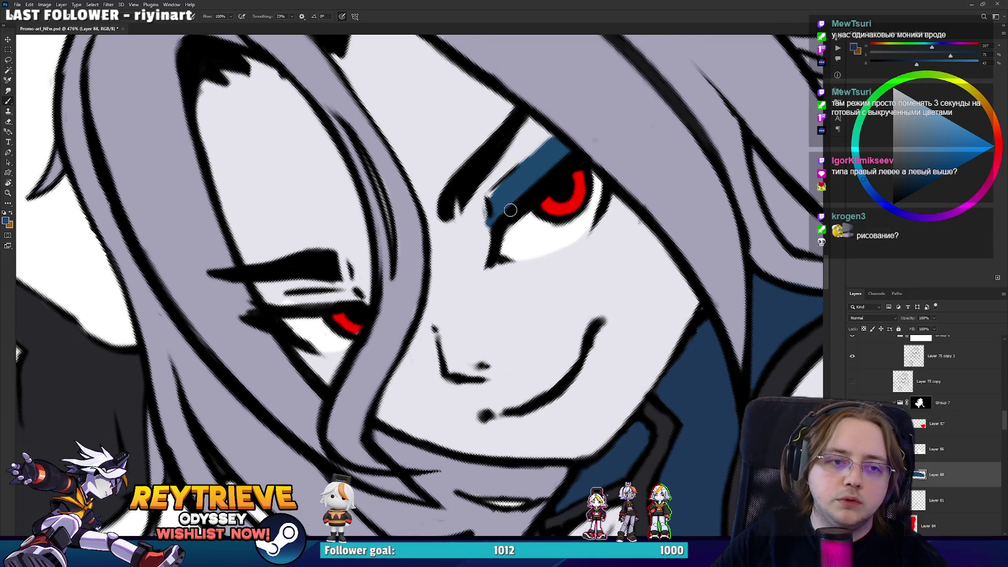
{"action": "mouse_move", "coordinate": [498, 196]}
{"action": "left_mouse_down"}
{"action": "mouse_move", "coordinate": [483, 270]}
{"action": "mouse_move", "coordinate": [530, 158]}
{"action": "left_mouse_up"}
{"action": "key", "text": "e"}
{"action": "mouse_move", "coordinate": [480, 278]}
{"action": "left_mouse_down"}
{"action": "mouse_move", "coordinate": [477, 207]}
{"action": "mouse_move", "coordinate": [536, 156]}
{"action": "left_mouse_up"}
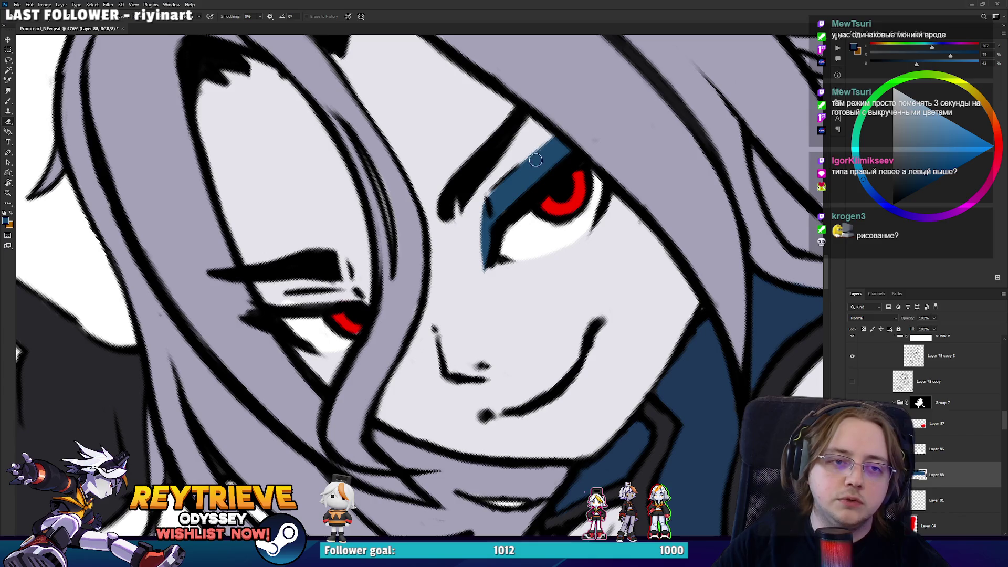
Rotate toward the other eye, paint blue eyeshadow on the hair-covered eye, then tidy Layer 86
{"action": "key", "text": "r"}
{"action": "mouse_move", "coordinate": [478, 215]}
{"action": "left_mouse_down"}
{"action": "mouse_move", "coordinate": [416, 282]}
{"action": "mouse_move", "coordinate": [399, 407]}
{"action": "mouse_move", "coordinate": [381, 440]}
{"action": "left_mouse_up"}
{"action": "key", "text": "b"}
{"action": "left_click_drag", "start_coordinate": [404, 391], "coordinate": [400, 367]}
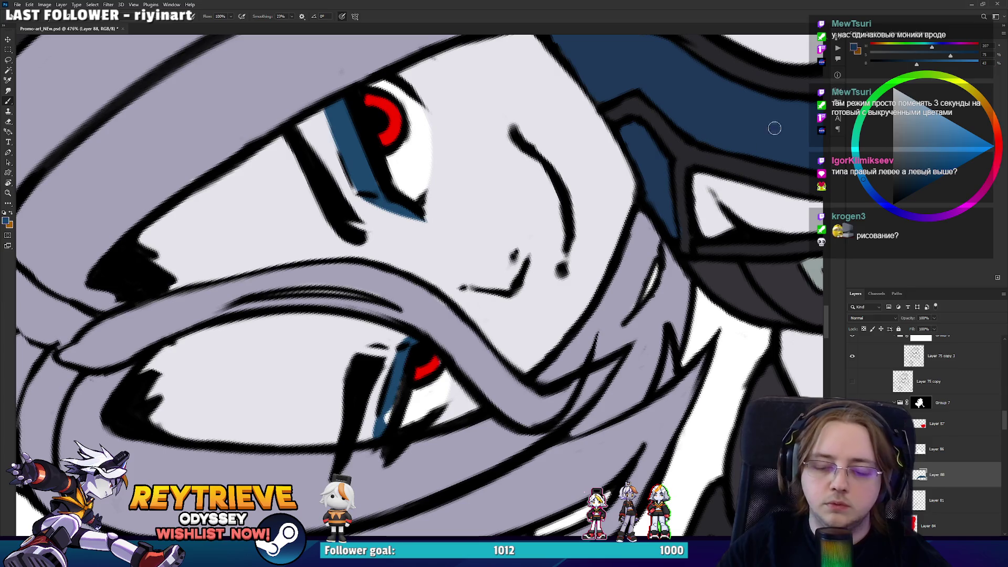
{"action": "left_click", "coordinate": [916, 446]}
{"action": "key", "text": "e"}
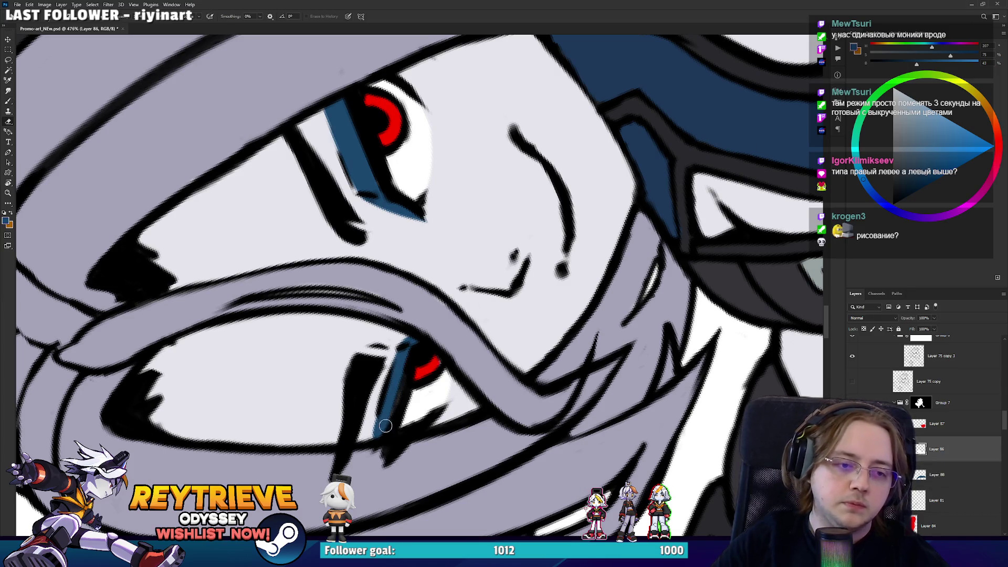
{"action": "scroll", "coordinate": [402, 347], "scroll_direction": "down", "scroll_amount": 6}
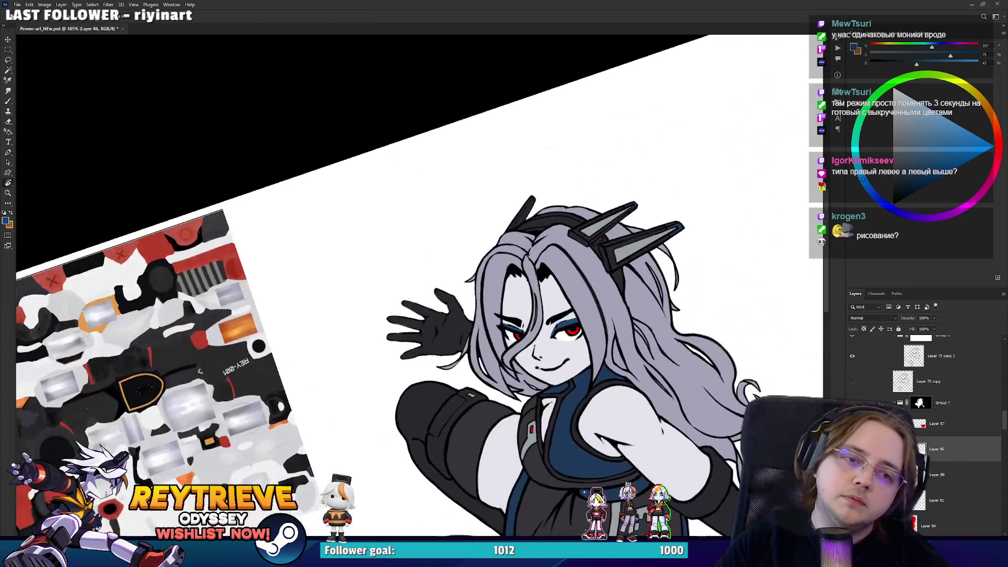
Zoom in and out across the canvas to review the full artwork with its new blue eyeshadow
{"action": "scroll", "coordinate": [519, 288], "scroll_direction": "up", "scroll_amount": 5}
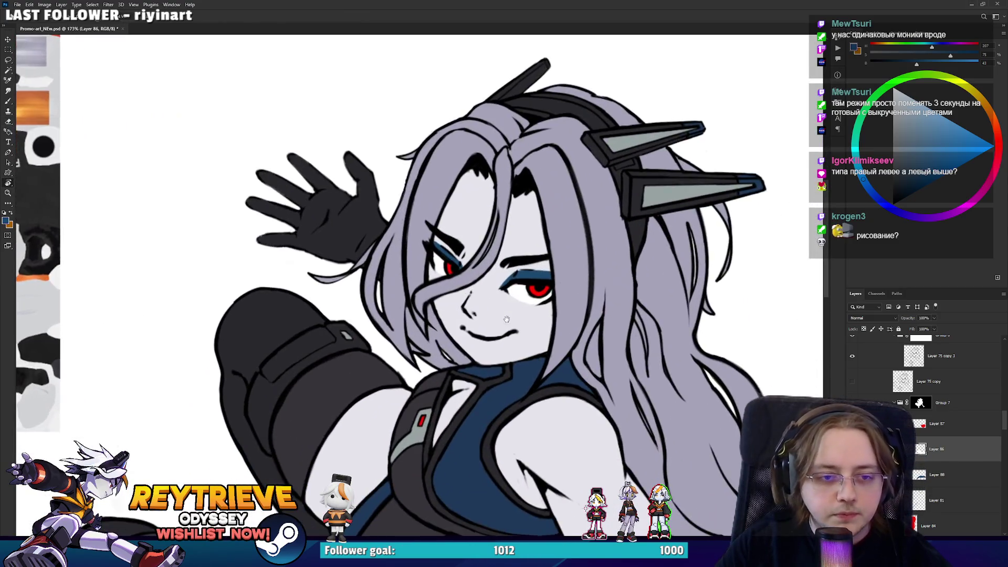
{"action": "scroll", "coordinate": [518, 287], "scroll_direction": "down", "scroll_amount": 5}
{"action": "scroll", "coordinate": [550, 254], "scroll_direction": "up", "scroll_amount": 2}
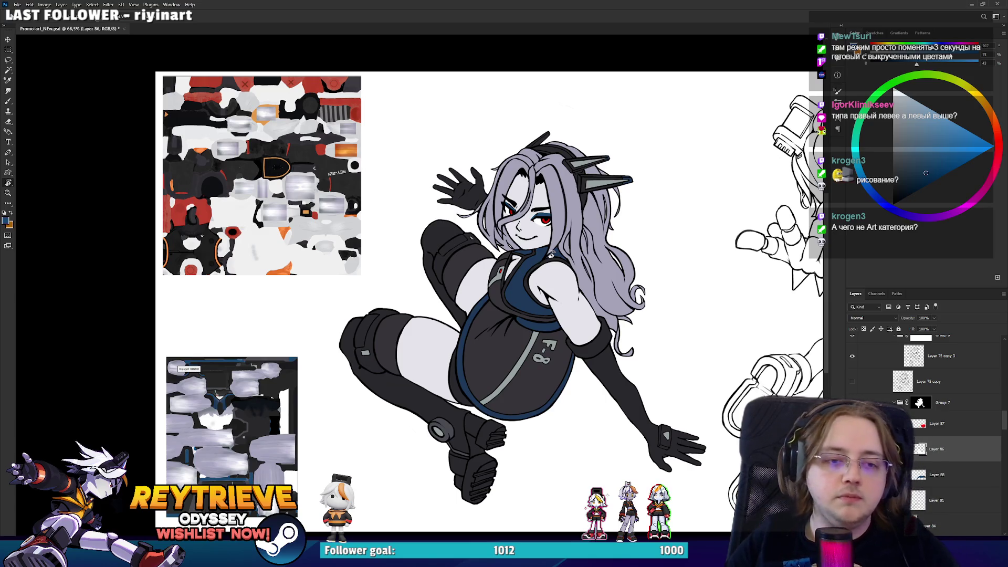
{"action": "scroll", "coordinate": [525, 236], "scroll_direction": "up", "scroll_amount": 3}
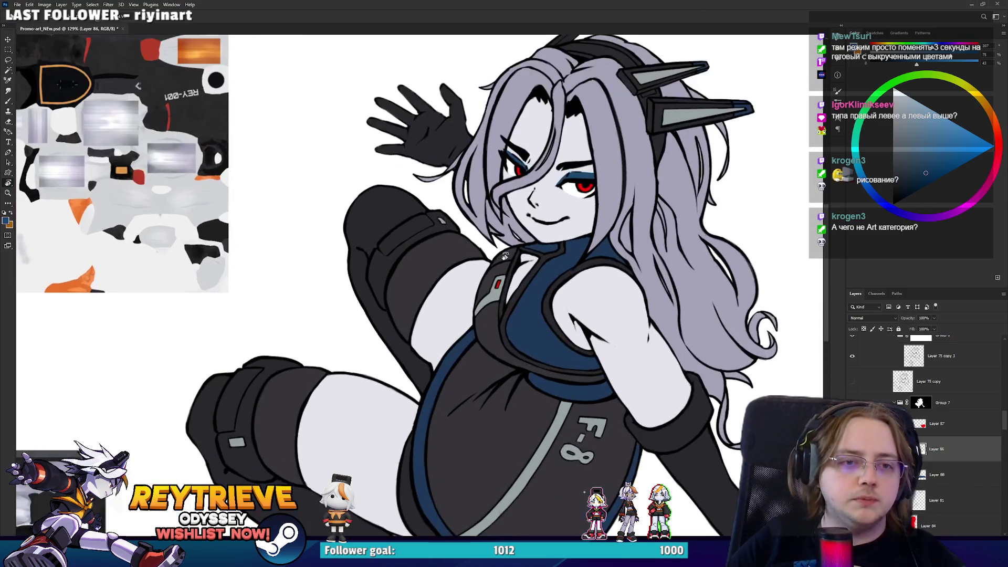
{"action": "scroll", "coordinate": [482, 295], "scroll_direction": "down", "scroll_amount": 5}
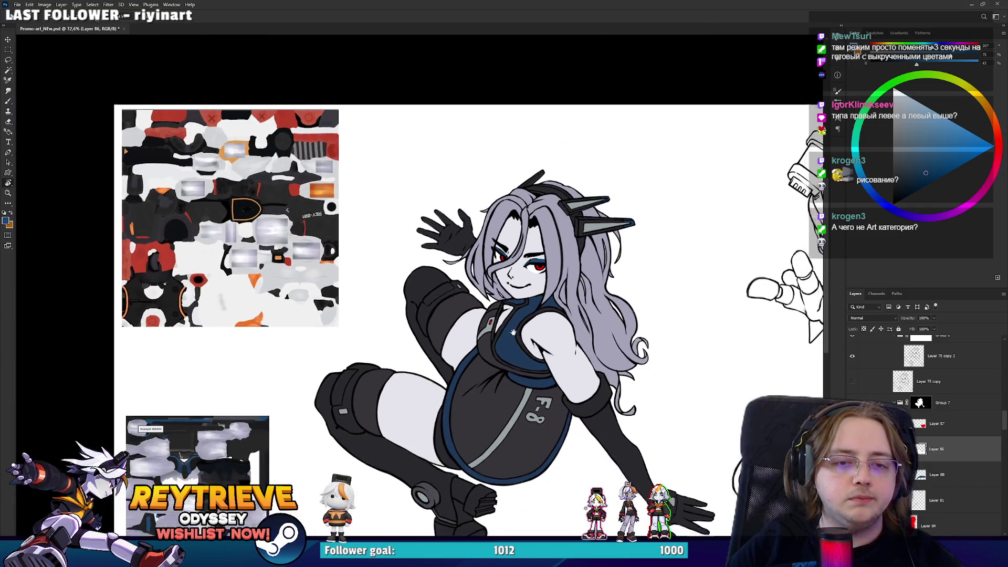
{"action": "scroll", "coordinate": [510, 309], "scroll_direction": "up", "scroll_amount": 2}
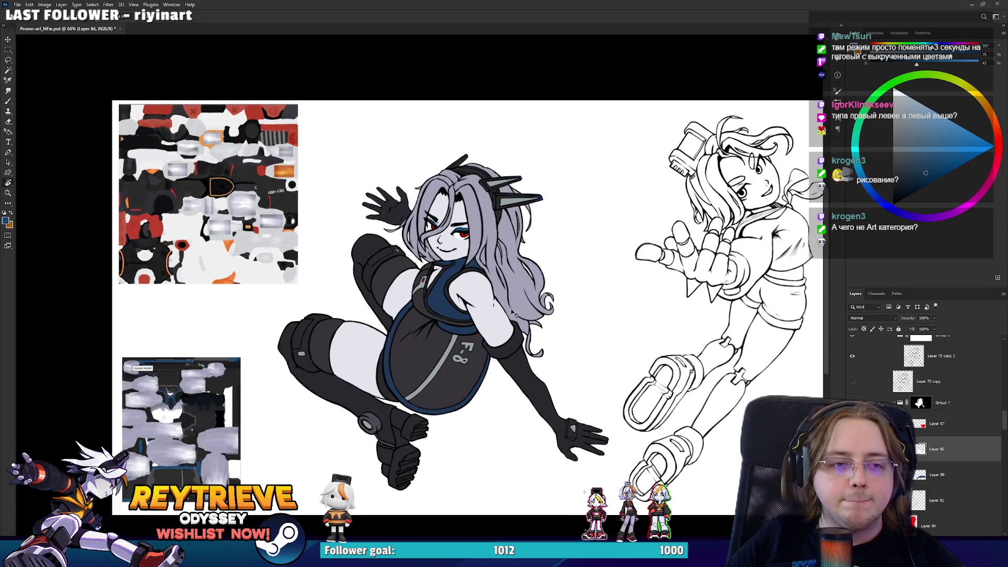
{"action": "scroll", "coordinate": [510, 309], "scroll_direction": "up", "scroll_amount": 2}
{"action": "scroll", "coordinate": [488, 313], "scroll_direction": "down", "scroll_amount": 2}
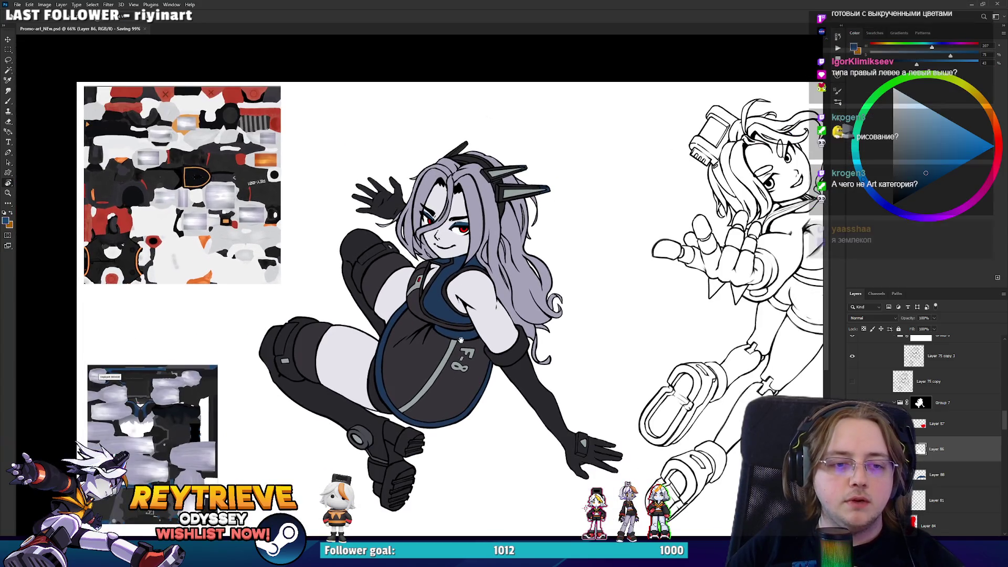
{"action": "scroll", "coordinate": [460, 318], "scroll_direction": "up", "scroll_amount": 1}
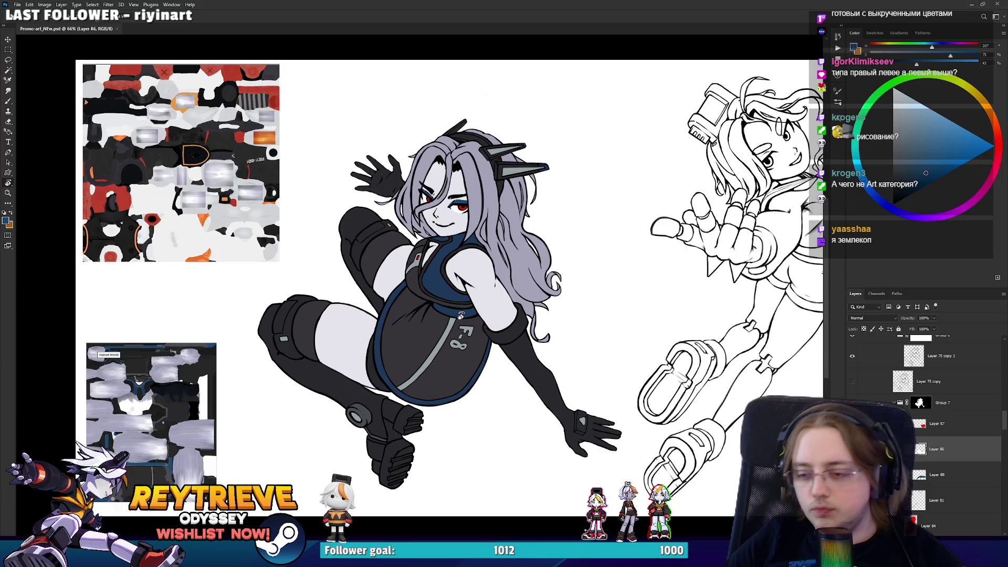